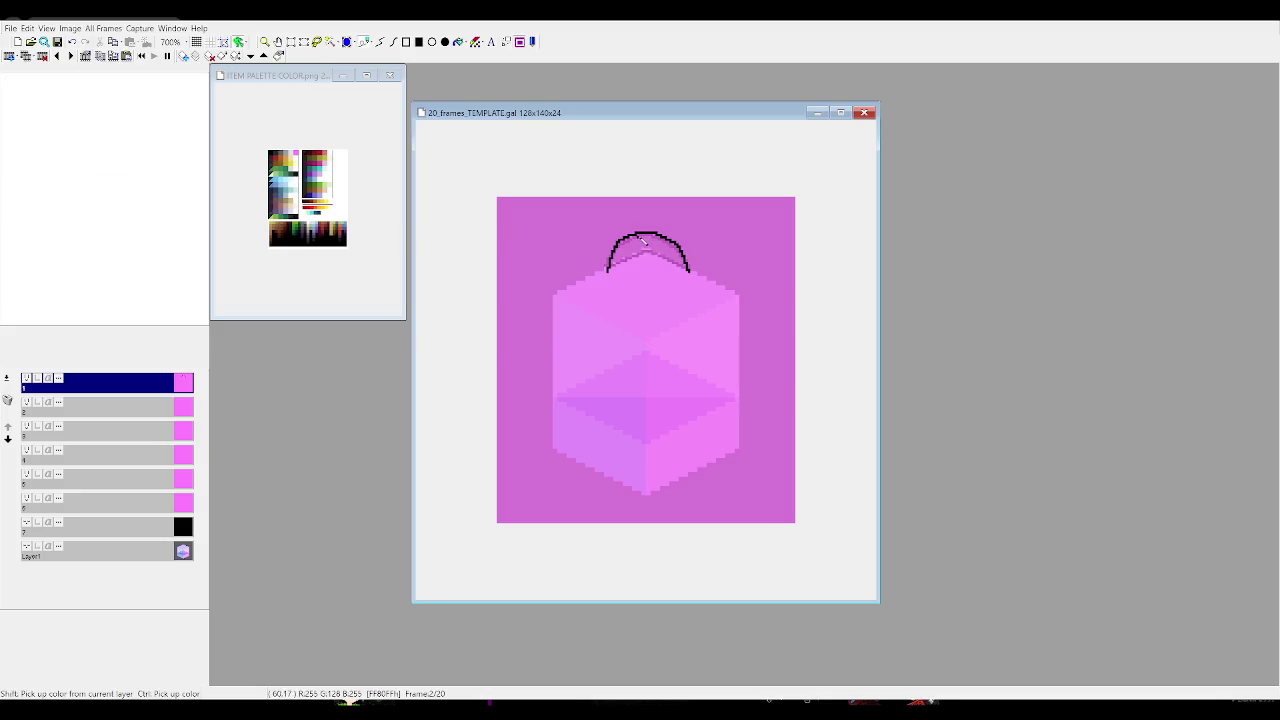
# Finish the black dome outline on frame 2, then move to frame 3
pyautogui.moveTo(641, 243); pyautogui.dragTo(660, 238)
pyautogui.moveTo(612, 272); pyautogui.dragTo(686, 276)
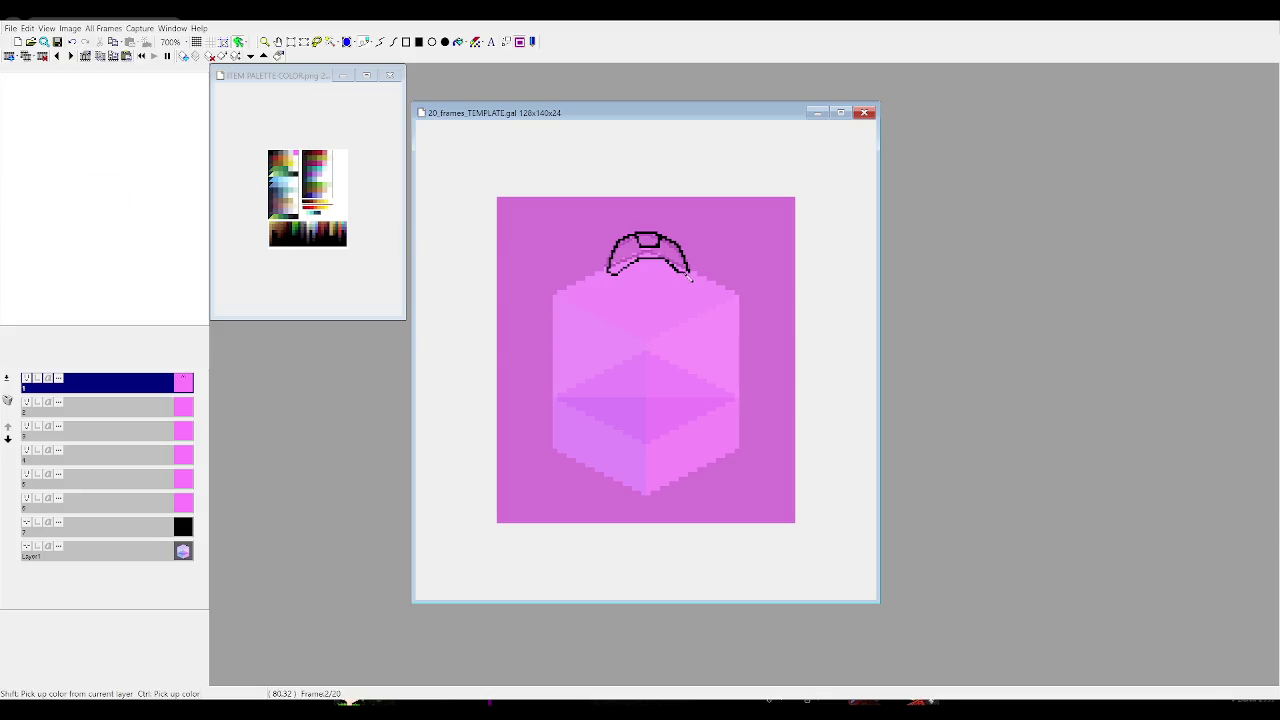
pyautogui.press('Right')
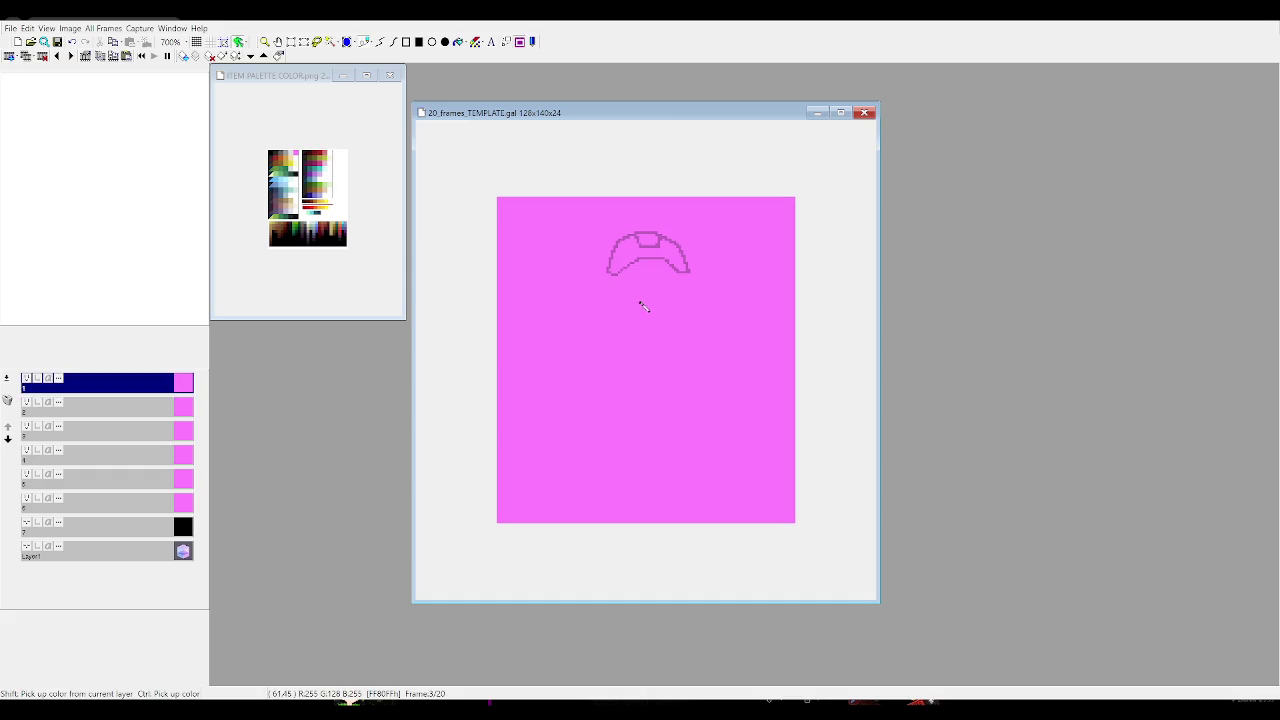
pyautogui.press('Left')
pyautogui.press('Left')
pyautogui.press('Right')
pyautogui.press('Right')
# On frame 3, outline a closed rounded shape around a U handle, then go to frame 4
pyautogui.moveTo(637, 241); pyautogui.dragTo(656, 297)
pyautogui.moveTo(660, 242); pyautogui.dragTo(660, 300)
pyautogui.moveTo(634, 241)
pyautogui.mouseDown()
pyautogui.moveTo(610, 274)
pyautogui.moveTo(627, 304)
pyautogui.mouseUp()
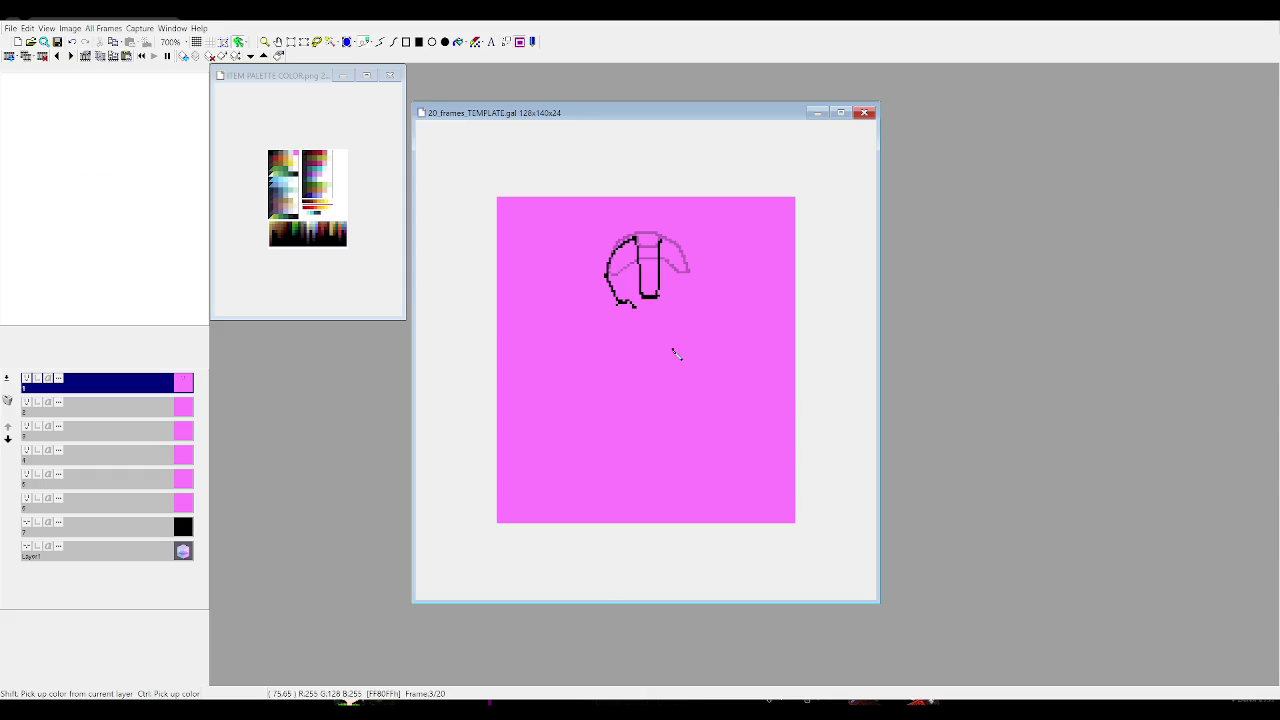
pyautogui.moveTo(636, 309); pyautogui.dragTo(668, 311)
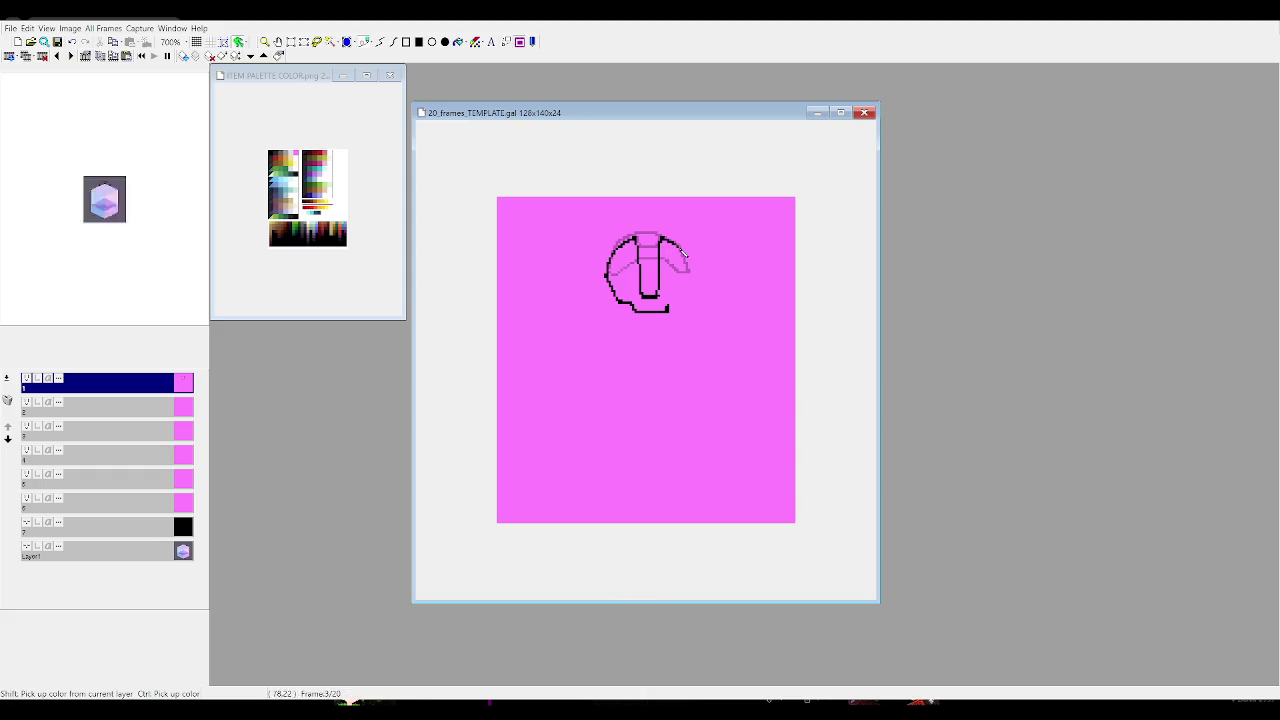
pyautogui.moveTo(668, 243); pyautogui.dragTo(684, 302)
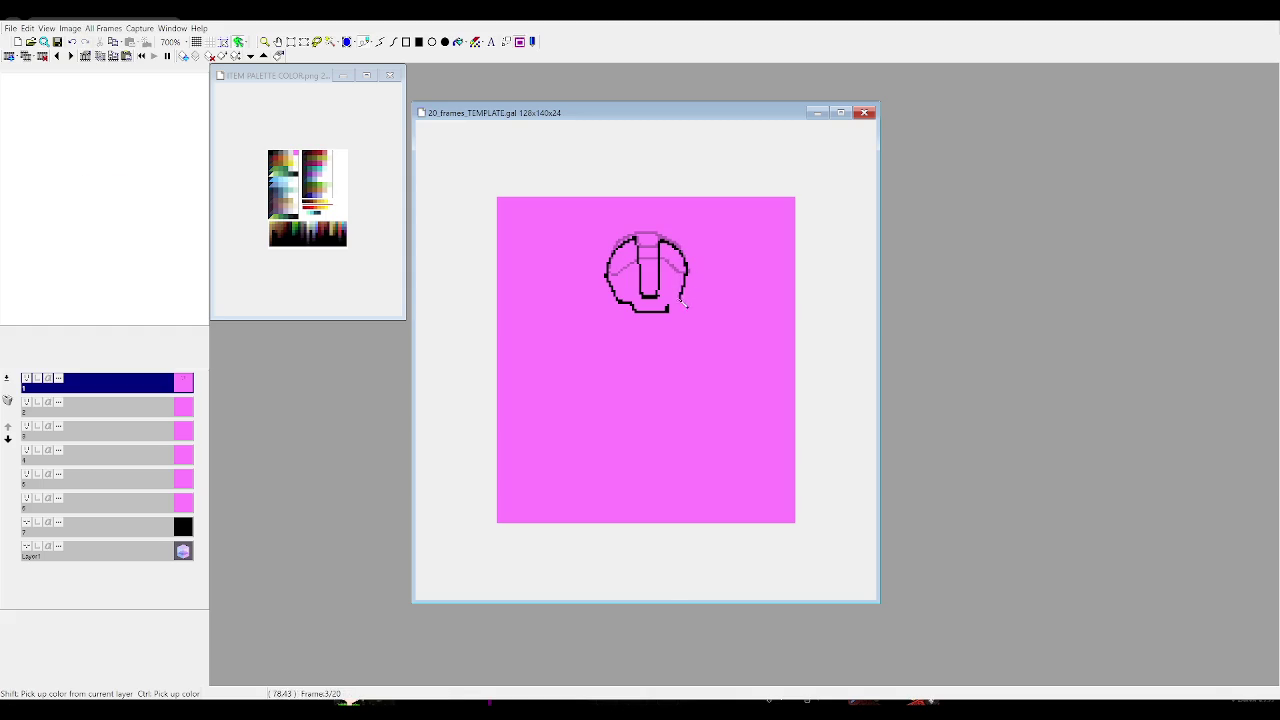
pyautogui.moveTo(686, 292); pyautogui.dragTo(672, 311)
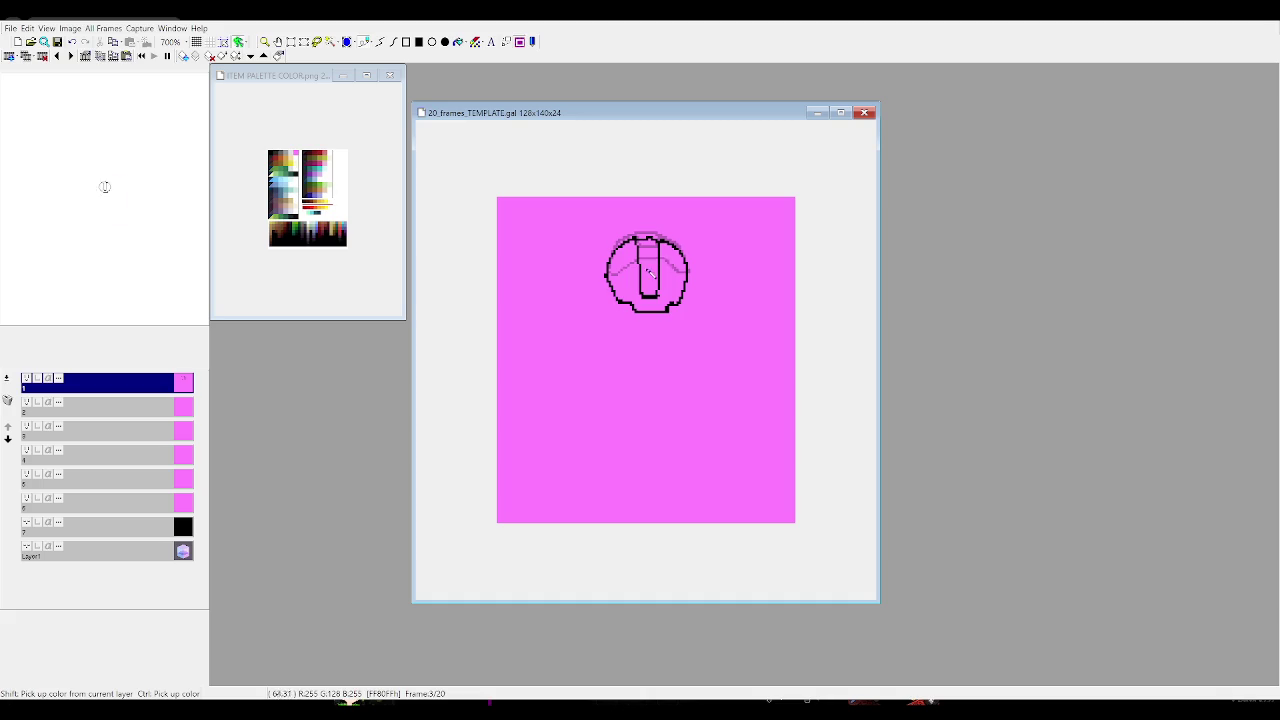
pyautogui.press('.')
pyautogui.moveTo(606, 302); pyautogui.dragTo(618, 376)
pyautogui.hotkey('ctrl', 'z')
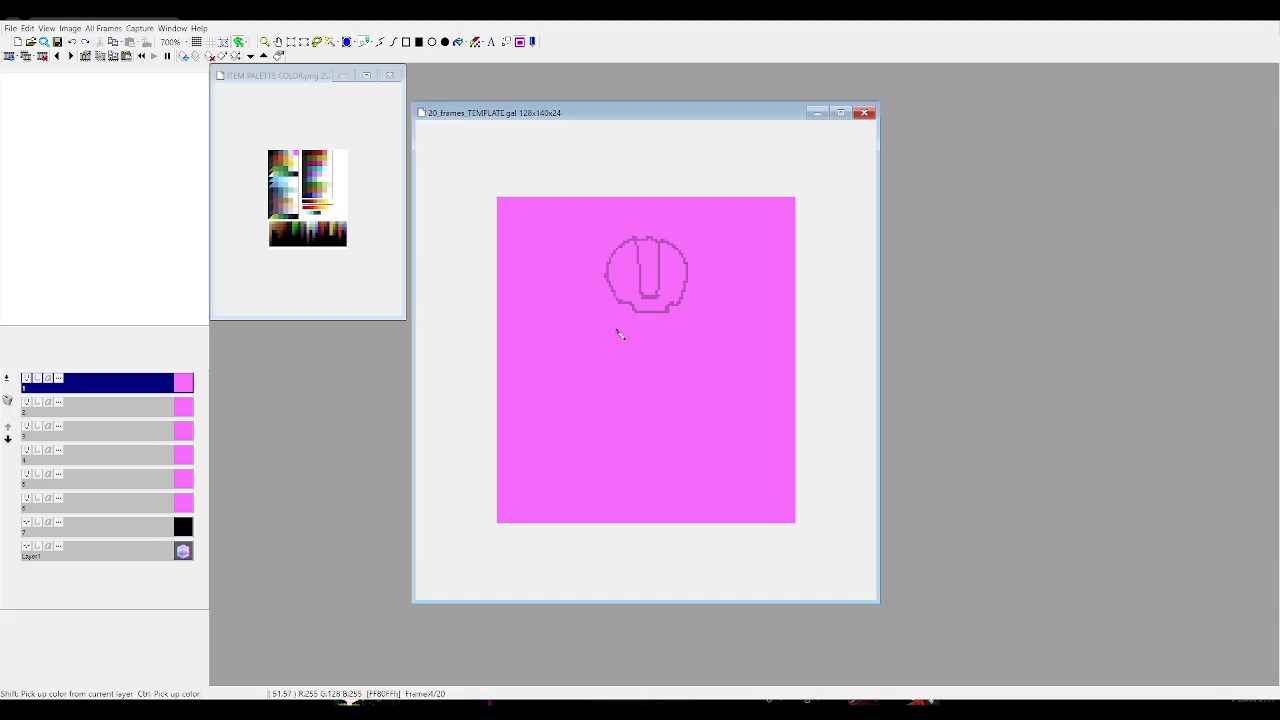
# Sketch the tall, narrow mask outline on frame 4, then return to frame 1 and delete the stray arc
pyautogui.hotkey('ctrl', 'z')
pyautogui.moveTo(640, 308)
pyautogui.mouseDown()
pyautogui.moveTo(646, 378)
pyautogui.moveTo(661, 312)
pyautogui.moveTo(689, 285)
pyautogui.moveTo(620, 277)
pyautogui.moveTo(640, 305)
pyautogui.moveTo(612, 325)
pyautogui.moveTo(632, 364)
pyautogui.moveTo(688, 324)
pyautogui.moveTo(692, 297)
pyautogui.moveTo(652, 376)
pyautogui.mouseUp()
pyautogui.hotkey('ctrl', 'z')
pyautogui.hotkey('ctrl', 'z')
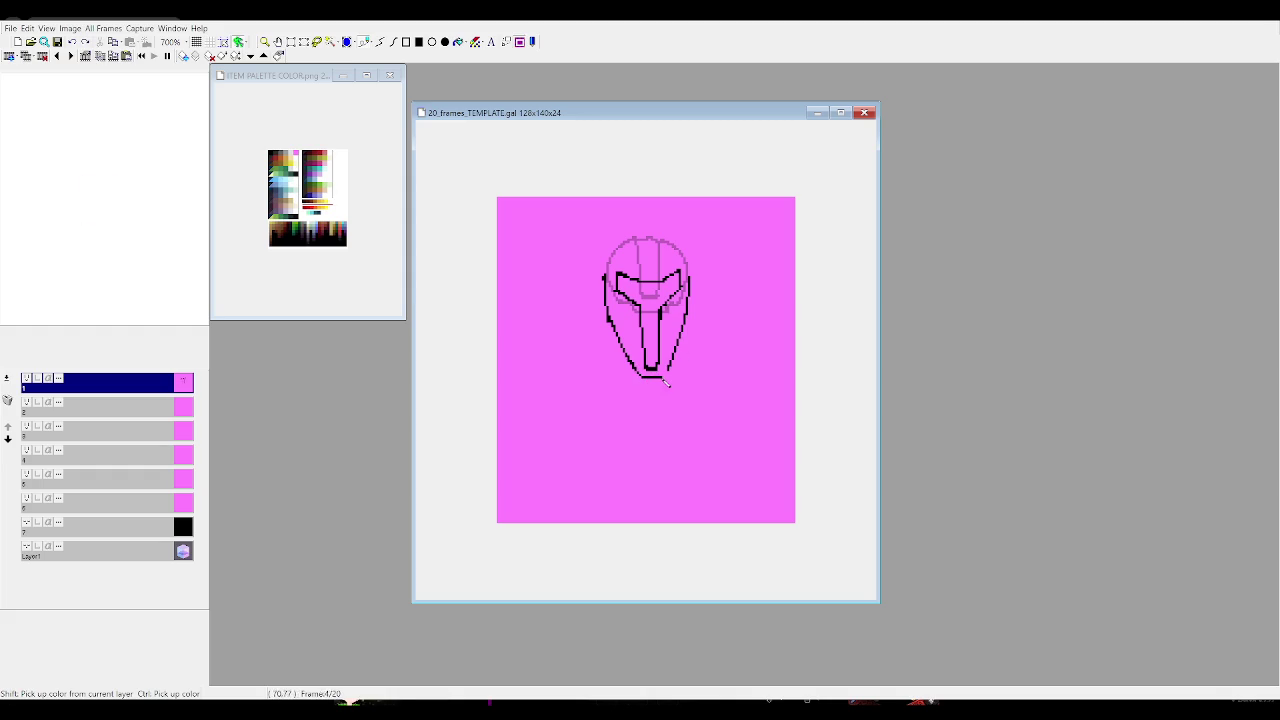
pyautogui.moveTo(650, 240); pyautogui.dragTo(605, 278)
pyautogui.moveTo(652, 242); pyautogui.dragTo(692, 280)
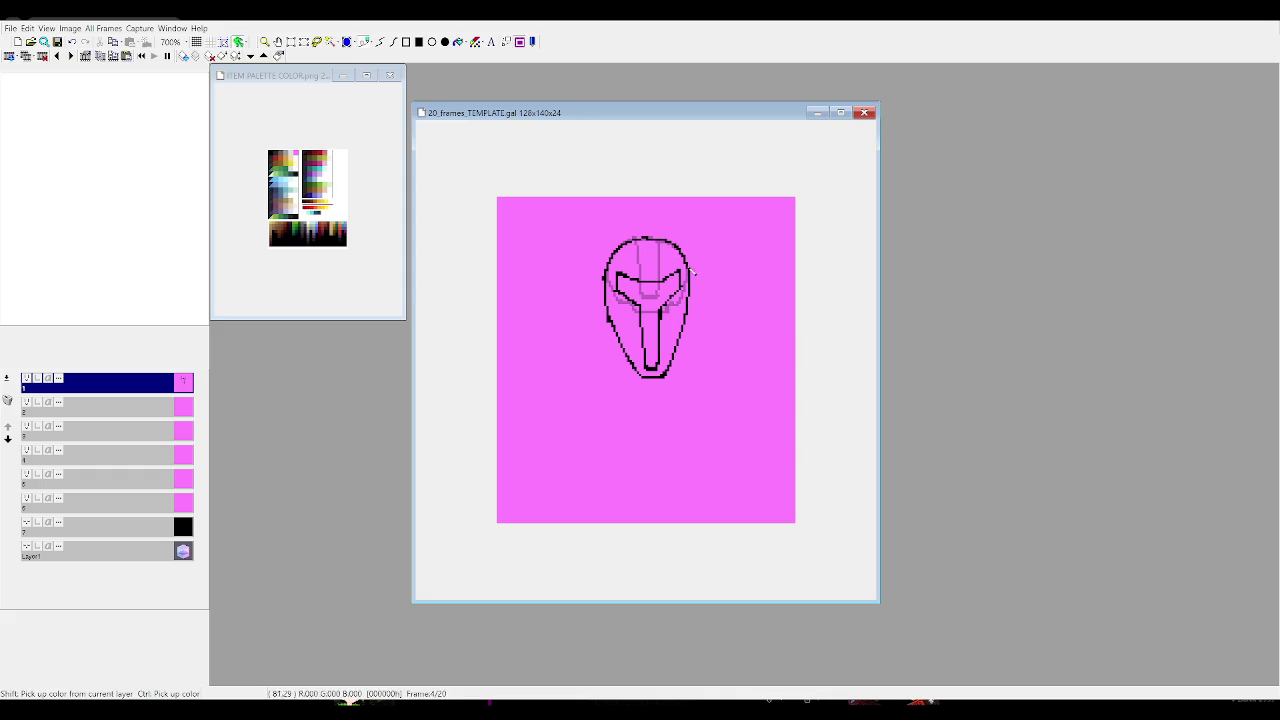
pyautogui.moveTo(658, 240)
pyautogui.mouseDown()
pyautogui.moveTo(645, 241)
pyautogui.moveTo(678, 247)
pyautogui.mouseUp()
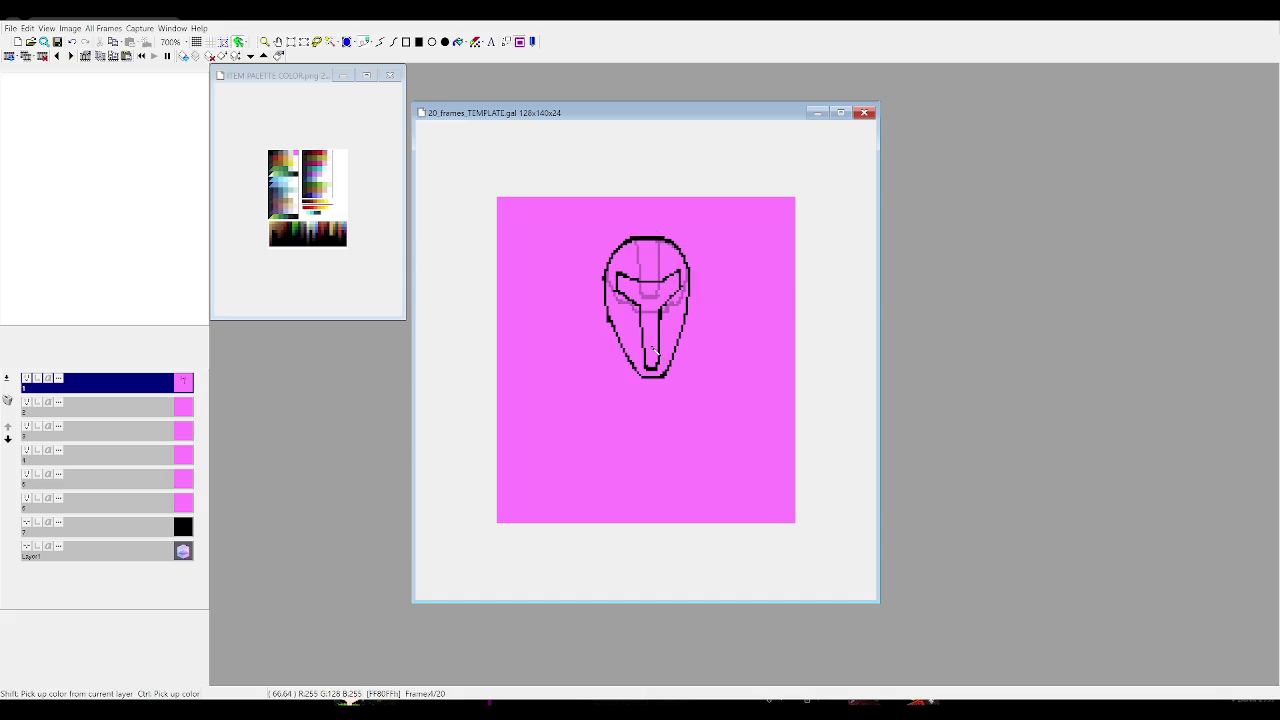
pyautogui.press('Left')
pyautogui.press('Left')
pyautogui.press('Left')
pyautogui.press('Delete')
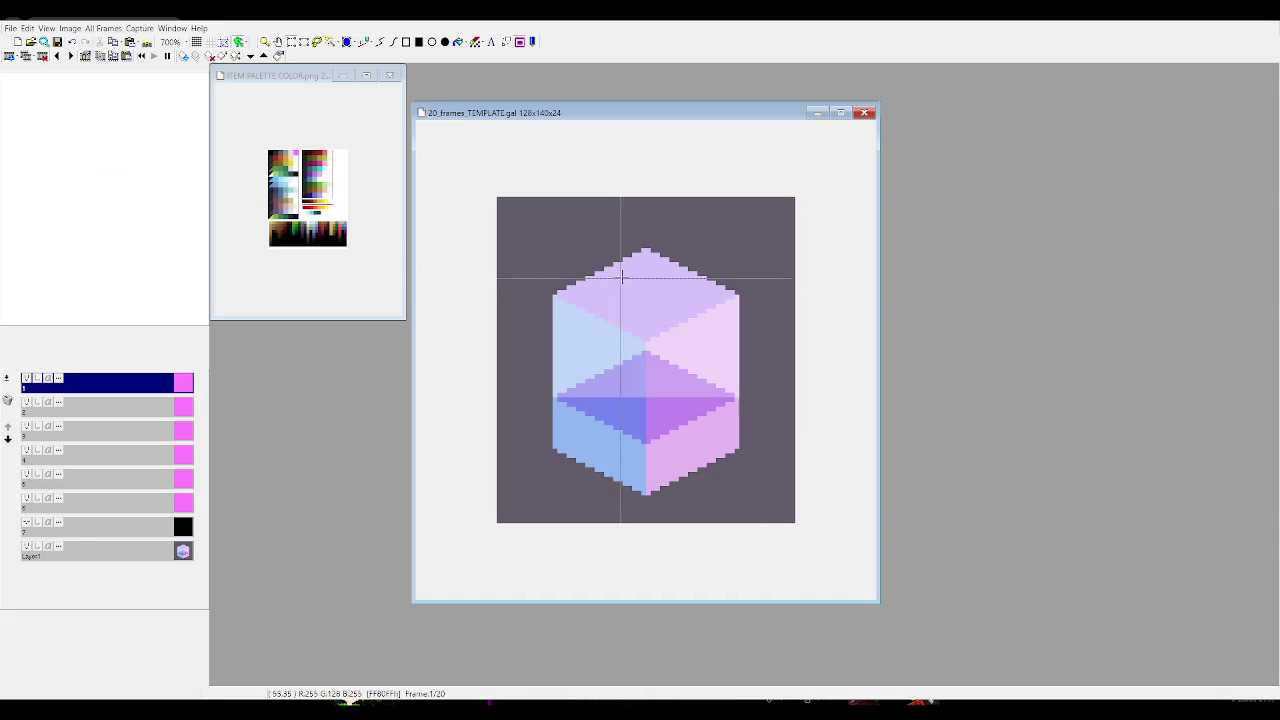
# Sketch the rounded U-shaped bud outline over the cube on frame 1
pyautogui.moveTo(572, 273); pyautogui.dragTo(712, 290)
pyautogui.hotkey('ctrl', 'z')
pyautogui.moveTo(603, 316)
pyautogui.mouseDown()
pyautogui.moveTo(650, 345)
pyautogui.moveTo(692, 307)
pyautogui.mouseUp()
pyautogui.hotkey('ctrl', 'z')
pyautogui.hotkey('ctrl', 'z')
pyautogui.hotkey('ctrl', 'z')
pyautogui.moveTo(604, 311); pyautogui.dragTo(609, 289)
pyautogui.moveTo(691, 307)
pyautogui.mouseDown()
pyautogui.moveTo(686, 290)
pyautogui.moveTo(644, 276)
pyautogui.moveTo(609, 292)
pyautogui.mouseUp()
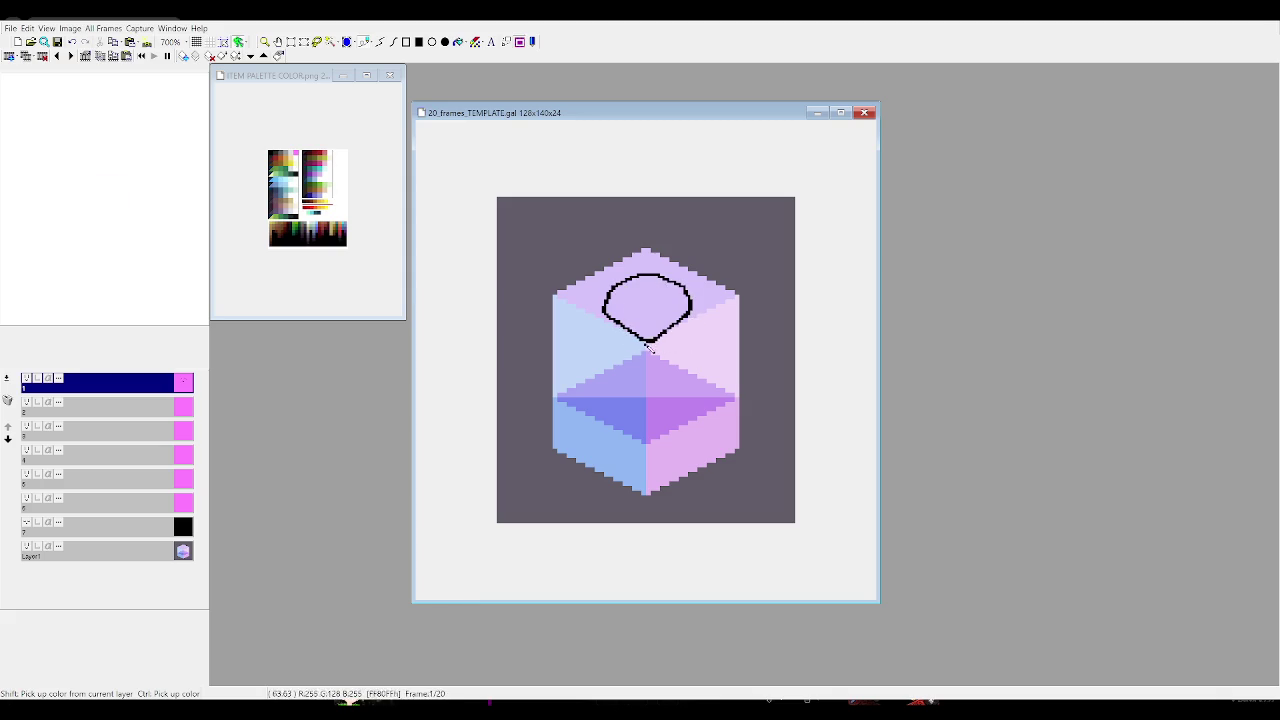
# Draw the two leaf outlines and the stem line beneath the bud, then begin the spiral
pyautogui.moveTo(618, 330); pyautogui.dragTo(641, 349)
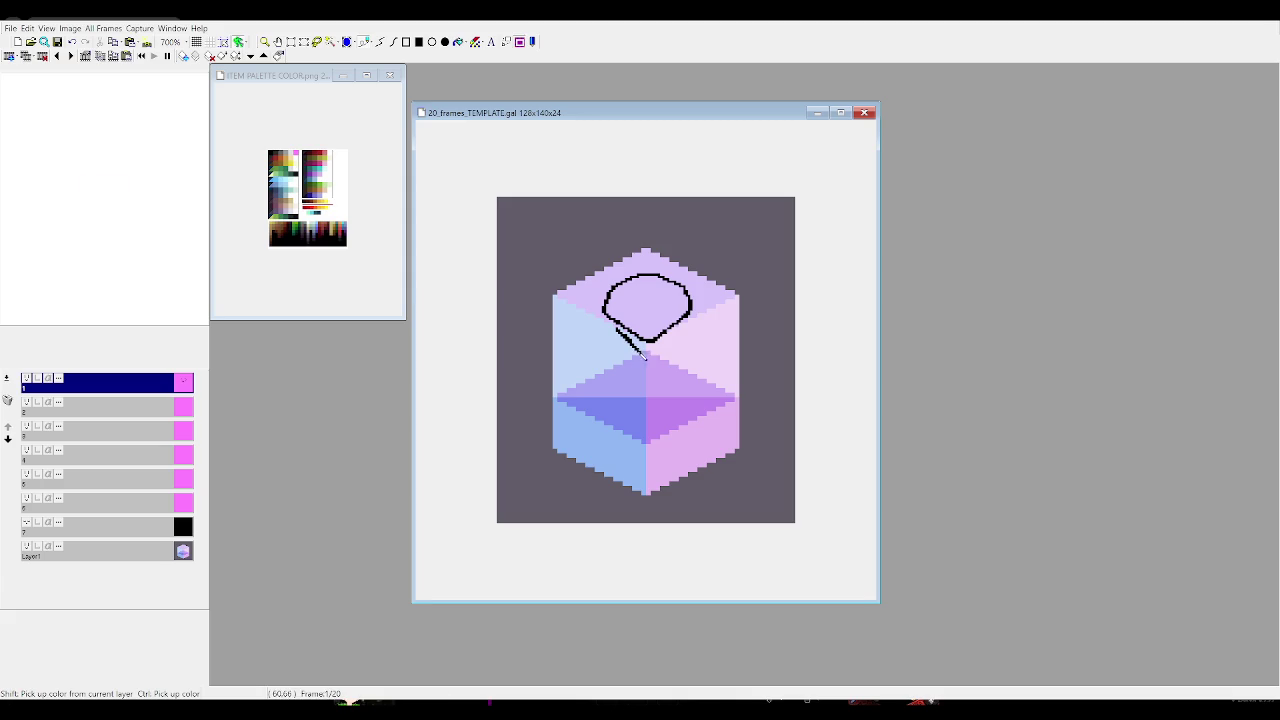
pyautogui.moveTo(683, 328); pyautogui.dragTo(658, 353)
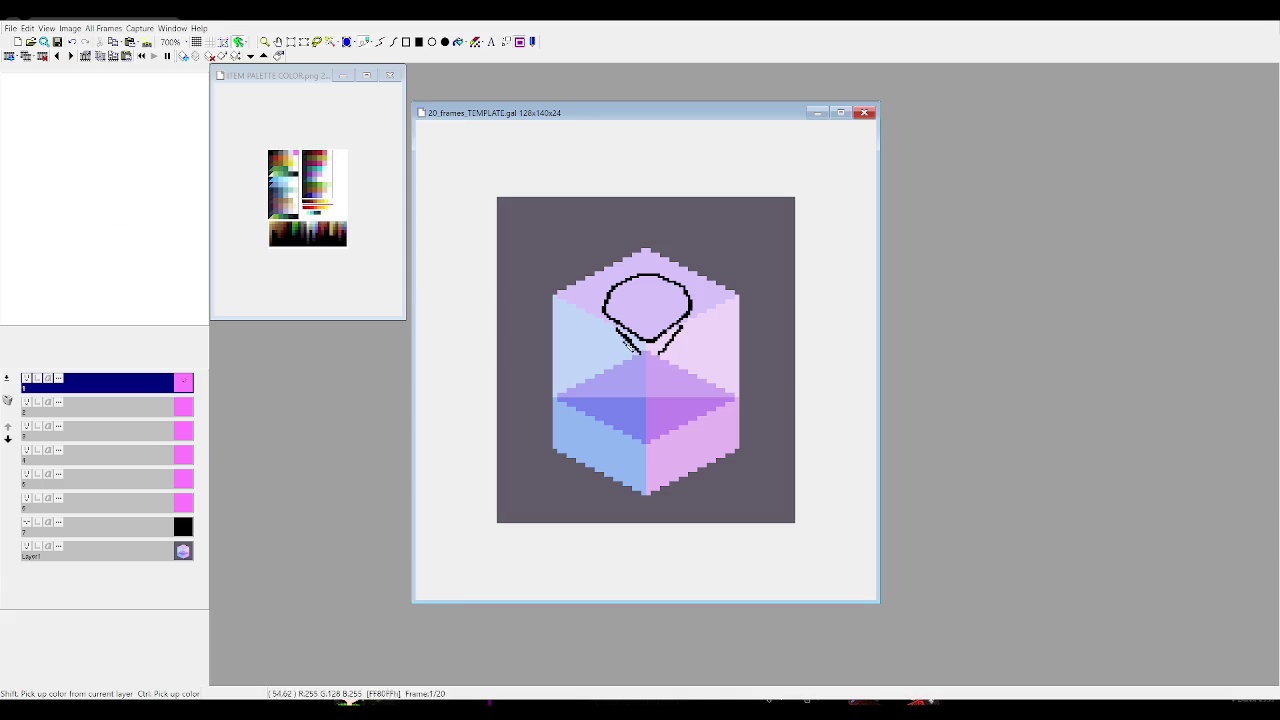
pyautogui.moveTo(609, 331)
pyautogui.mouseDown()
pyautogui.moveTo(637, 390)
pyautogui.moveTo(643, 360)
pyautogui.moveTo(682, 369)
pyautogui.moveTo(687, 350)
pyautogui.mouseUp()
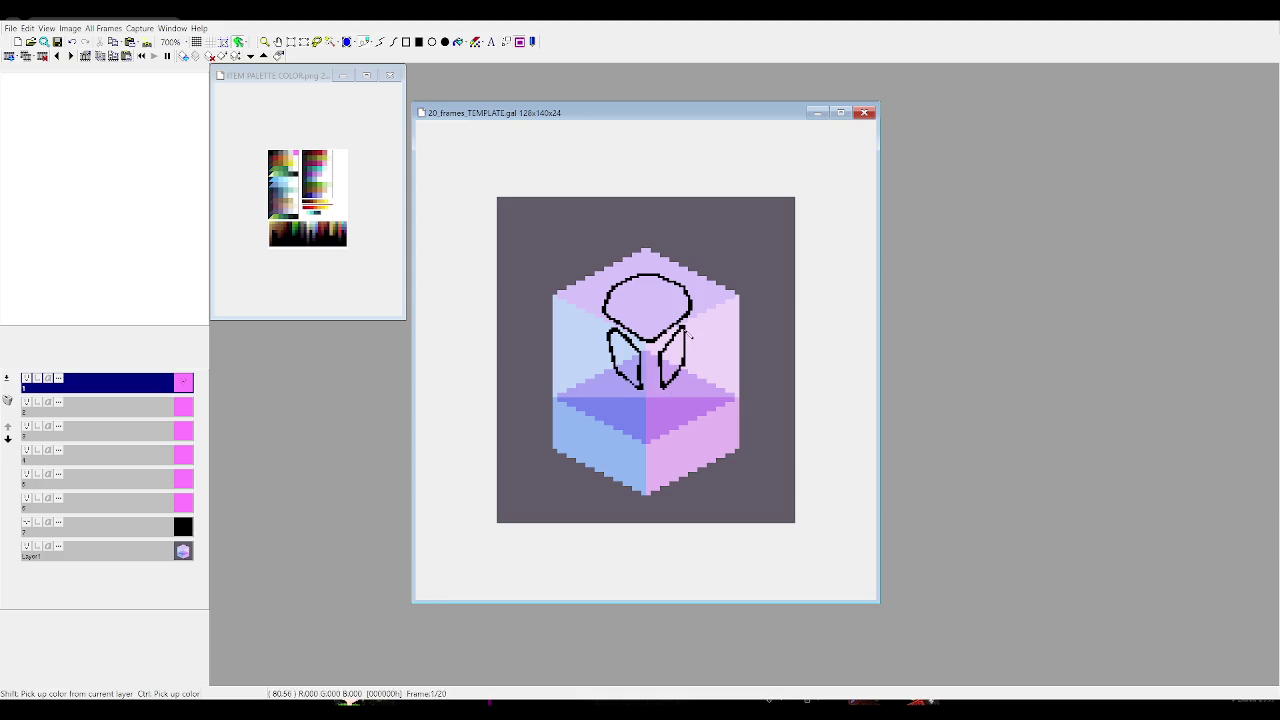
pyautogui.hotkey('ctrl', 'z')
pyautogui.moveTo(686, 332); pyautogui.dragTo(682, 376)
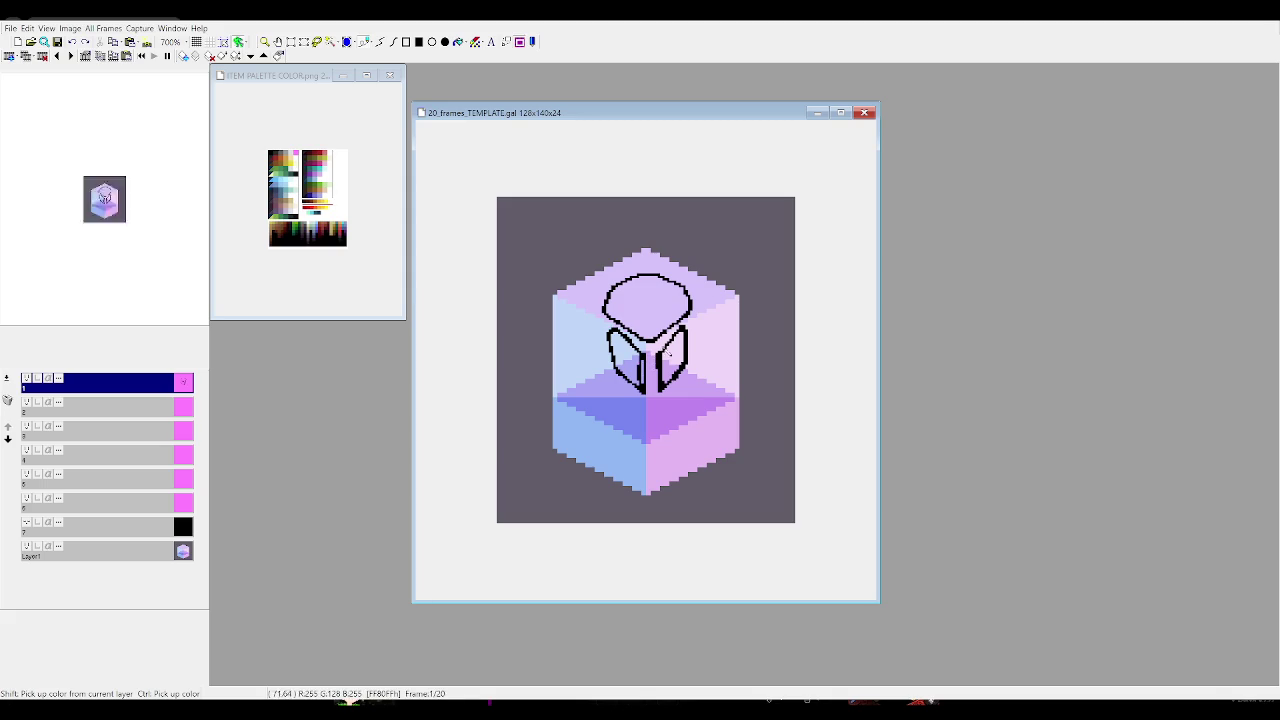
pyautogui.press('Left')
pyautogui.press('Right')
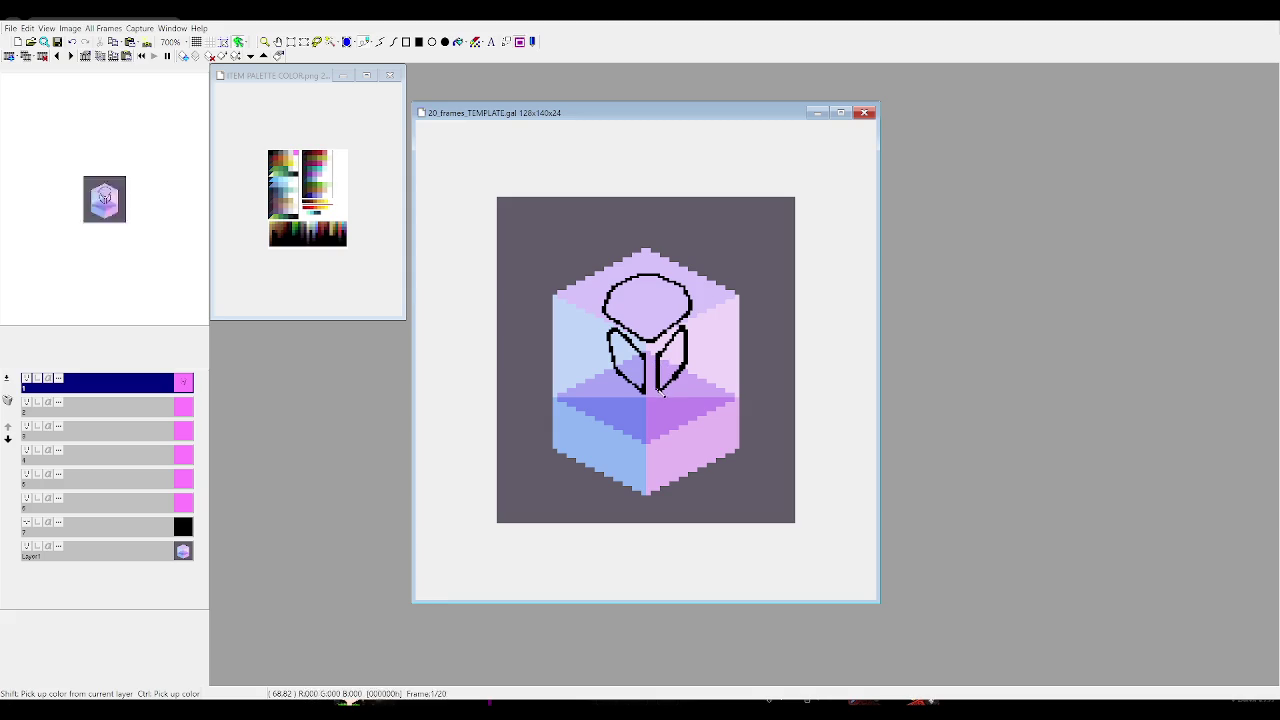
pyautogui.moveTo(648, 376); pyautogui.dragTo(655, 393)
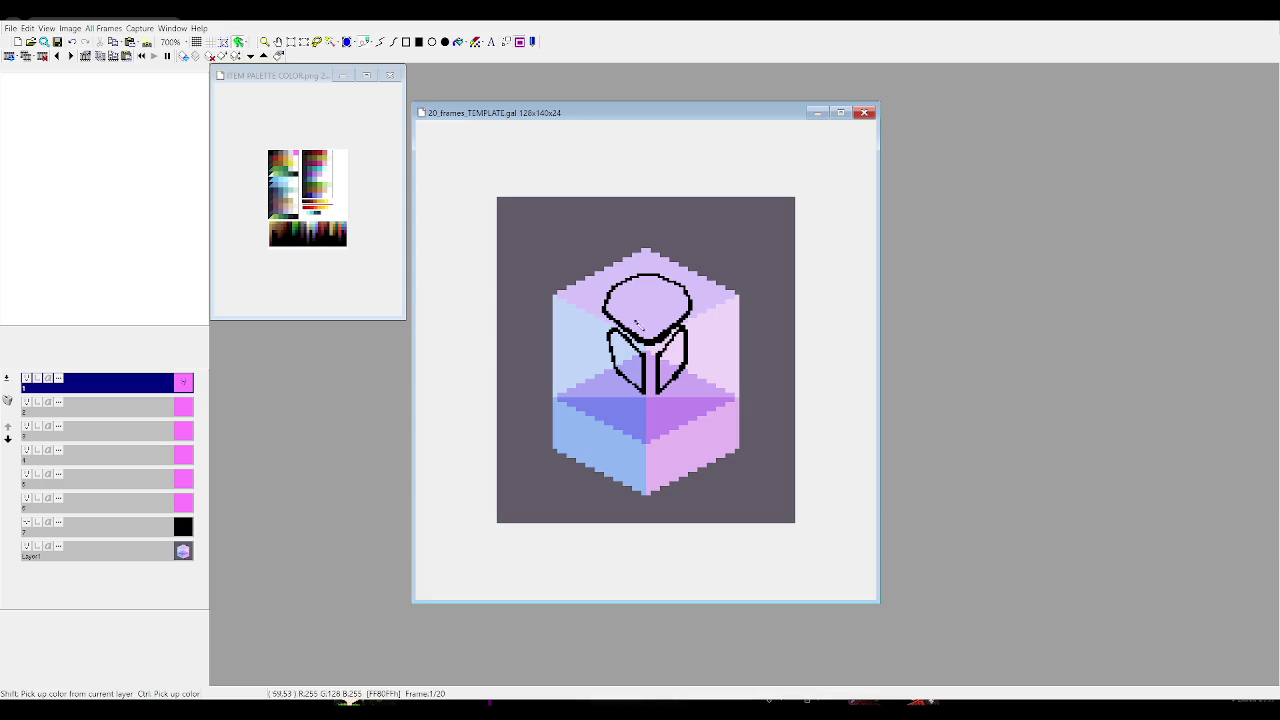
pyautogui.moveTo(642, 284)
pyautogui.mouseDown()
pyautogui.moveTo(628, 302)
pyautogui.moveTo(650, 334)
pyautogui.moveTo(644, 325)
pyautogui.moveTo(678, 308)
pyautogui.moveTo(655, 297)
pyautogui.mouseUp()
# Redo the bud spiral, refine both leaf strokes, and shift the whole rose two pixels left
pyautogui.hotkey('ctrl', 'z')
pyautogui.hotkey('ctrl', 'z')
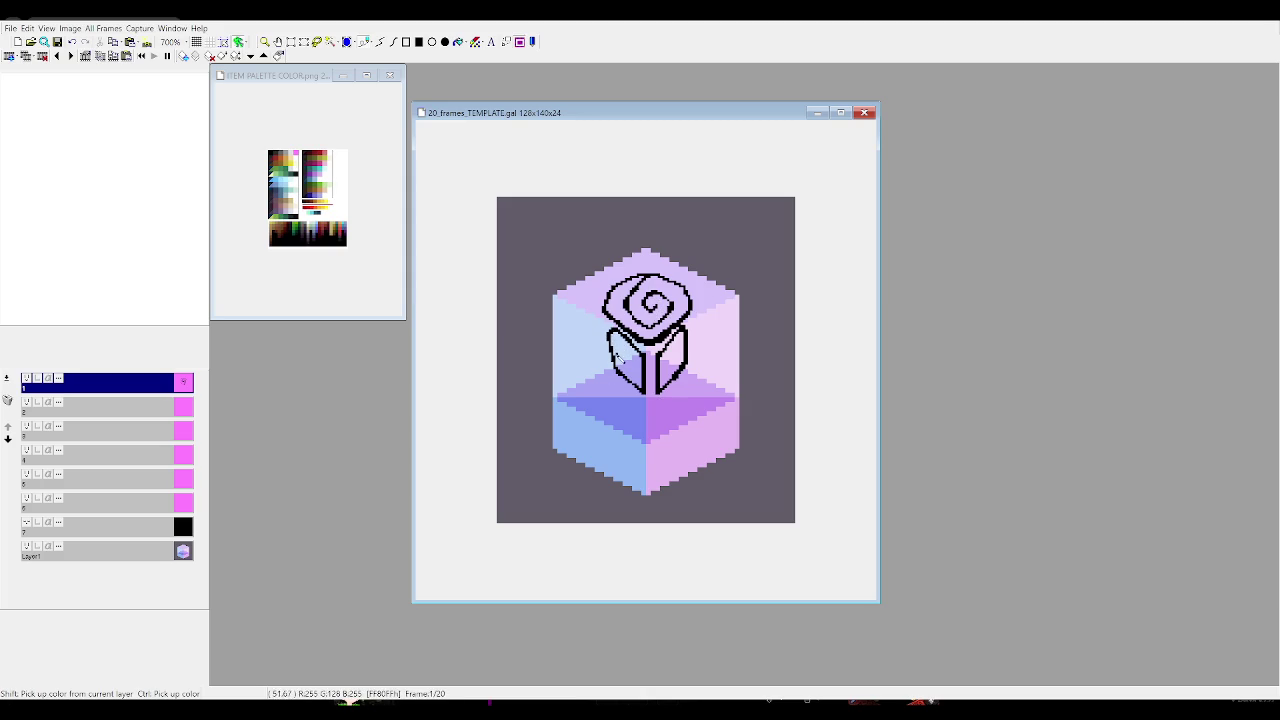
pyautogui.moveTo(612, 335); pyautogui.dragTo(639, 381)
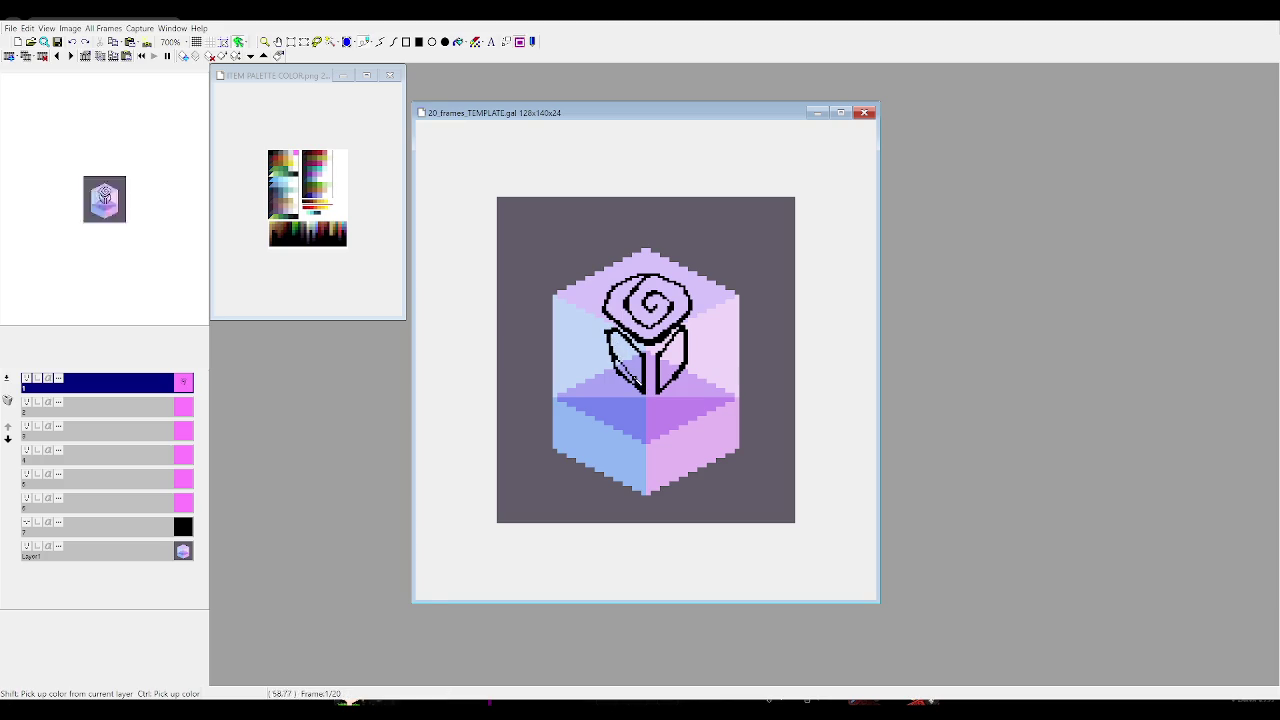
pyautogui.moveTo(666, 386)
pyautogui.mouseDown()
pyautogui.moveTo(690, 352)
pyautogui.moveTo(680, 358)
pyautogui.mouseUp()
pyautogui.hotkey('ctrl', 'z')
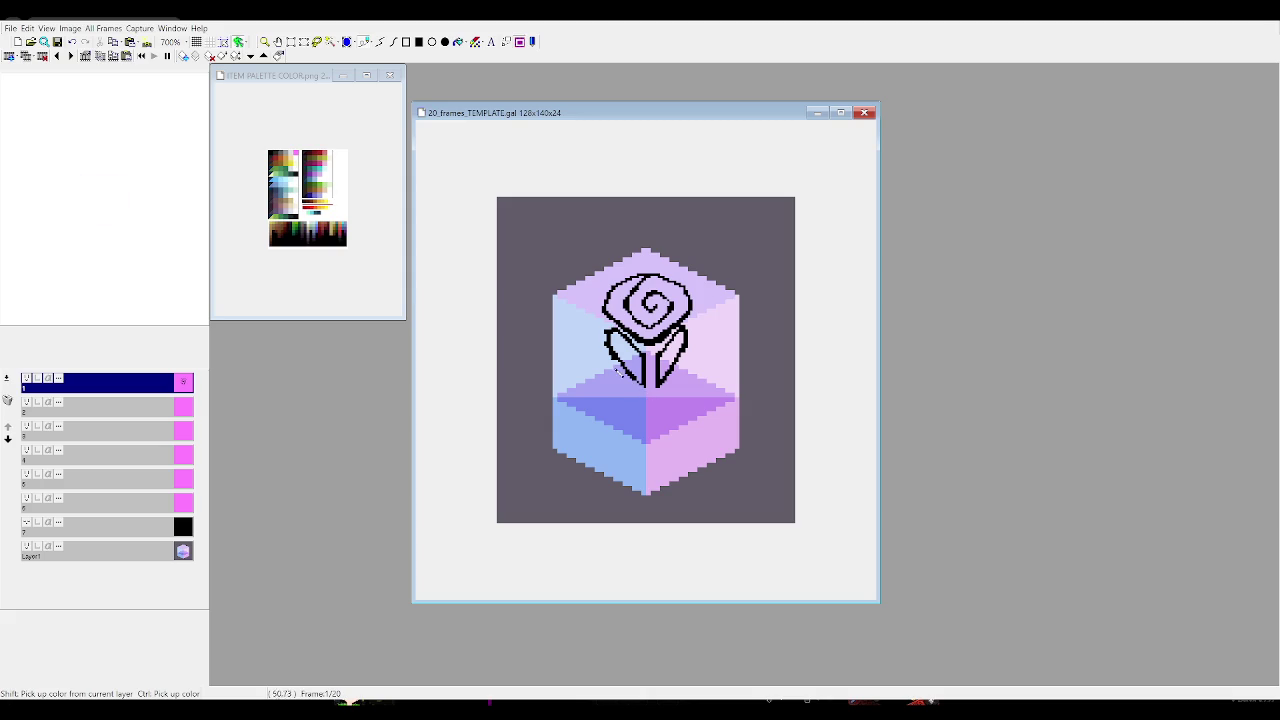
pyautogui.press('Left')
pyautogui.press('Right')
pyautogui.hotkey('ctrl', 'a')
pyautogui.press('Left')
pyautogui.press('Left')
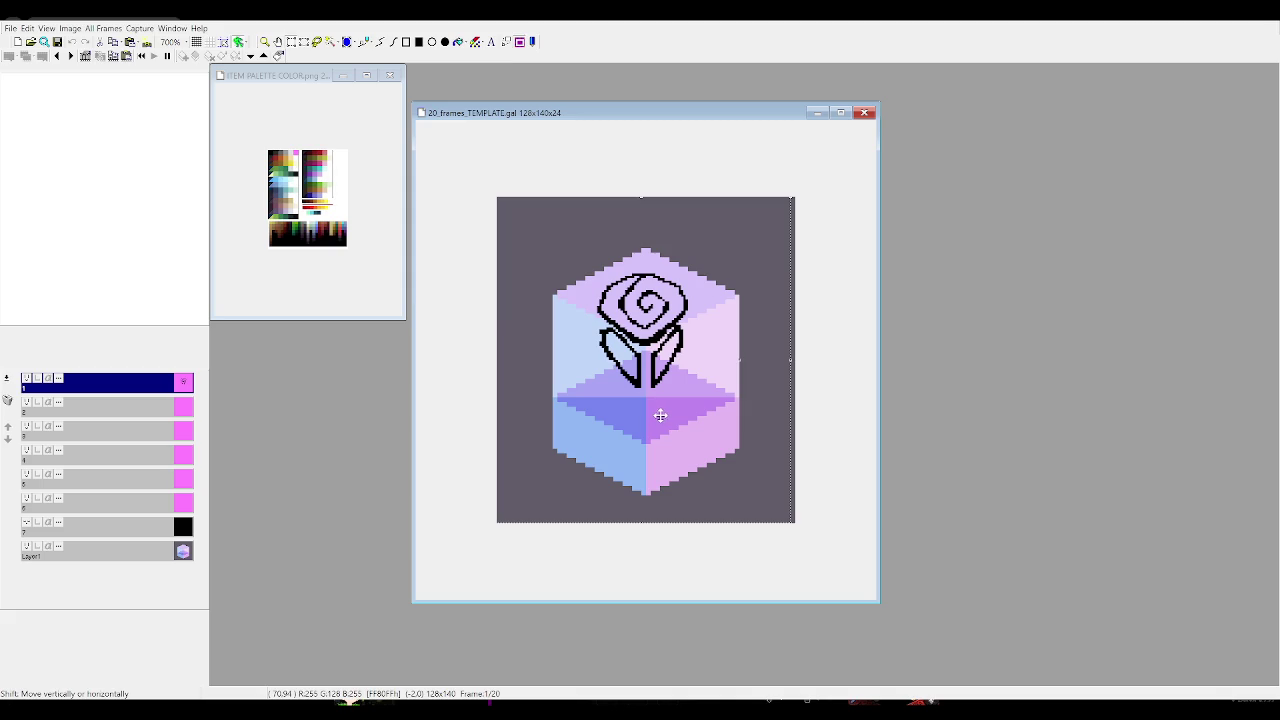
# Commit the moved rose and flip between frames 1 and 2 to compare them
pyautogui.click(487, 208)
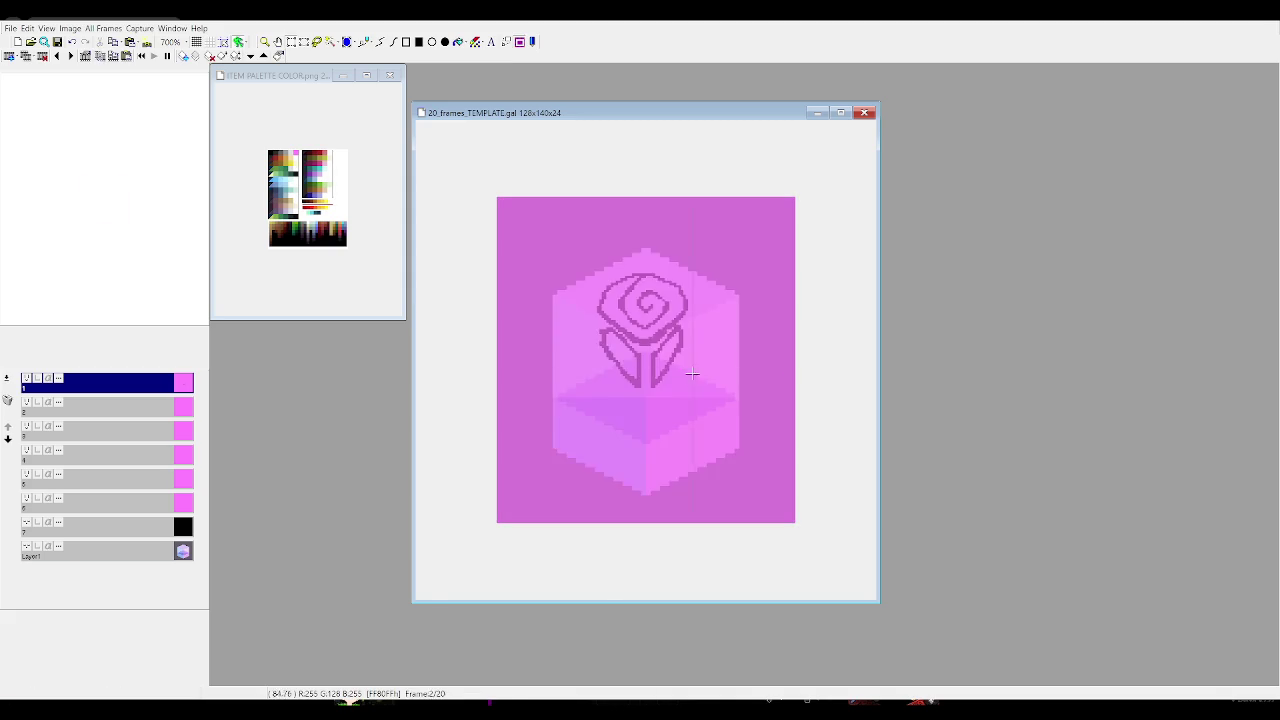
pyautogui.press('pagedown')
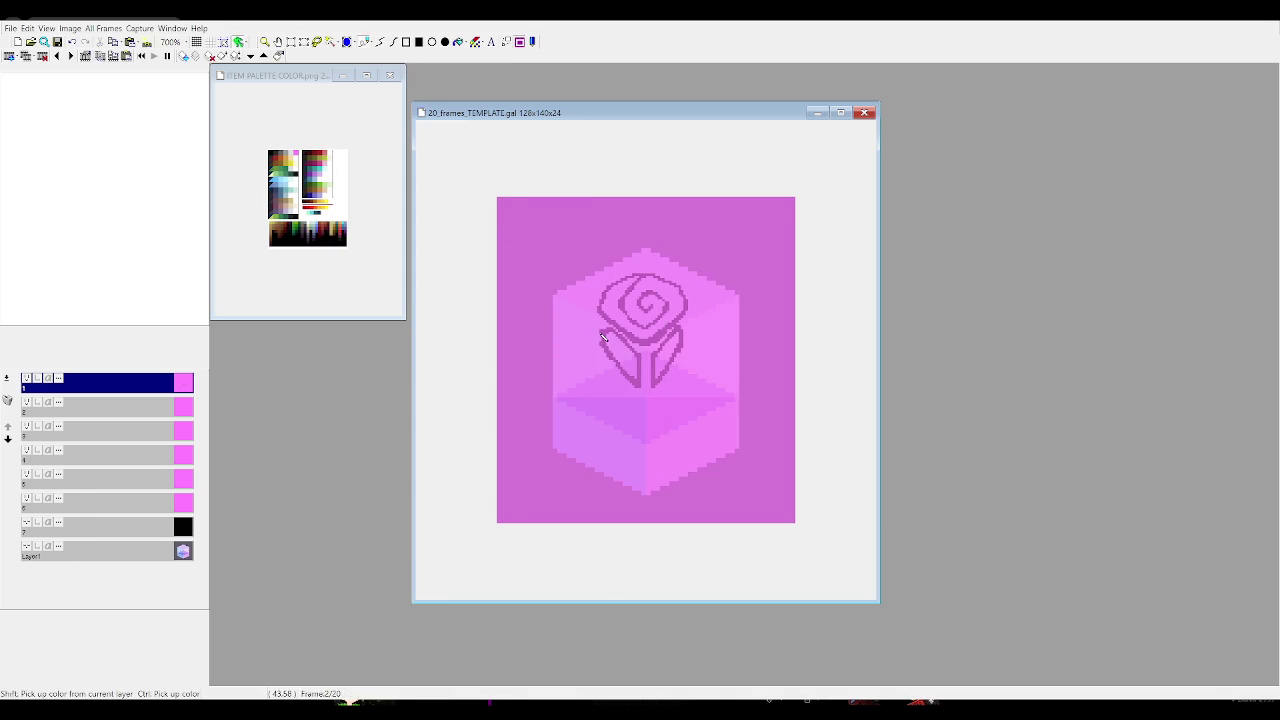
pyautogui.press('pageup')
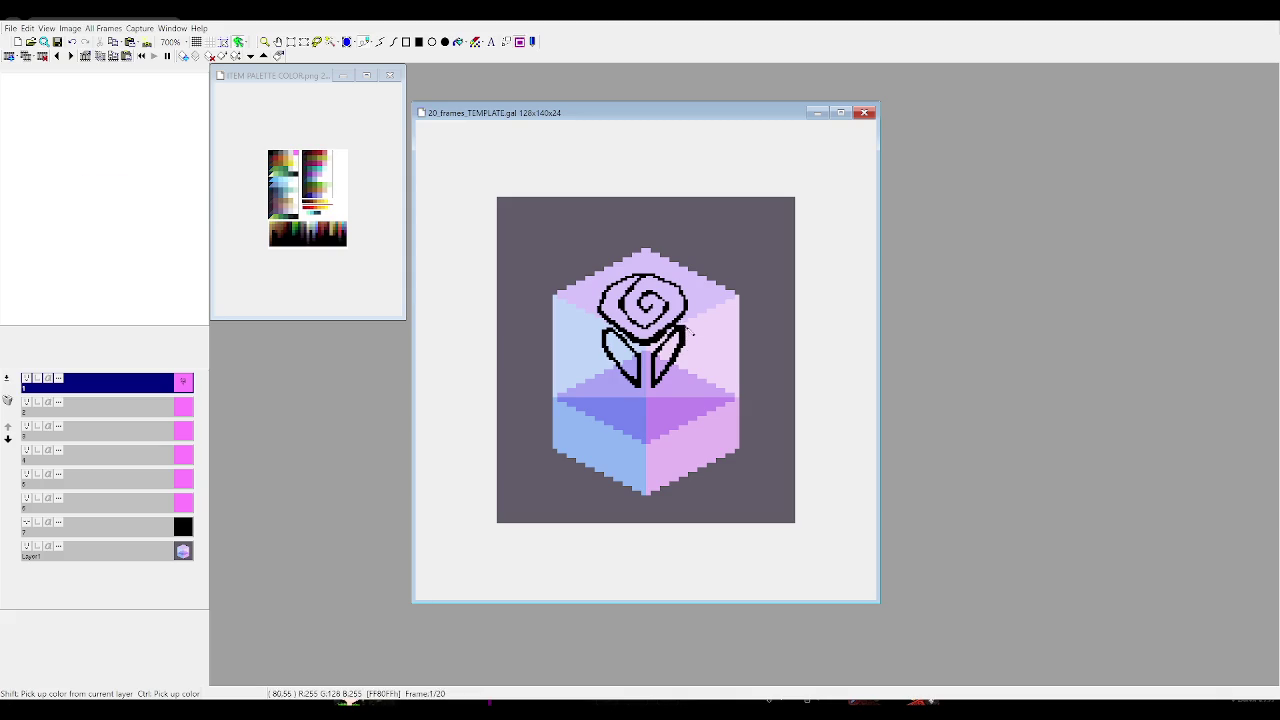
pyautogui.press('Right')
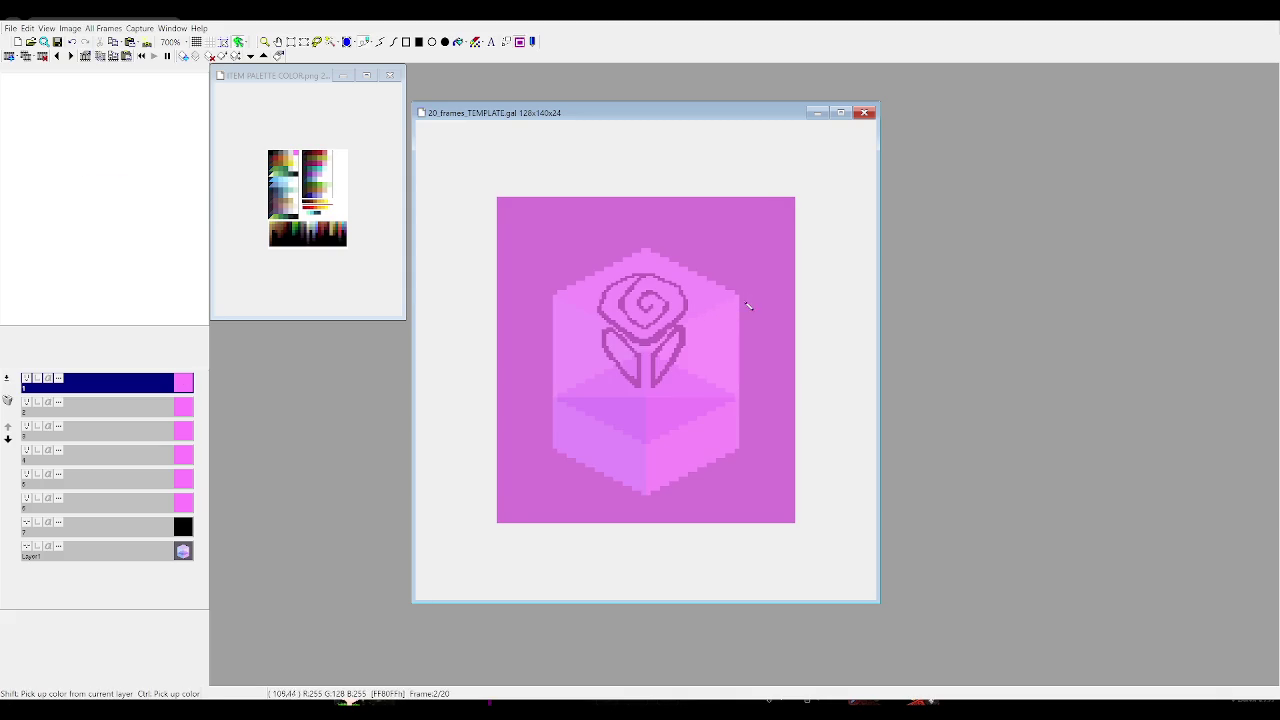
pyautogui.press('Left')
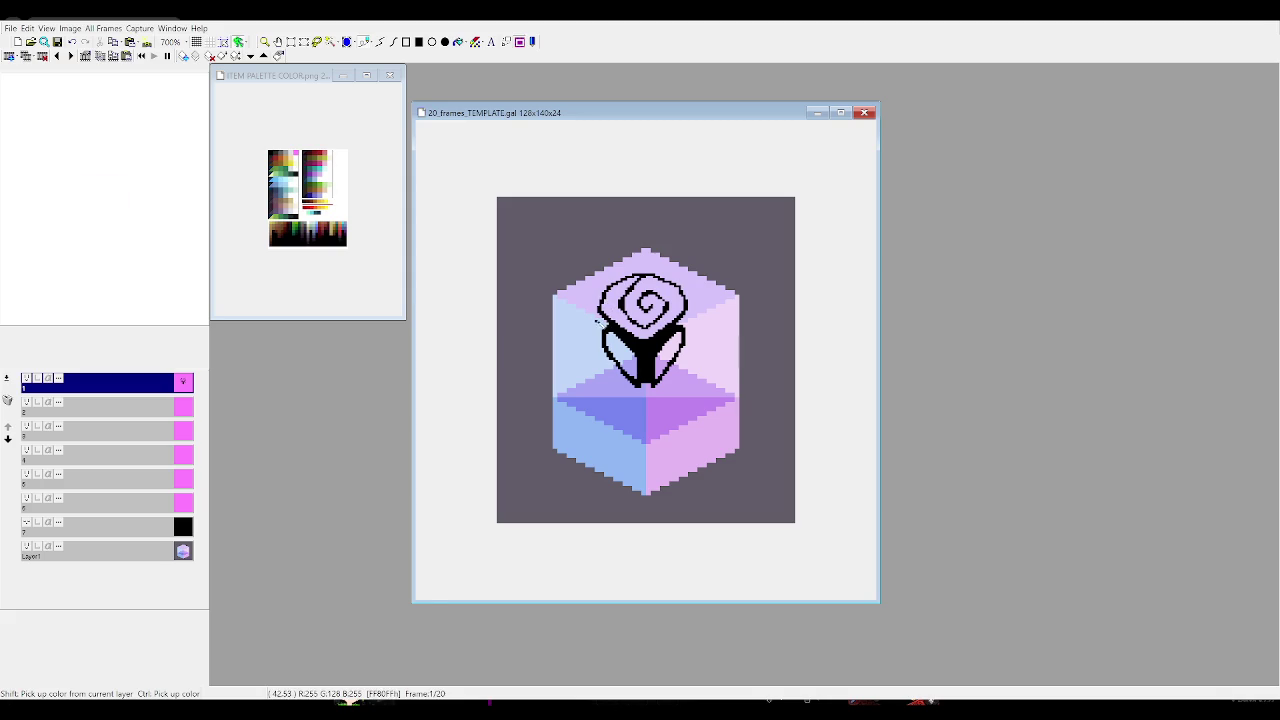
# Add black pixels along the spiral and leaves, sample magenta, and refocus the 20_frames_TEMPLATE window
pyautogui.moveTo(598, 320); pyautogui.dragTo(600, 334)
pyautogui.moveTo(687, 387); pyautogui.dragTo(691, 362)
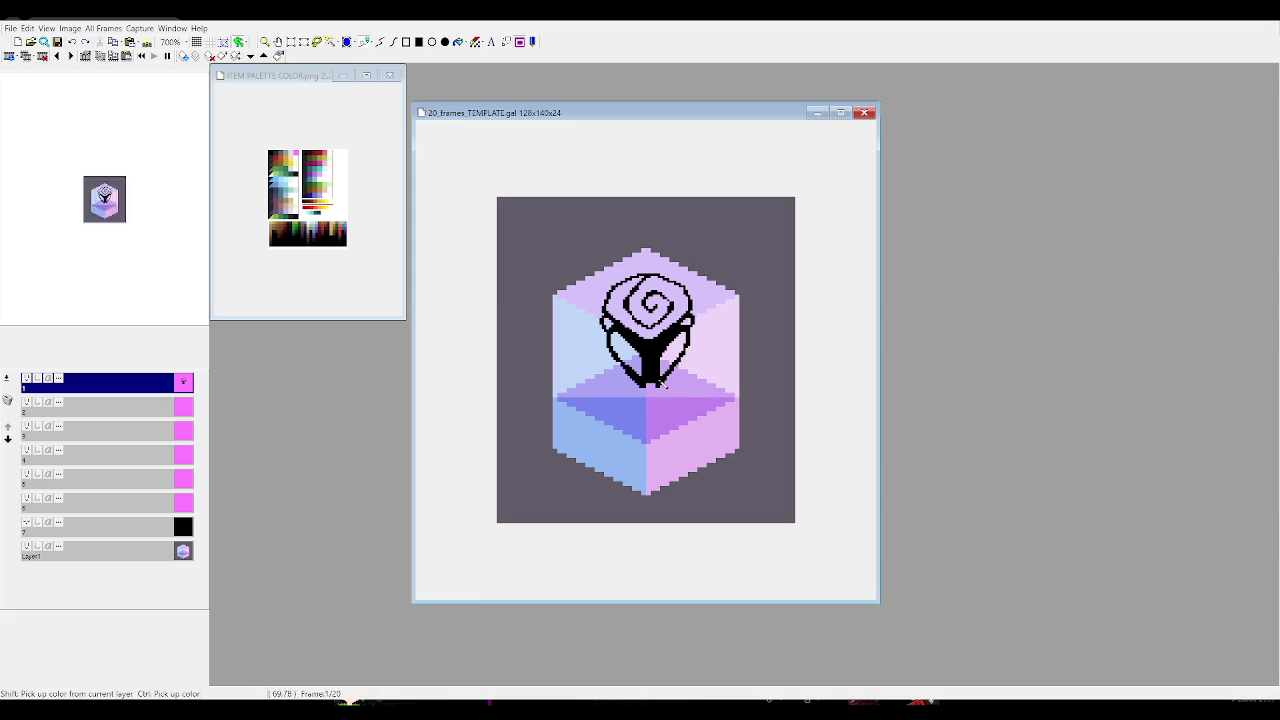
pyautogui.press('shift')
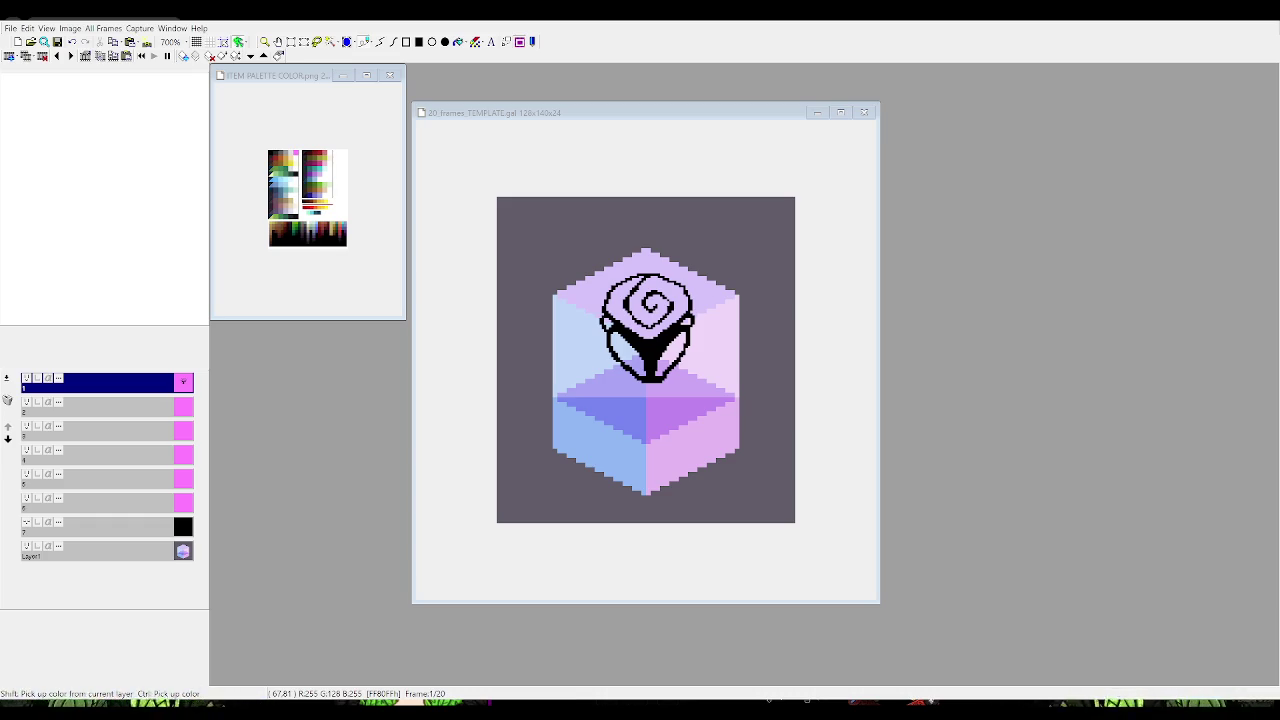
pyautogui.click(683, 423)
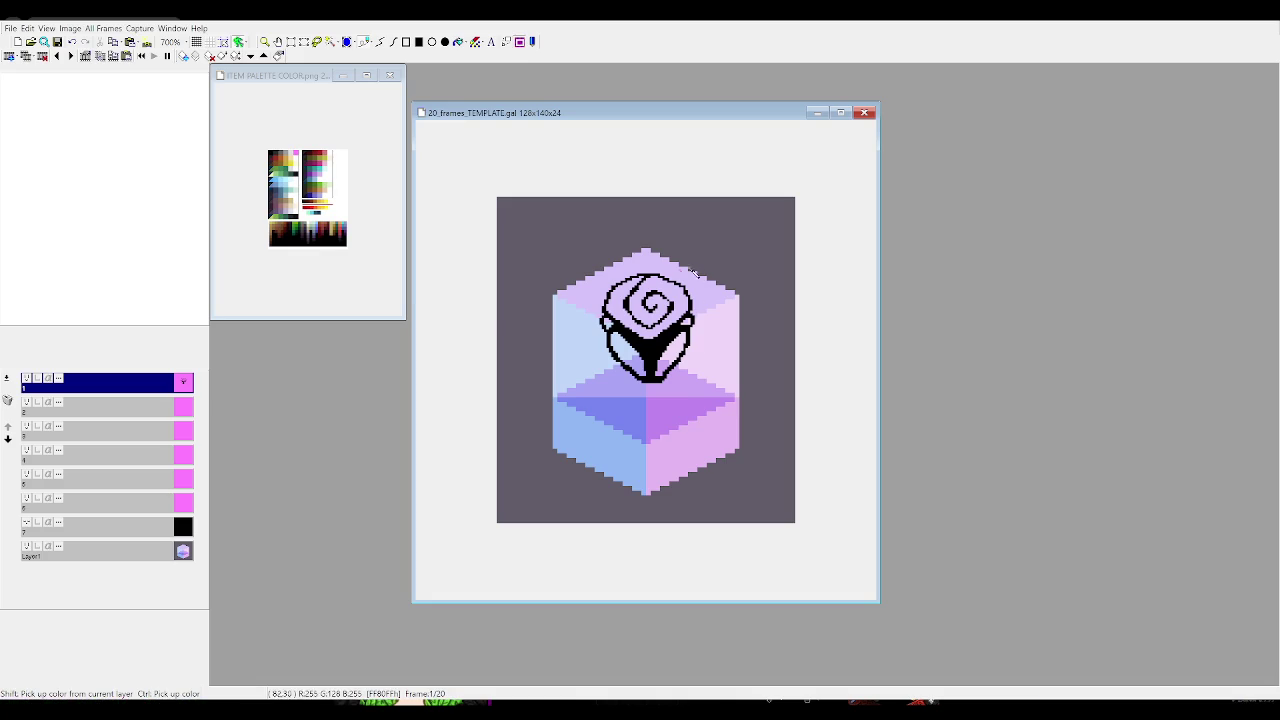
pyautogui.hotkey('ctrl', 'a')
pyautogui.moveTo(702, 386); pyautogui.dragTo(697, 392)
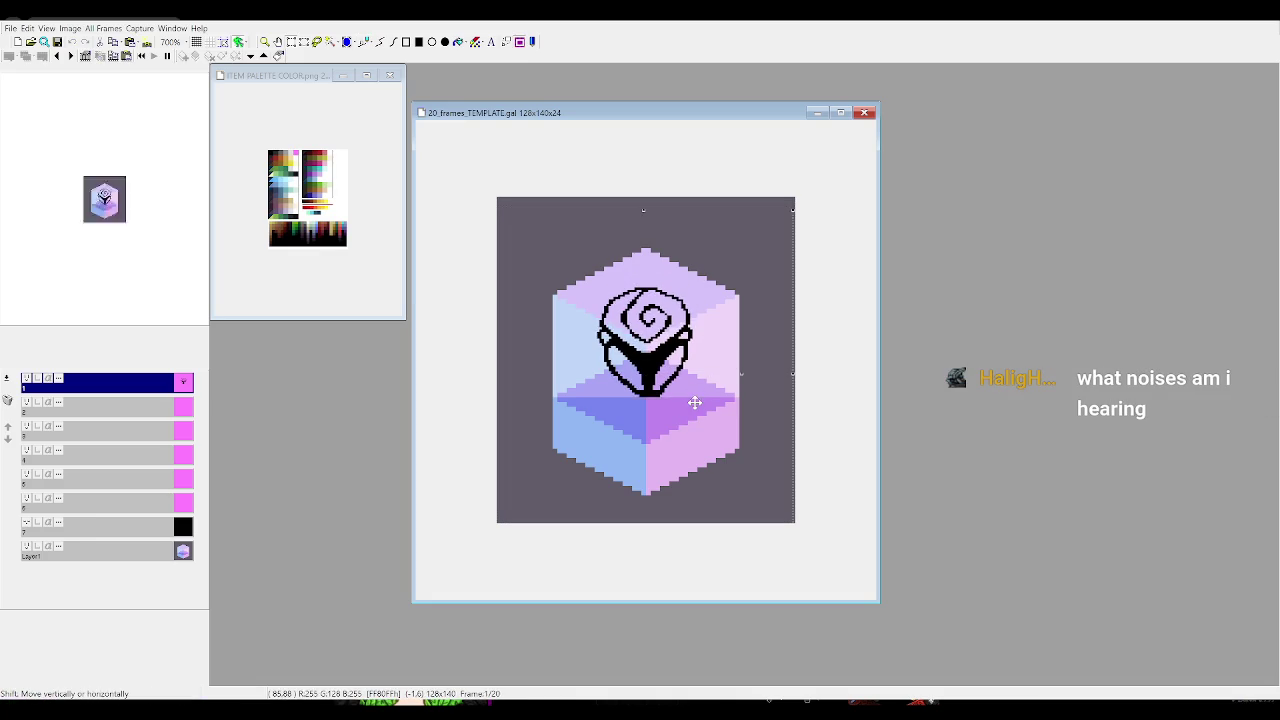
pyautogui.press('Escape')
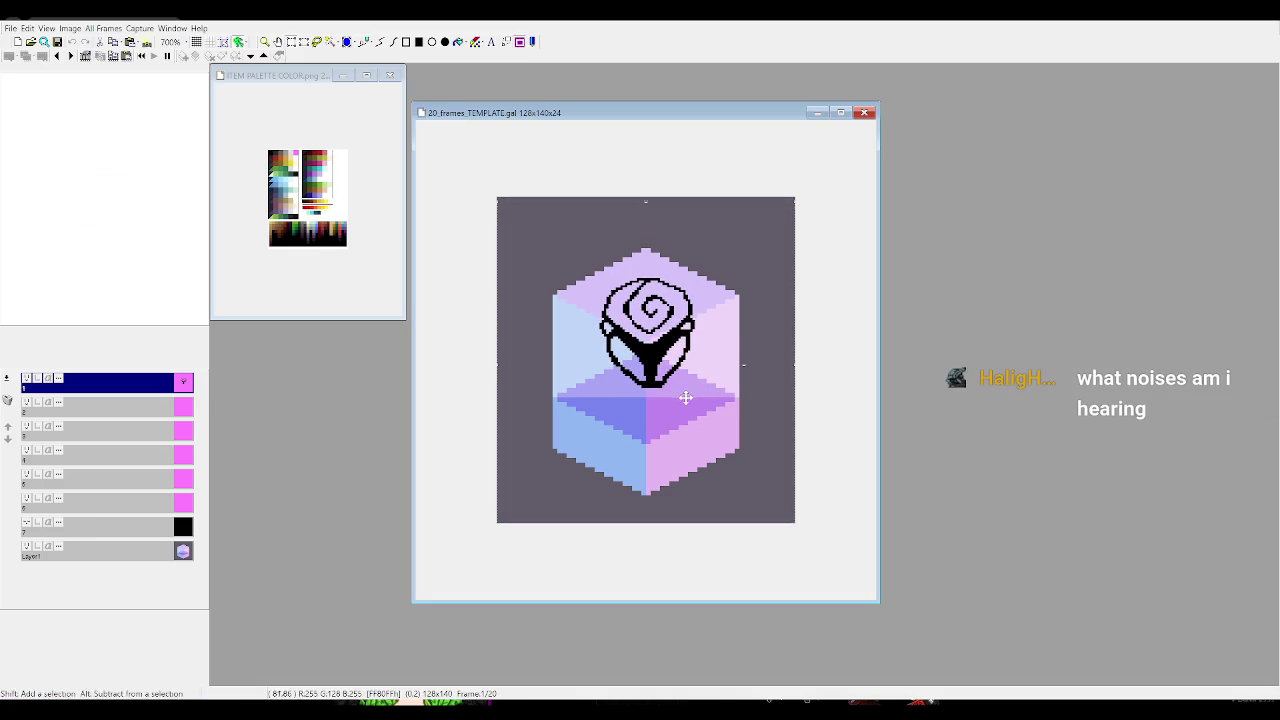
pyautogui.hotkey('ctrl', 'z')
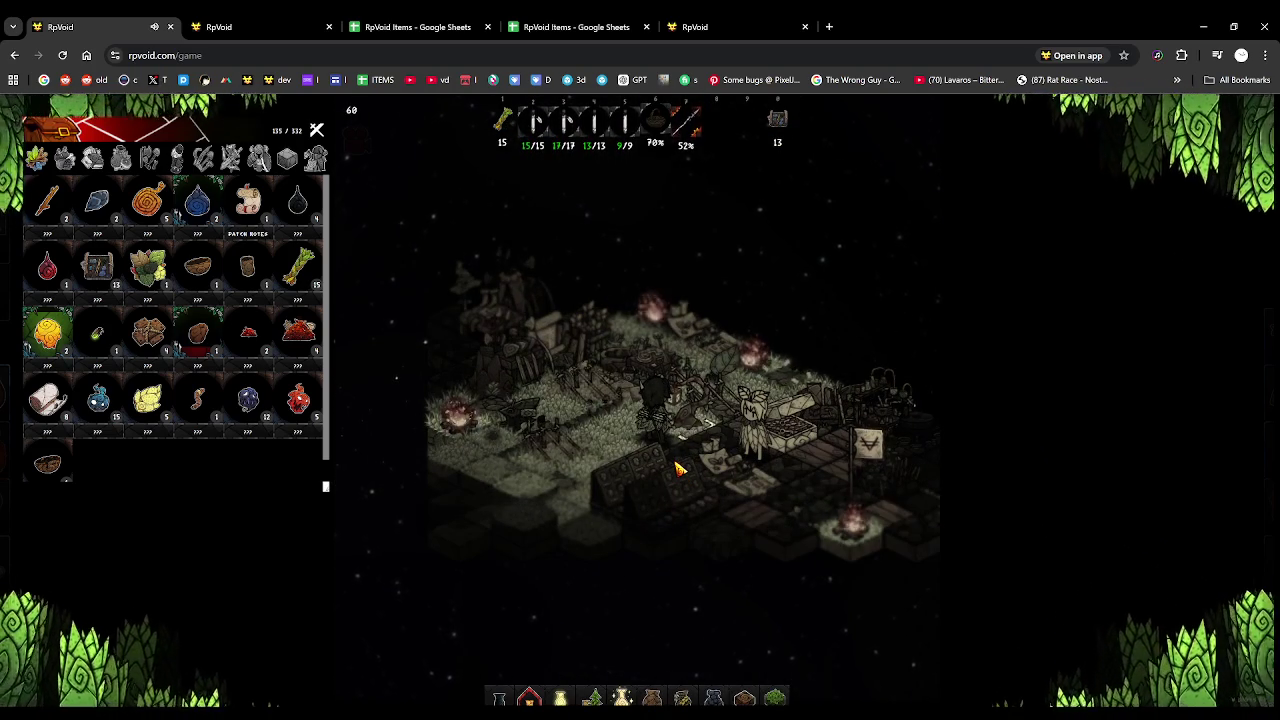
# Zoom the RpVoid map out, set light strength to 5, and reload the game page
pyautogui.scroll(-2, 678, 468)
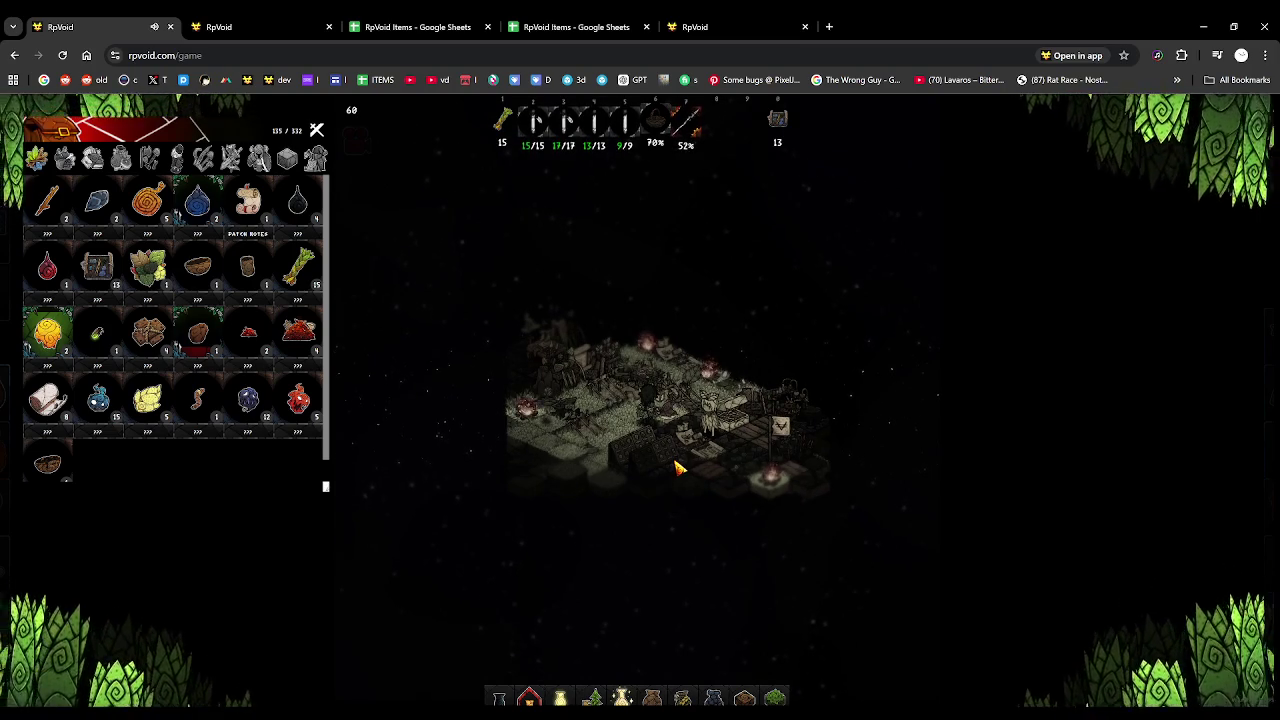
pyautogui.write('5')
pyautogui.press('Return')
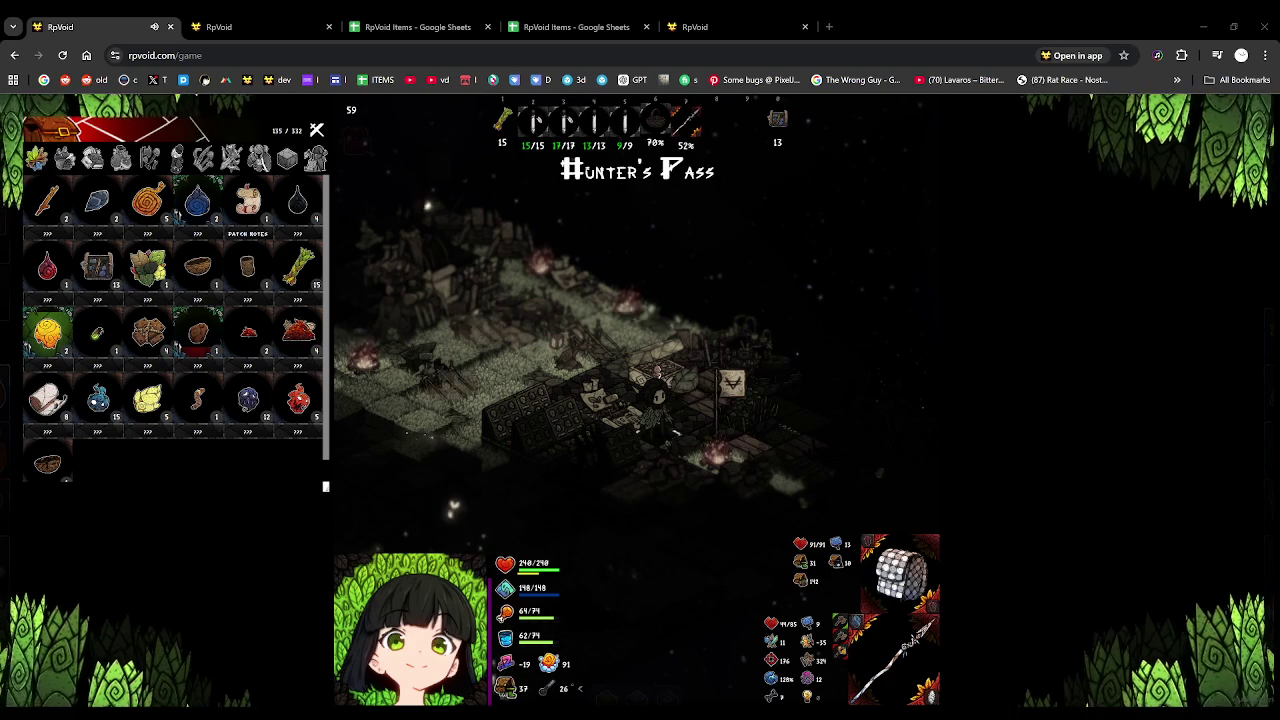
pyautogui.moveTo(800, 580)
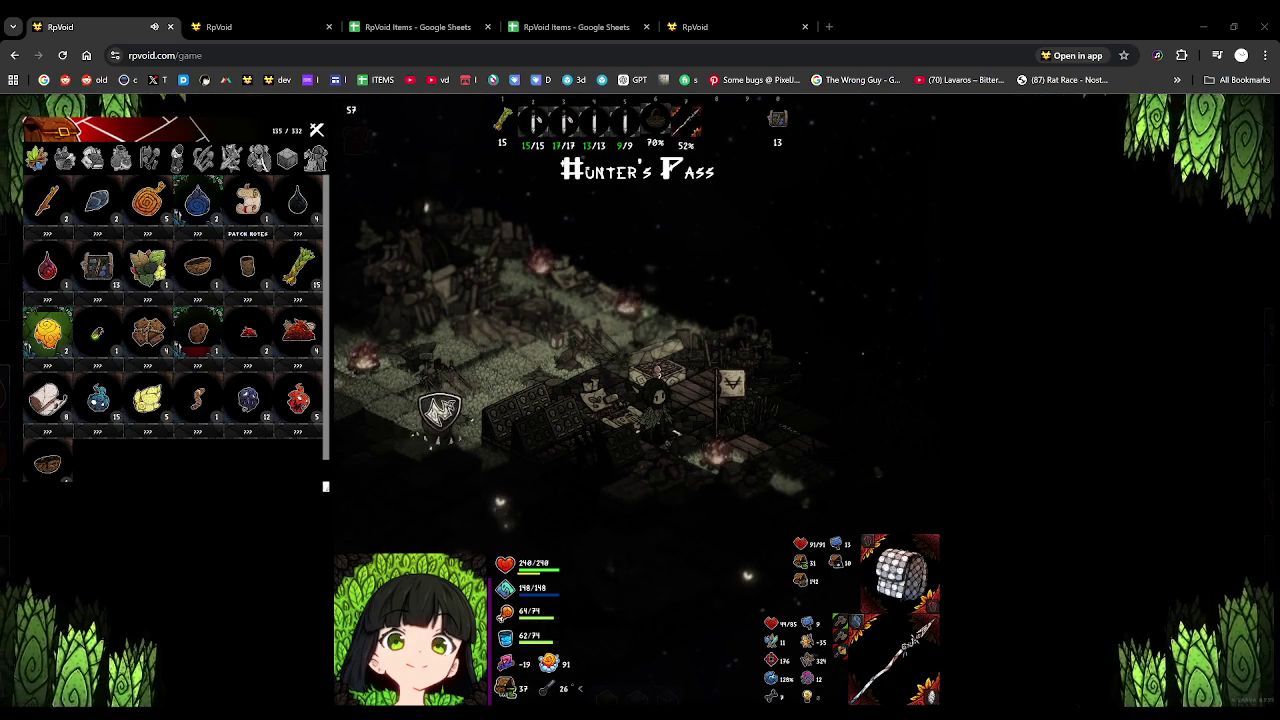
pyautogui.press('F5')
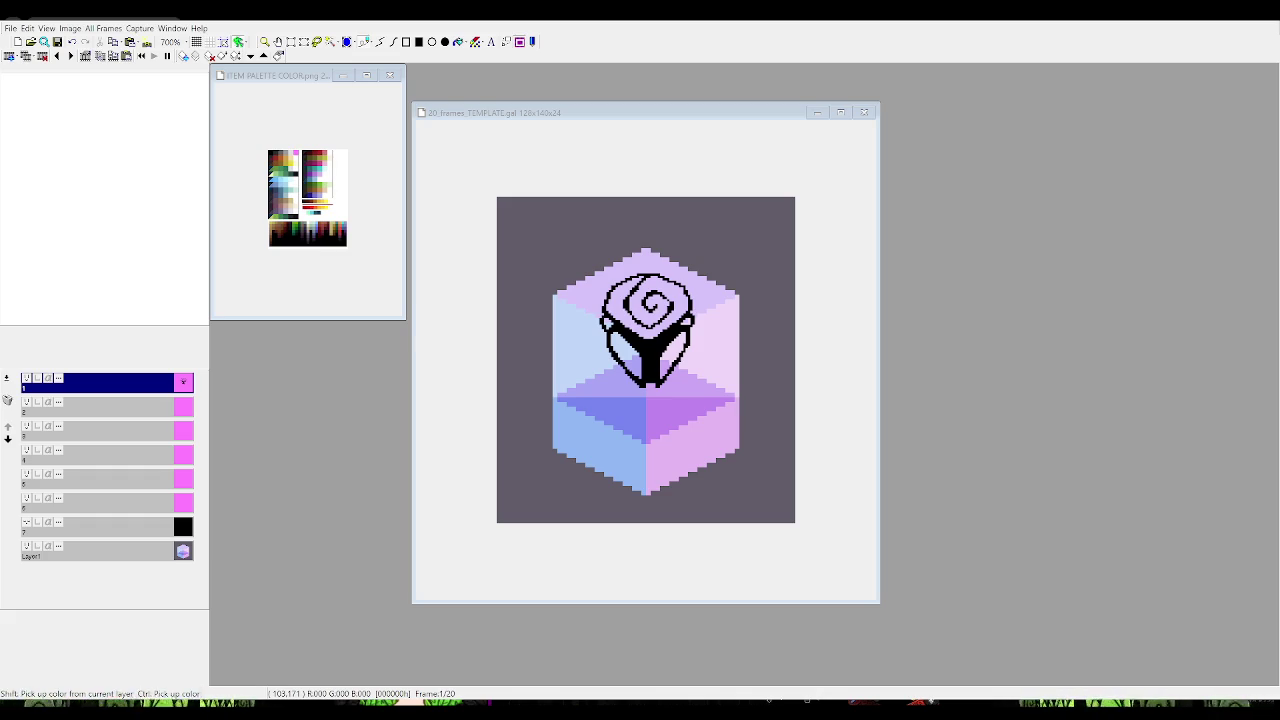
# Move frame 1's rose down about 12 pixels over the cube's centre, then show frame 2
pyautogui.click(802, 357)
pyautogui.moveTo(662, 388); pyautogui.dragTo(659, 418)
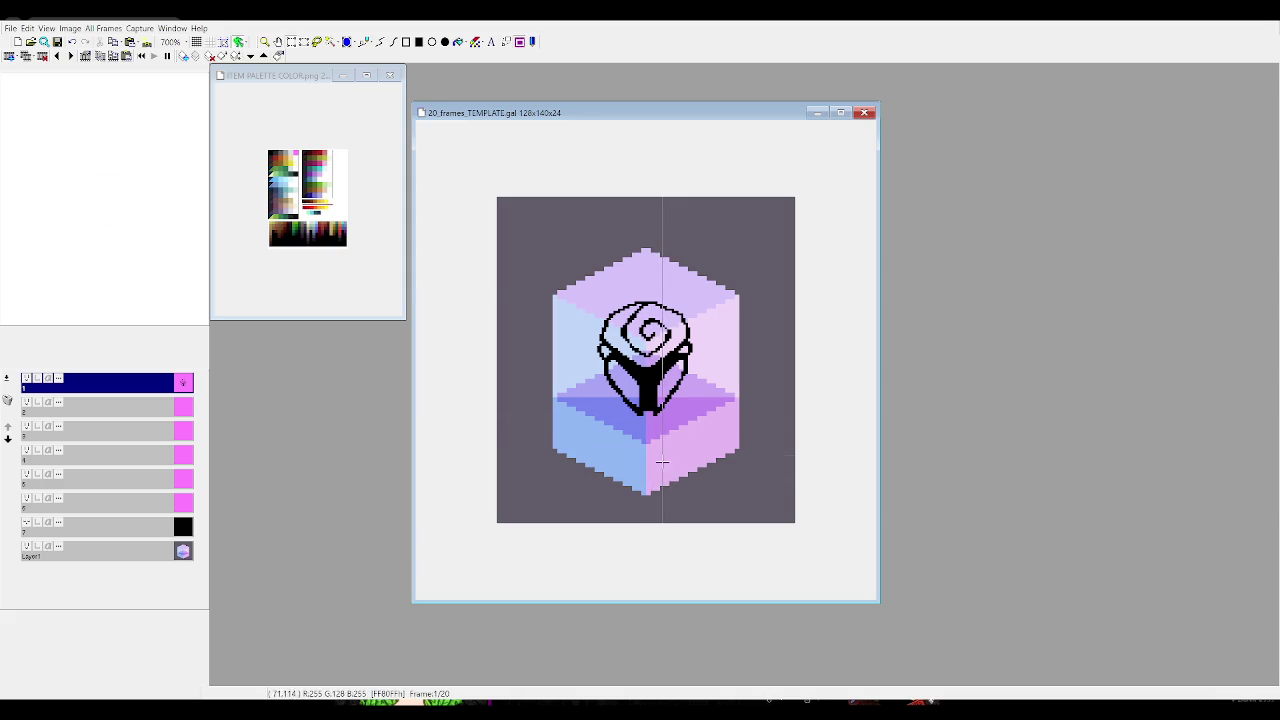
pyautogui.press('Right')
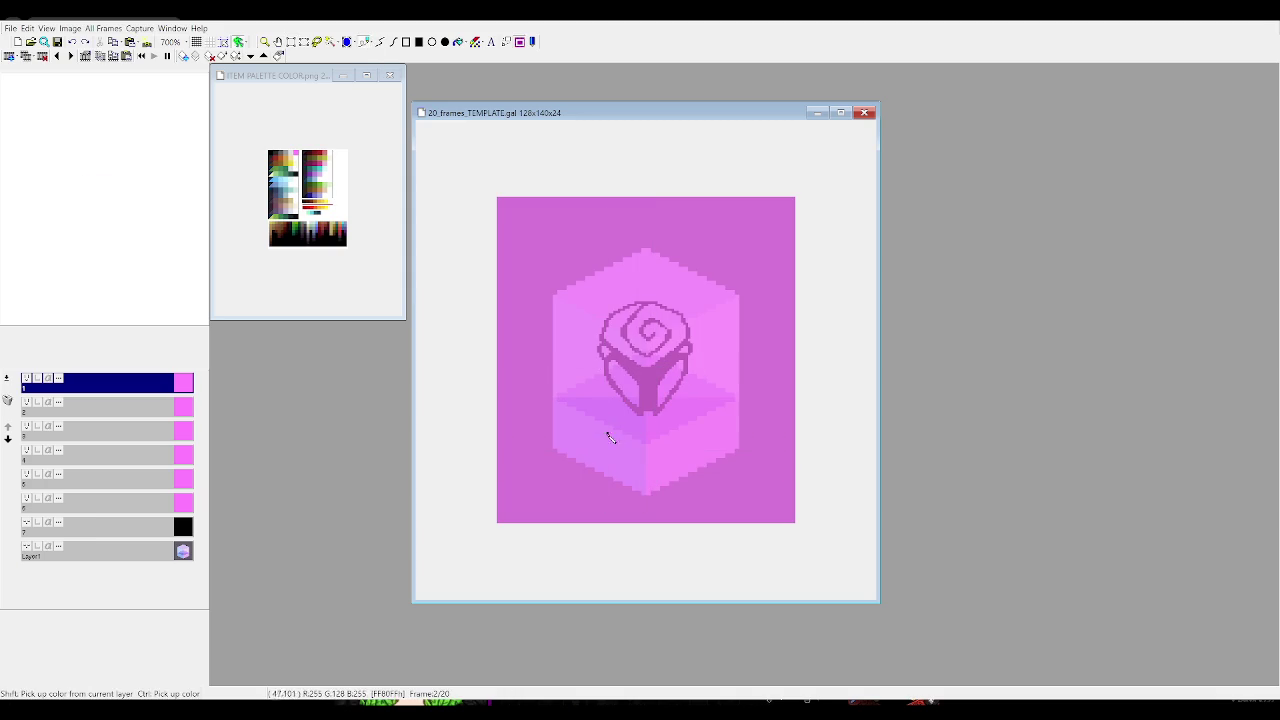
# Return to frame 1, select all, jump to frame 12, and toggle the preview window
pyautogui.press('Left')
pyautogui.hotkey('ctrl', 'a')
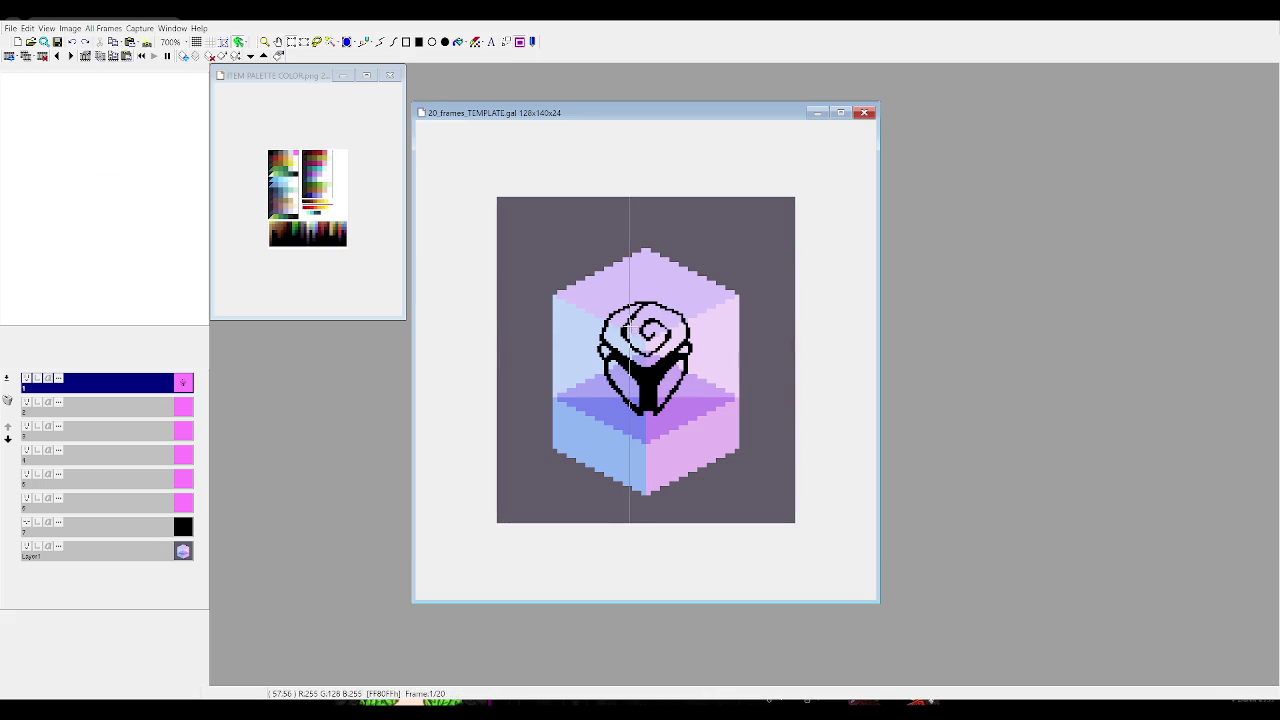
pyautogui.press('Right')
pyautogui.press('Right')
pyautogui.press('Right')
pyautogui.press('Right')
pyautogui.press('Right')
pyautogui.press('Right')
pyautogui.press('Right')
pyautogui.press('Right')
pyautogui.press('Right')
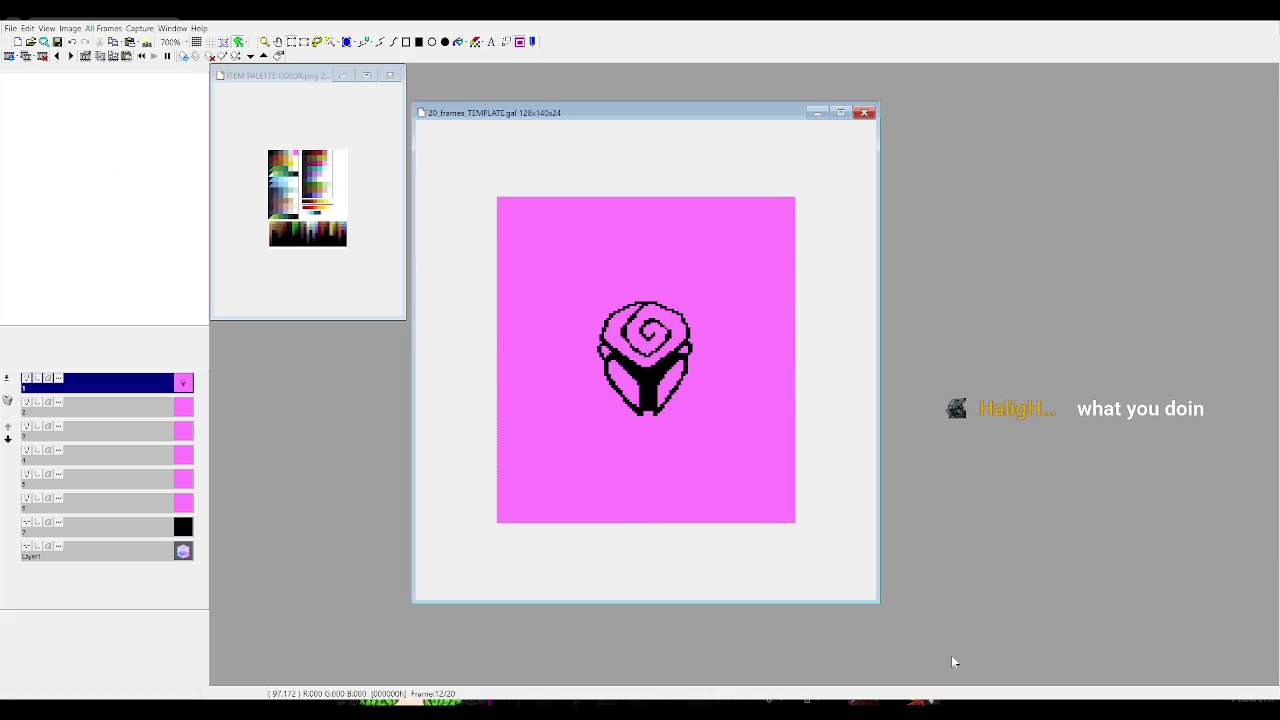
pyautogui.hotkey('alt', 'Tab')
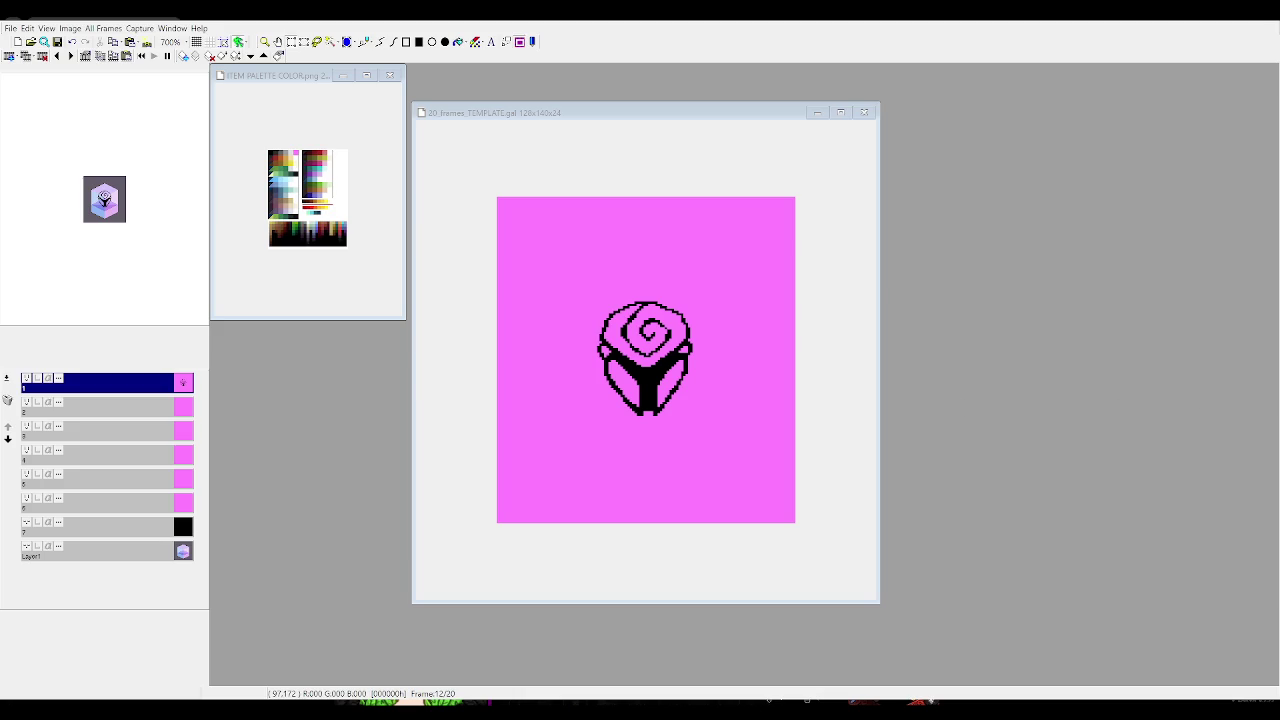
pyautogui.hotkey('alt', 'Tab')
pyautogui.hotkey('alt', 'Tab')
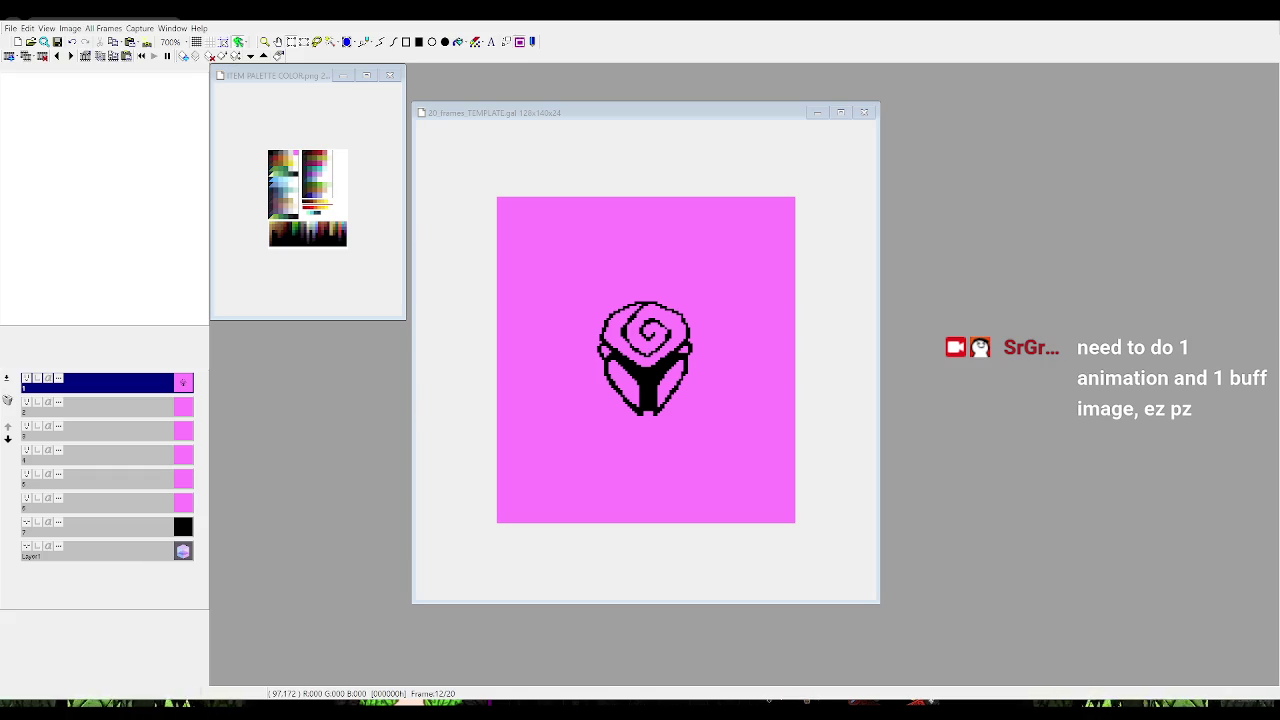
pyautogui.hotkey('alt', 'Tab')
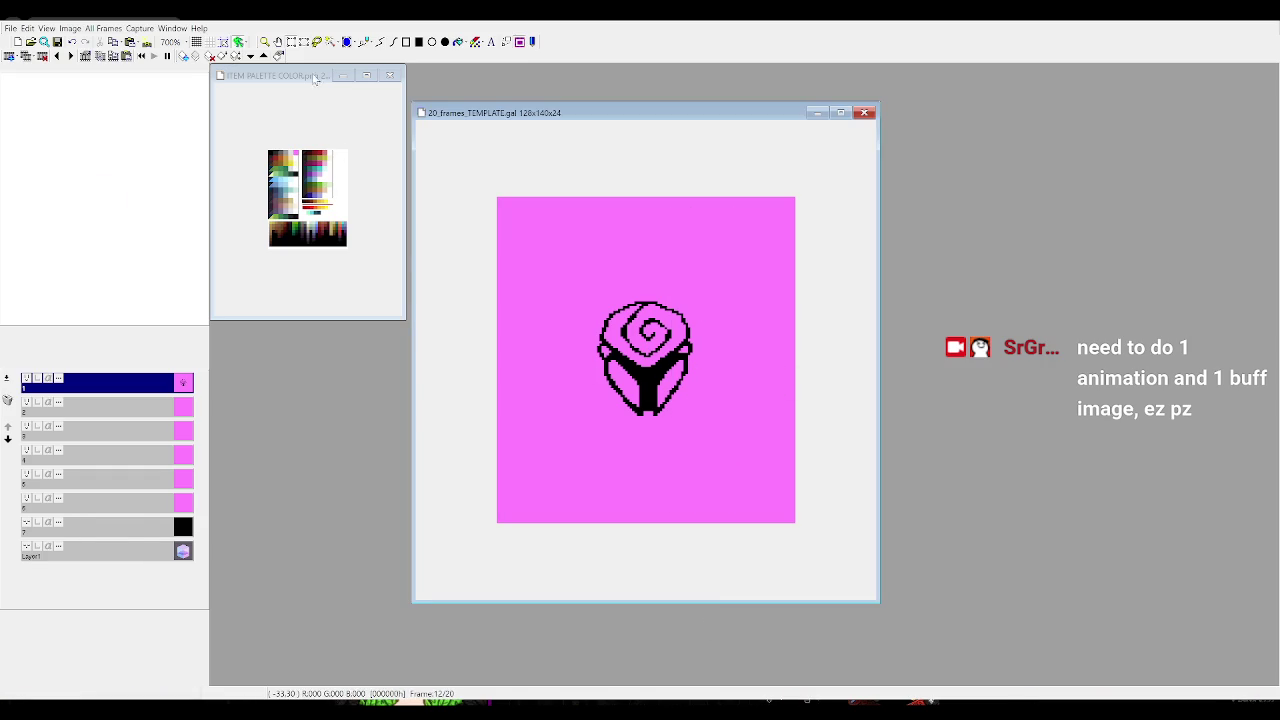
# Undo a stray stroke and draw a black leaf outline beneath the rose on frame 11
pyautogui.click(380, 42)
pyautogui.moveTo(680, 388); pyautogui.dragTo(750, 326)
pyautogui.hotkey('ctrl', 'z')
pyautogui.press('Left')
pyautogui.moveTo(626, 392)
pyautogui.mouseDown()
pyautogui.moveTo(610, 356)
pyautogui.moveTo(642, 416)
pyautogui.moveTo(638, 386)
pyautogui.moveTo(657, 414)
pyautogui.moveTo(686, 377)
pyautogui.mouseUp()
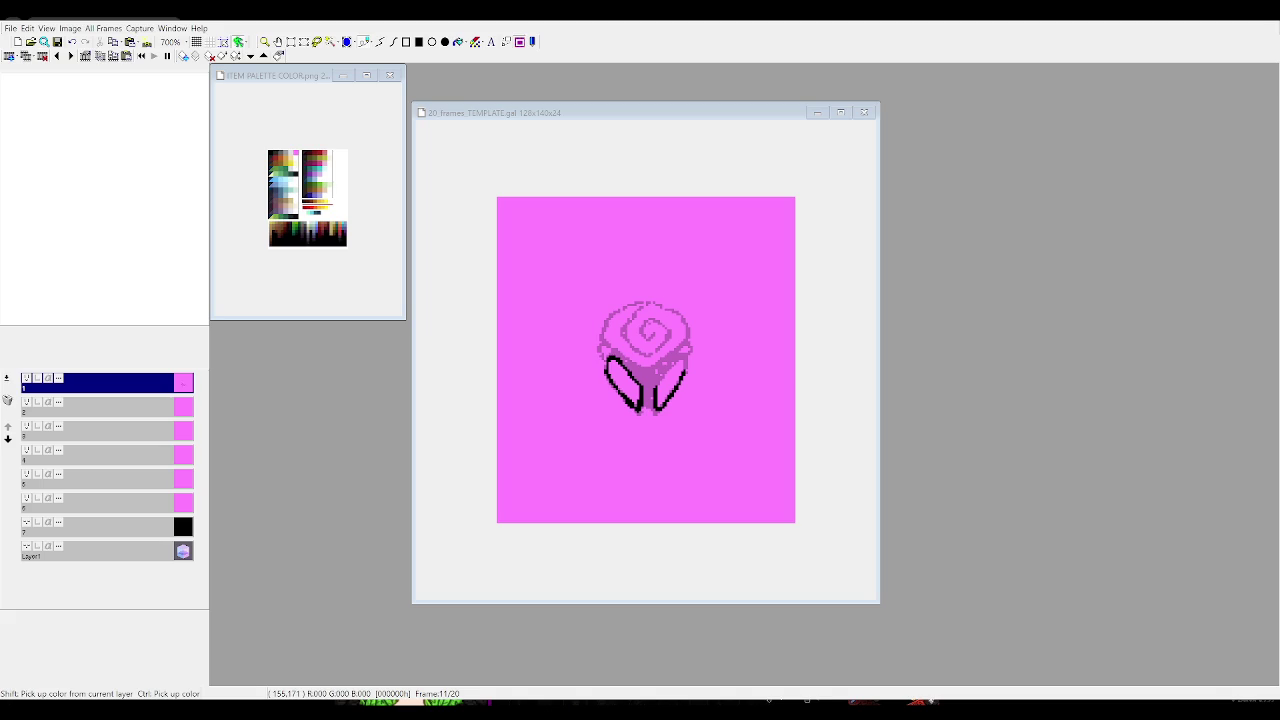
# Zoom the ITEM PALETTE COLOR.png reference image to 200%
pyautogui.click(884, 598)
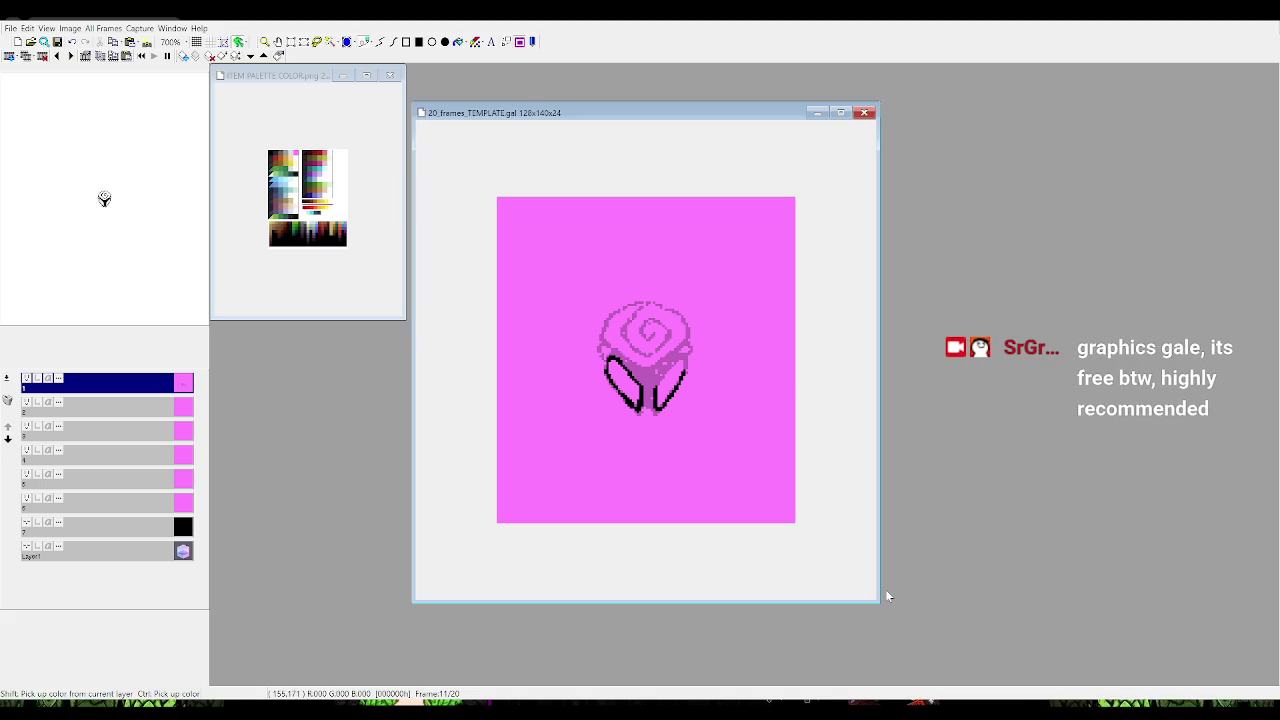
pyautogui.click(265, 42)
pyautogui.click(341, 200)
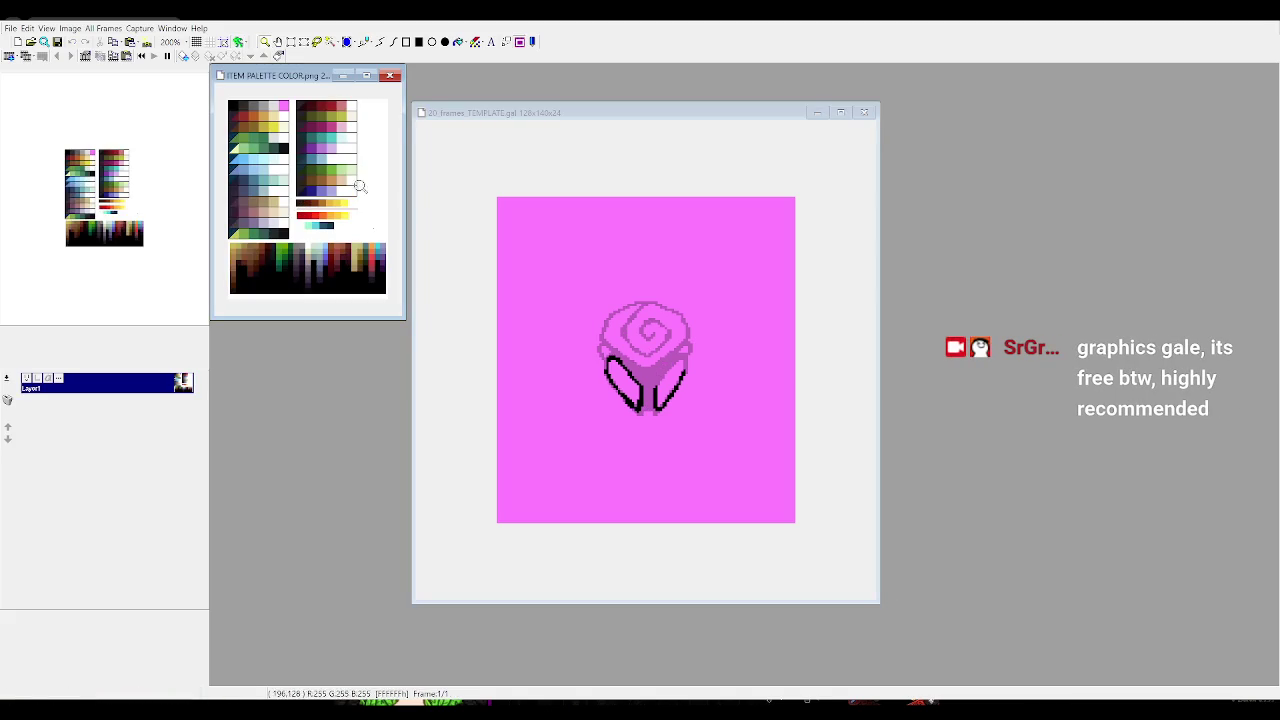
# On frame 11, nudge one leaf outline slightly into place with a rectangle selection
pyautogui.click(668, 378)
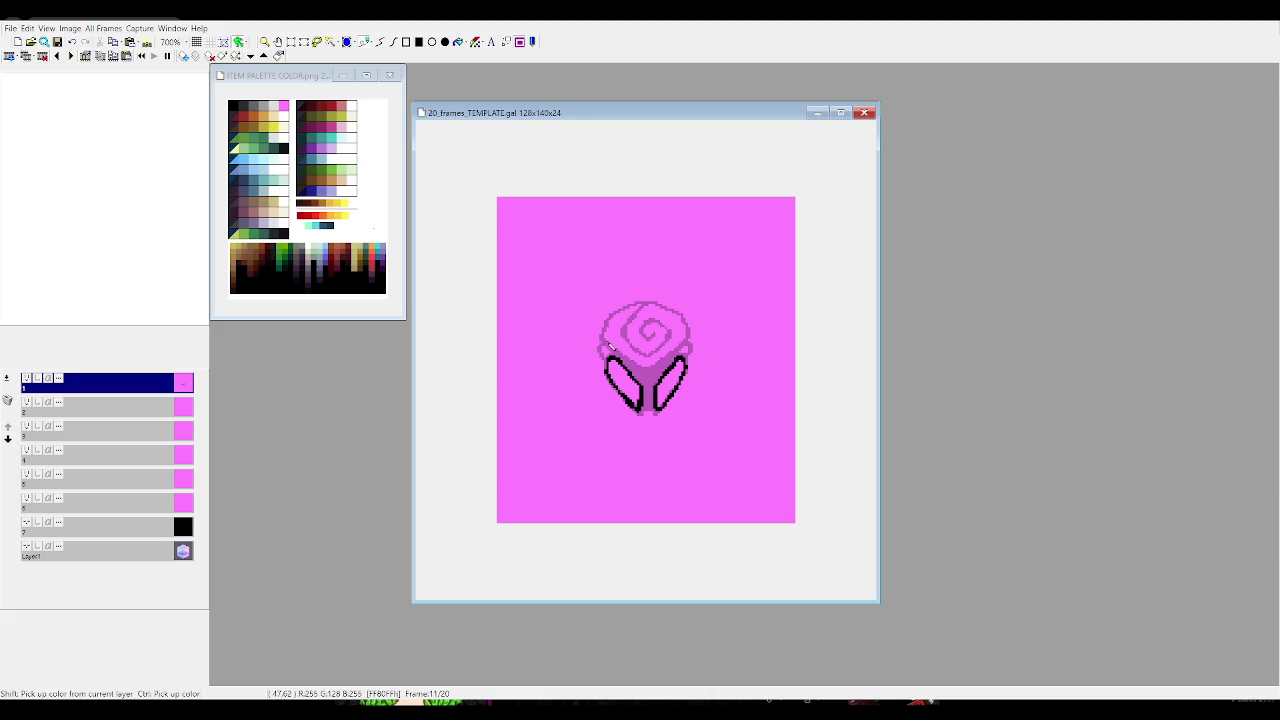
pyautogui.click(291, 41)
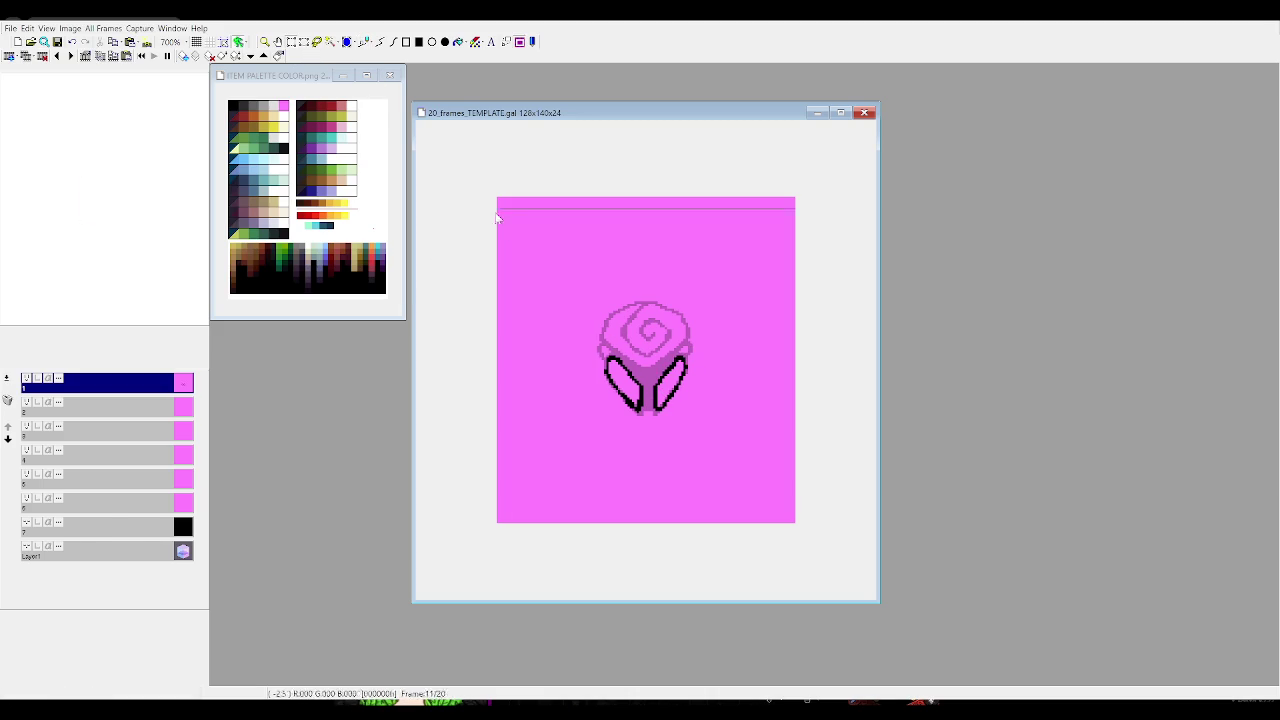
pyautogui.moveTo(646, 416)
pyautogui.mouseDown()
pyautogui.moveTo(600, 352)
pyautogui.moveTo(631, 403)
pyautogui.moveTo(712, 328)
pyautogui.mouseUp()
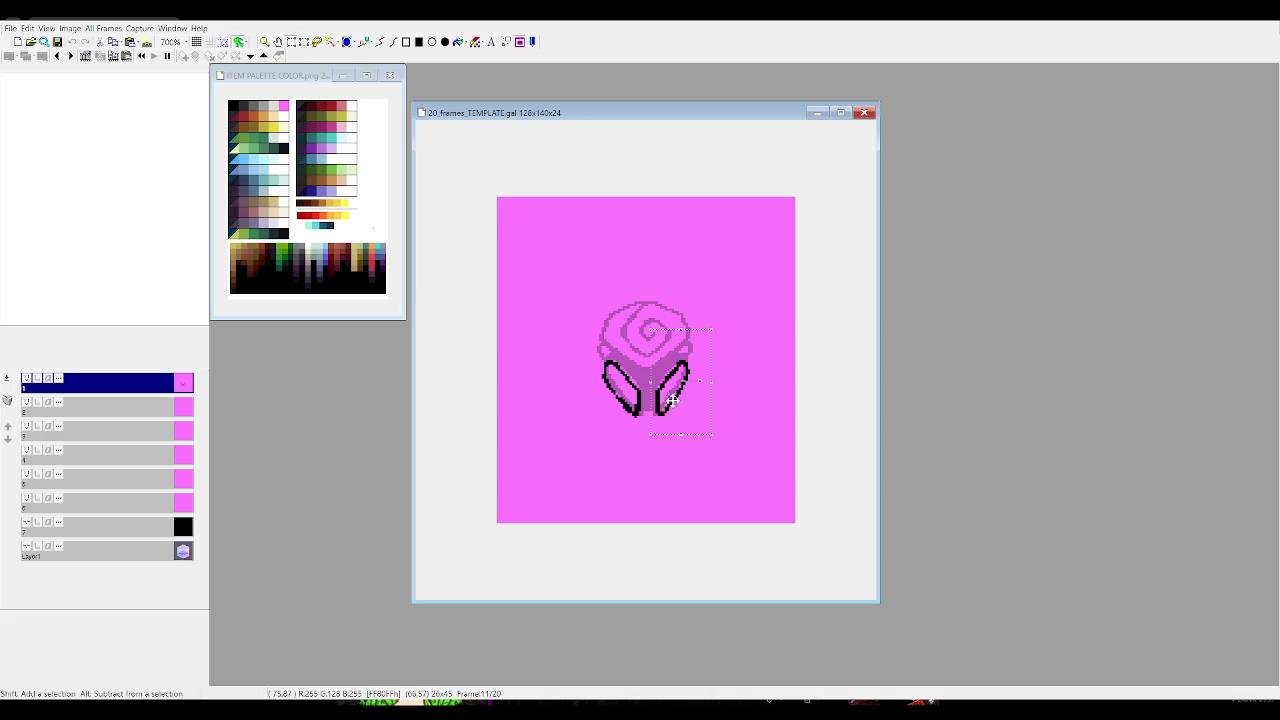
# Draw the rose head's black outline along its lower diagonal and upper-left edge
pyautogui.click(374, 43)
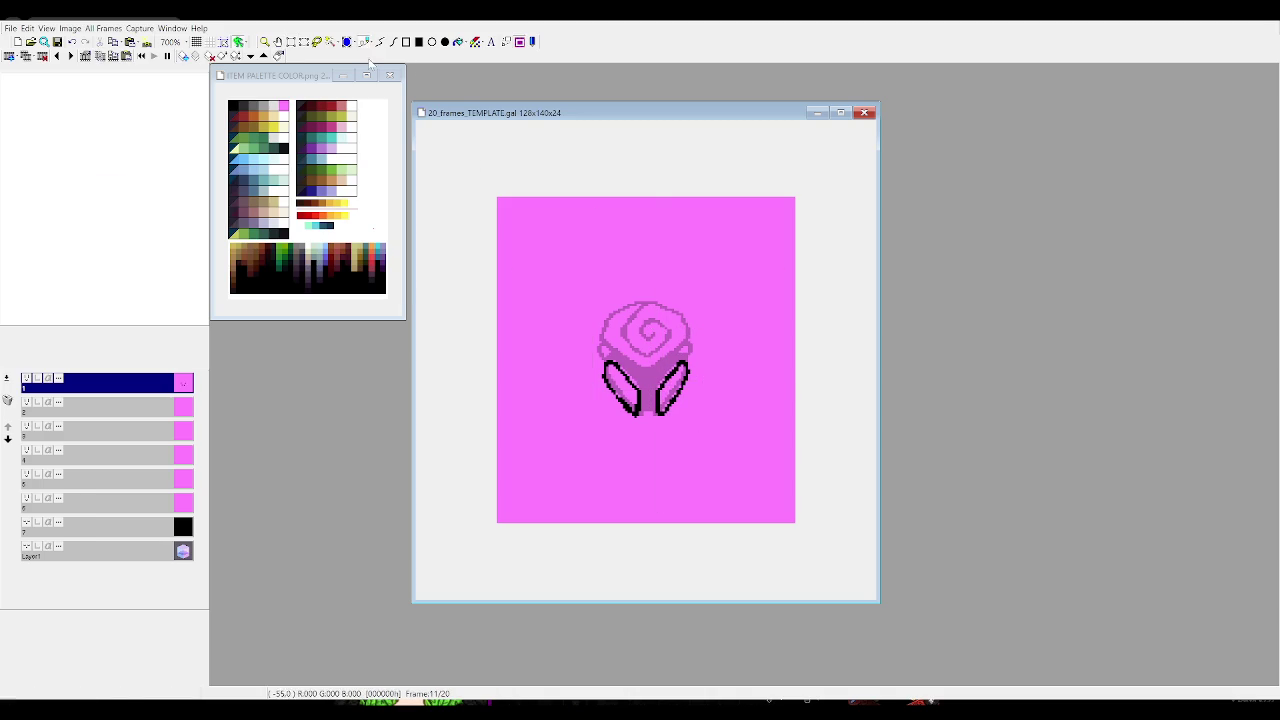
pyautogui.moveTo(604, 344)
pyautogui.mouseDown()
pyautogui.moveTo(644, 372)
pyautogui.moveTo(684, 348)
pyautogui.moveTo(690, 328)
pyautogui.mouseUp()
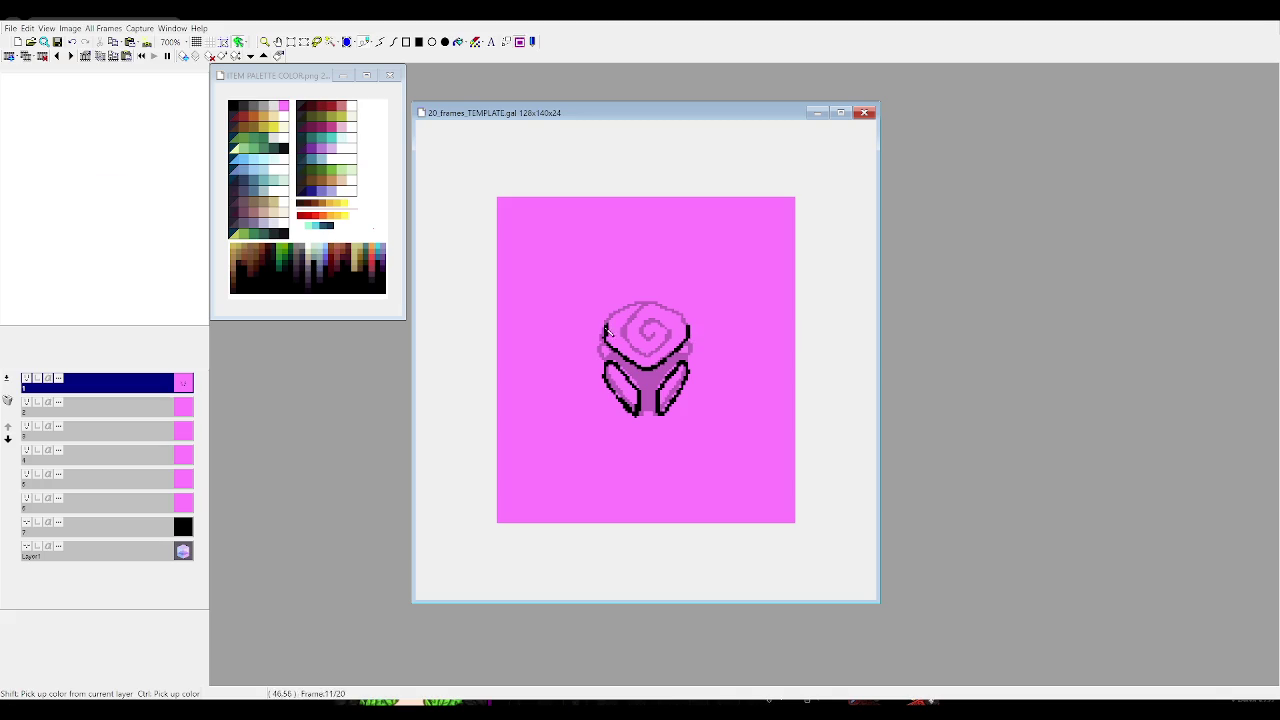
pyautogui.moveTo(607, 326)
pyautogui.mouseDown()
pyautogui.moveTo(653, 305)
pyautogui.moveTo(690, 326)
pyautogui.moveTo(643, 316)
pyautogui.moveTo(648, 361)
pyautogui.moveTo(665, 339)
pyautogui.mouseUp()
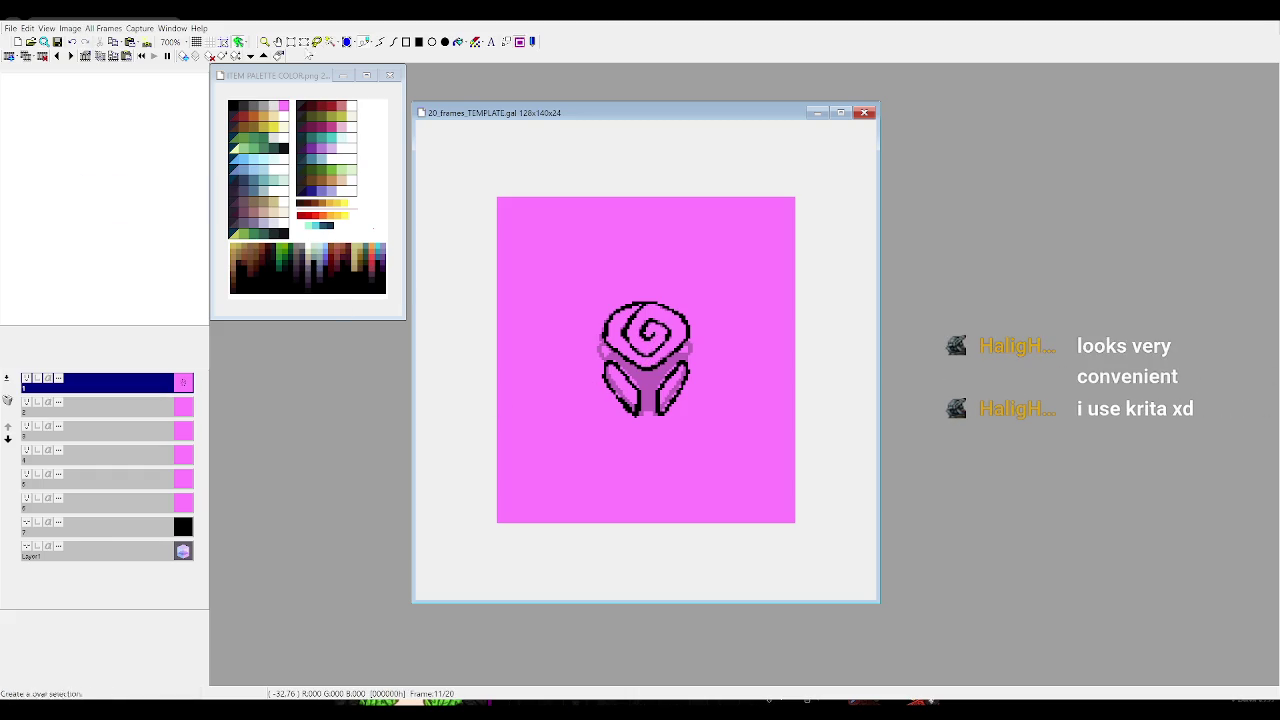
pyautogui.moveTo(602, 290)
pyautogui.mouseDown()
pyautogui.moveTo(725, 367)
pyautogui.moveTo(713, 355)
pyautogui.mouseUp()
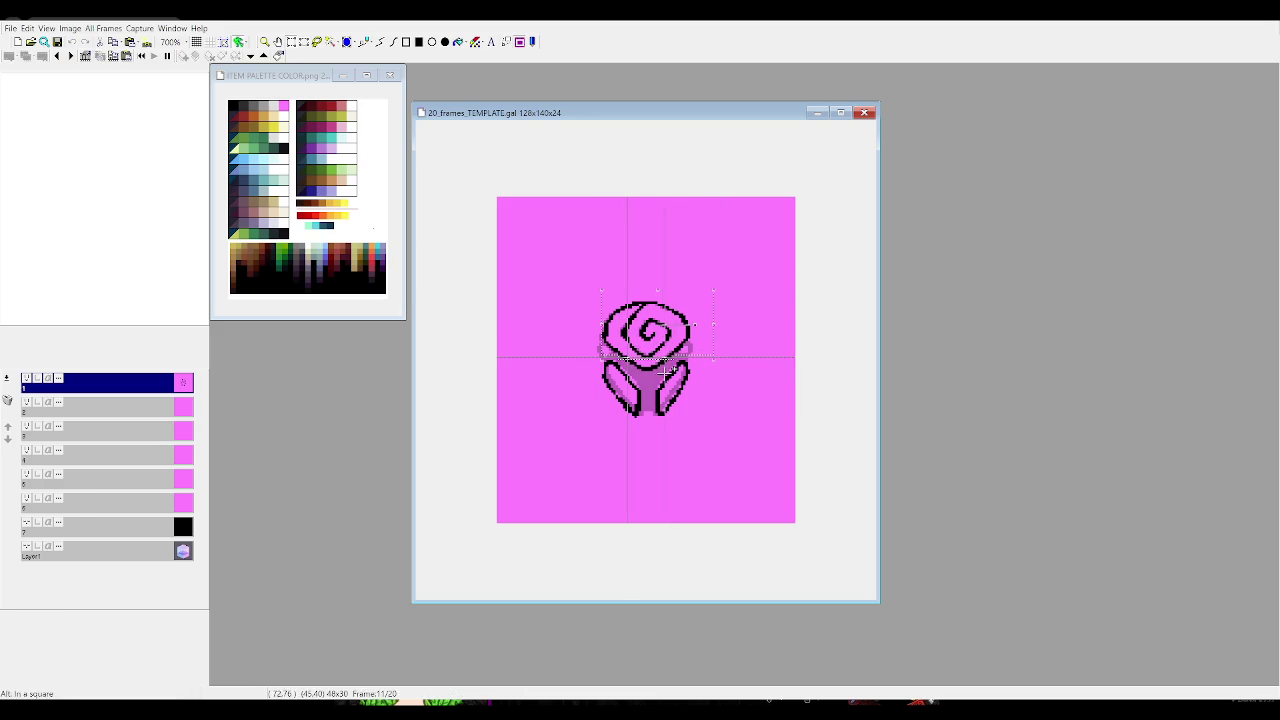
pyautogui.moveTo(672, 370); pyautogui.dragTo(666, 336)
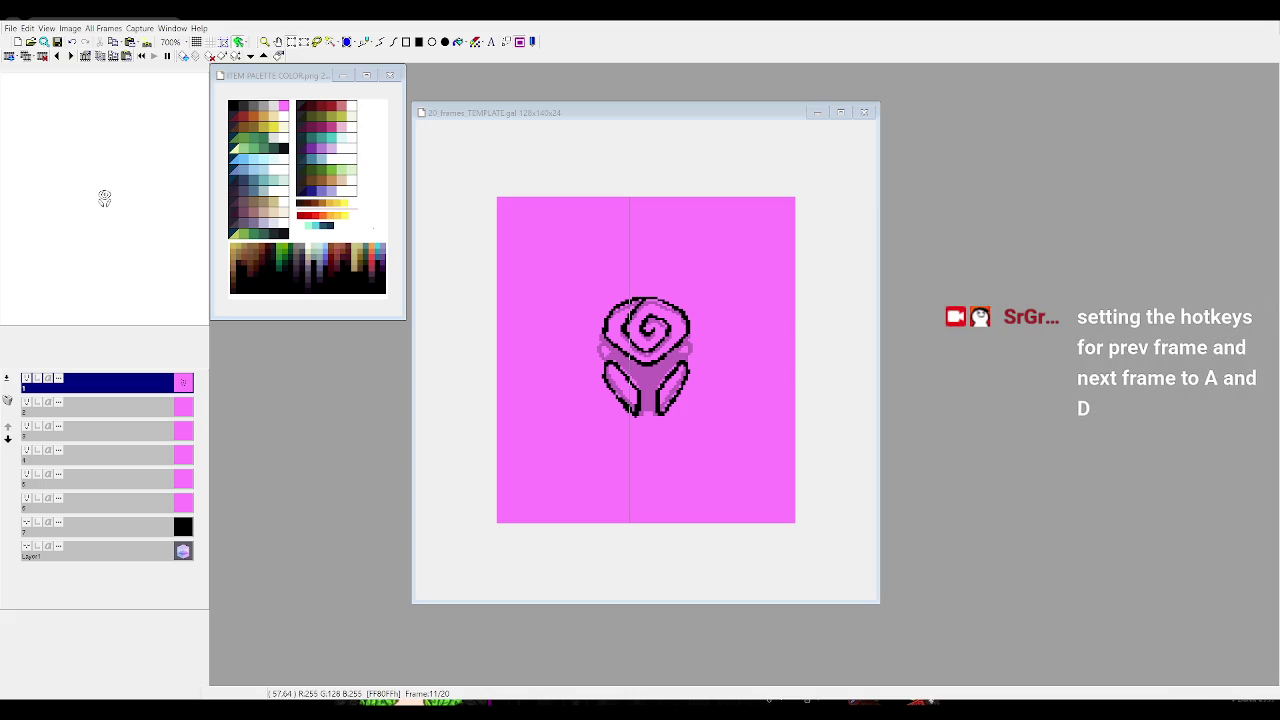
pyautogui.click(886, 606)
# Flip between frames 11 and 12, reach frame 10, and ink the left petal's outer edge black
pyautogui.press('d')
pyautogui.press('d')
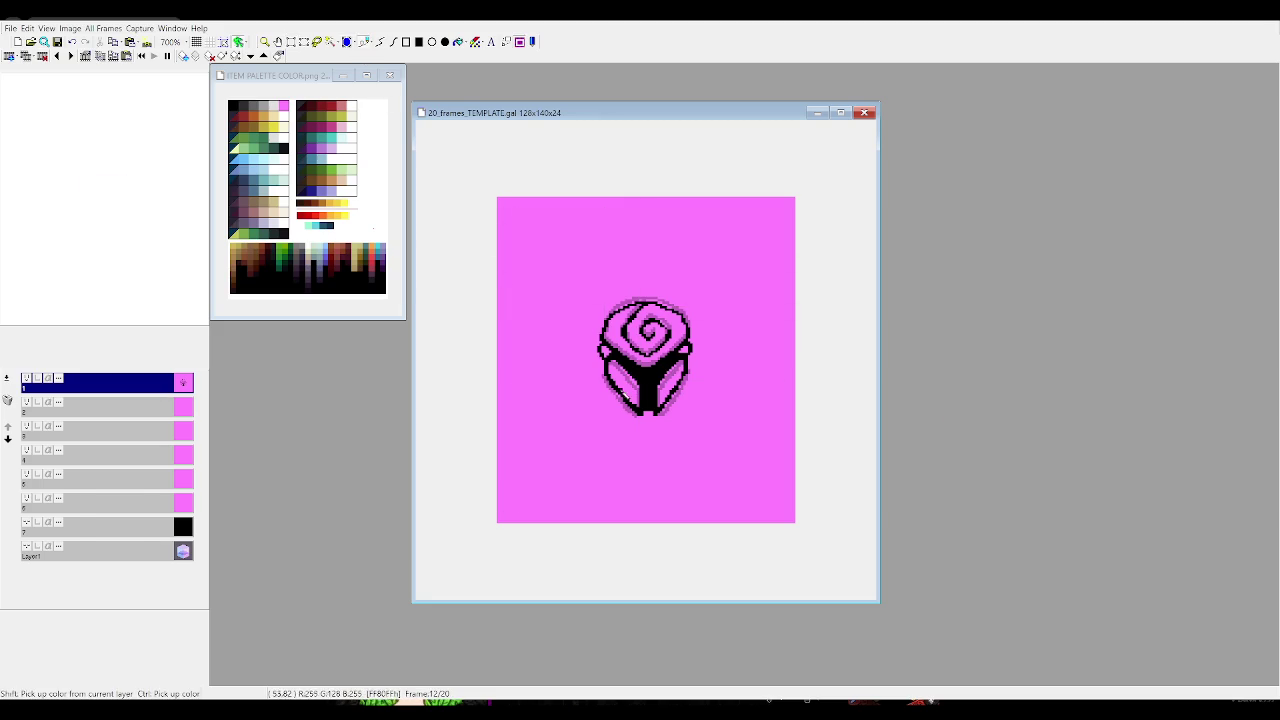
pyautogui.press('a')
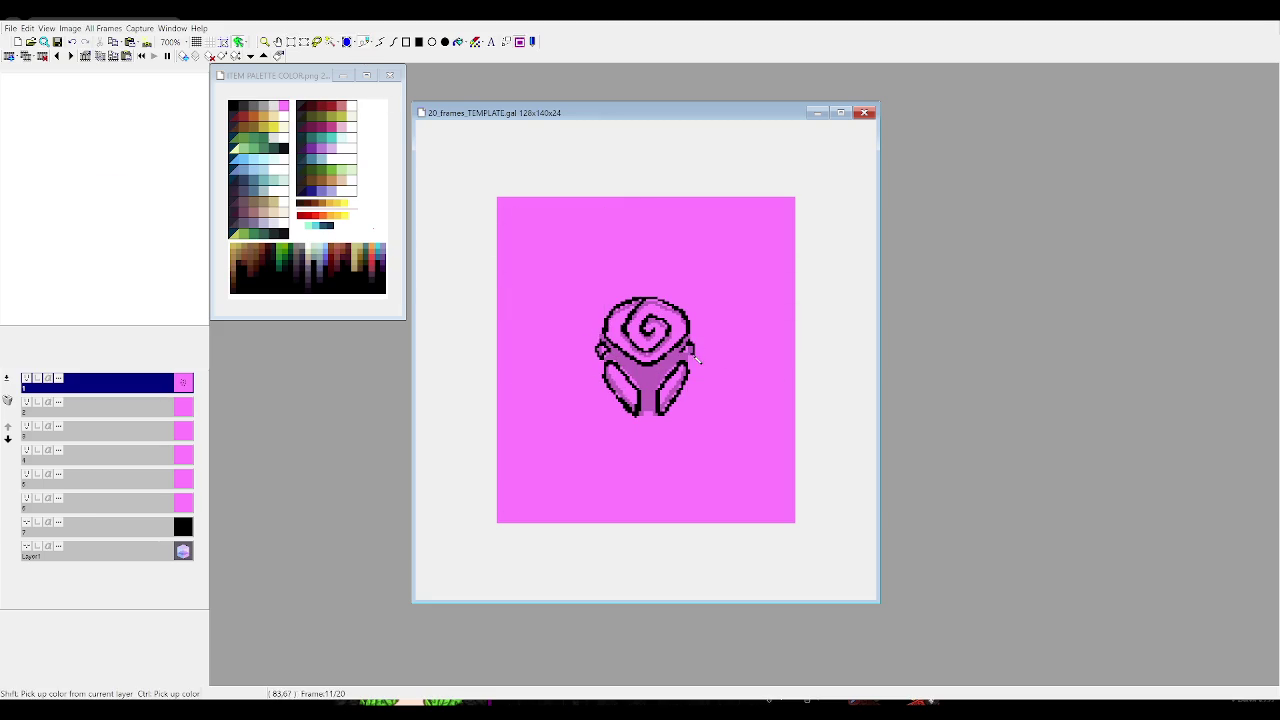
pyautogui.press('pagedown')
pyautogui.press('pageup')
pyautogui.press('pageup')
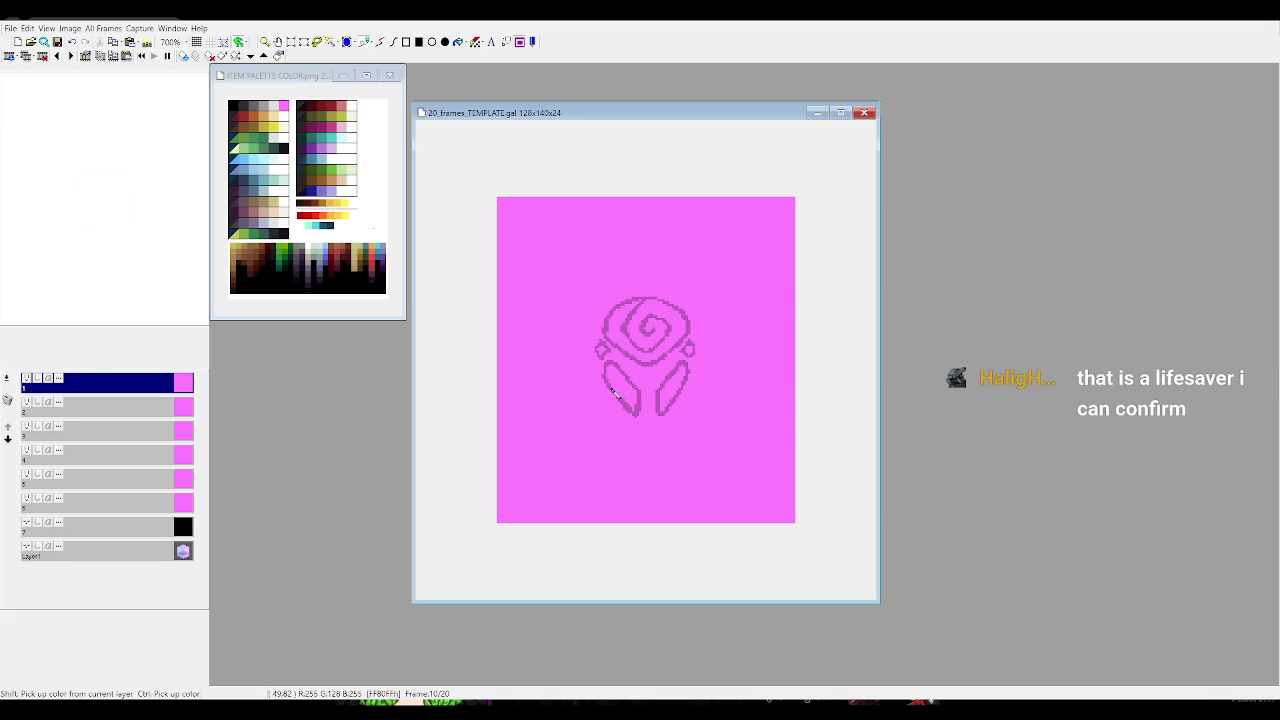
pyautogui.moveTo(605, 381); pyautogui.dragTo(630, 411)
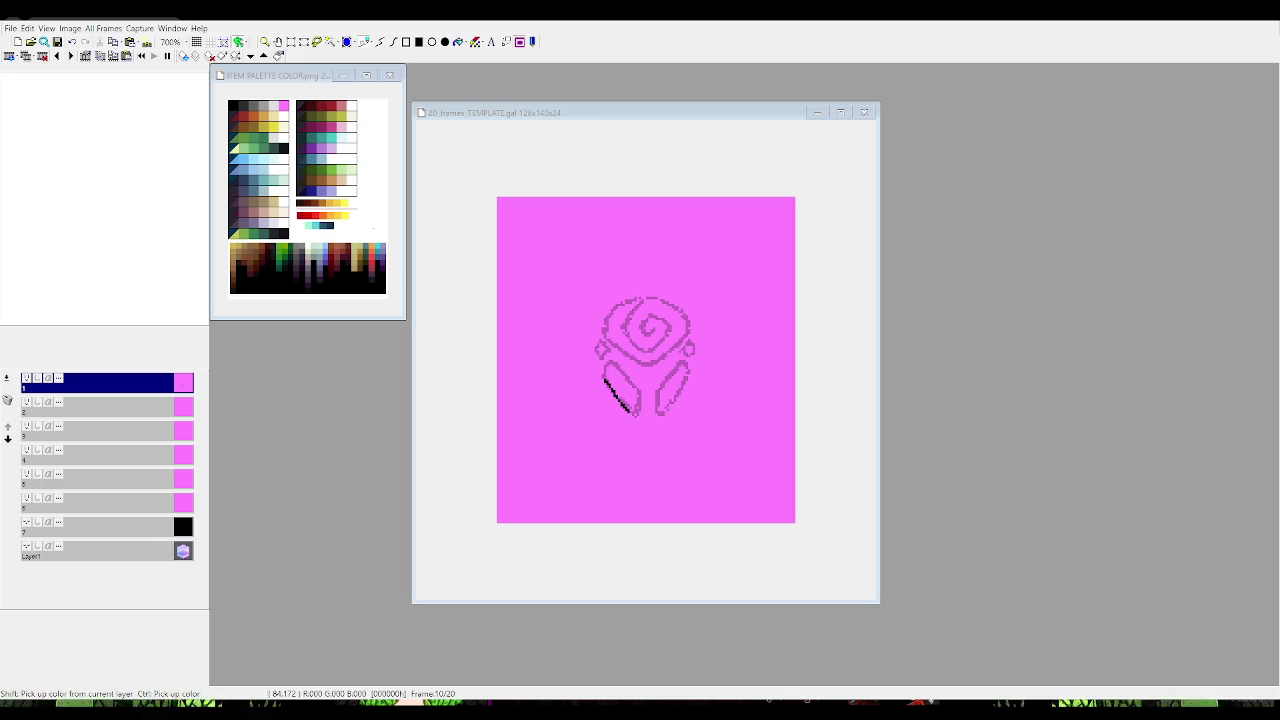
# On frame 10, ink the left leaf's upper edge and the right leaf outline in black
pyautogui.click(714, 660)
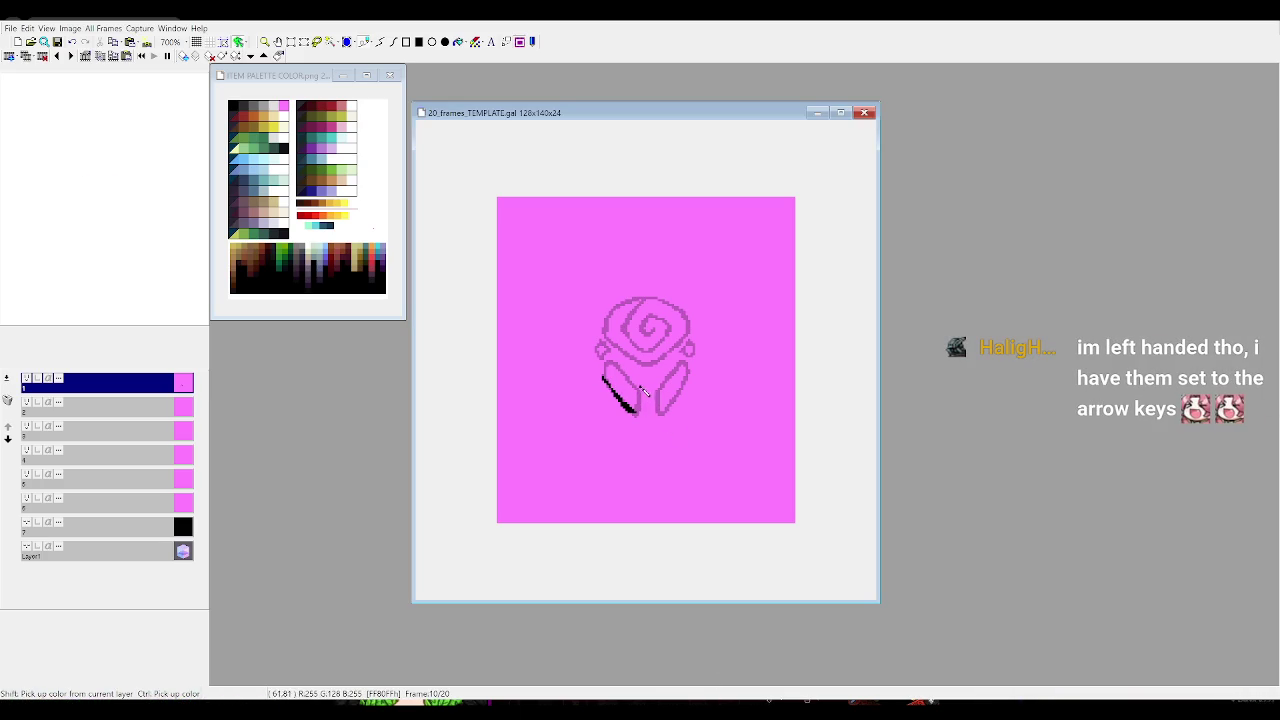
pyautogui.moveTo(606, 375)
pyautogui.mouseDown()
pyautogui.moveTo(628, 374)
pyautogui.moveTo(640, 396)
pyautogui.mouseUp()
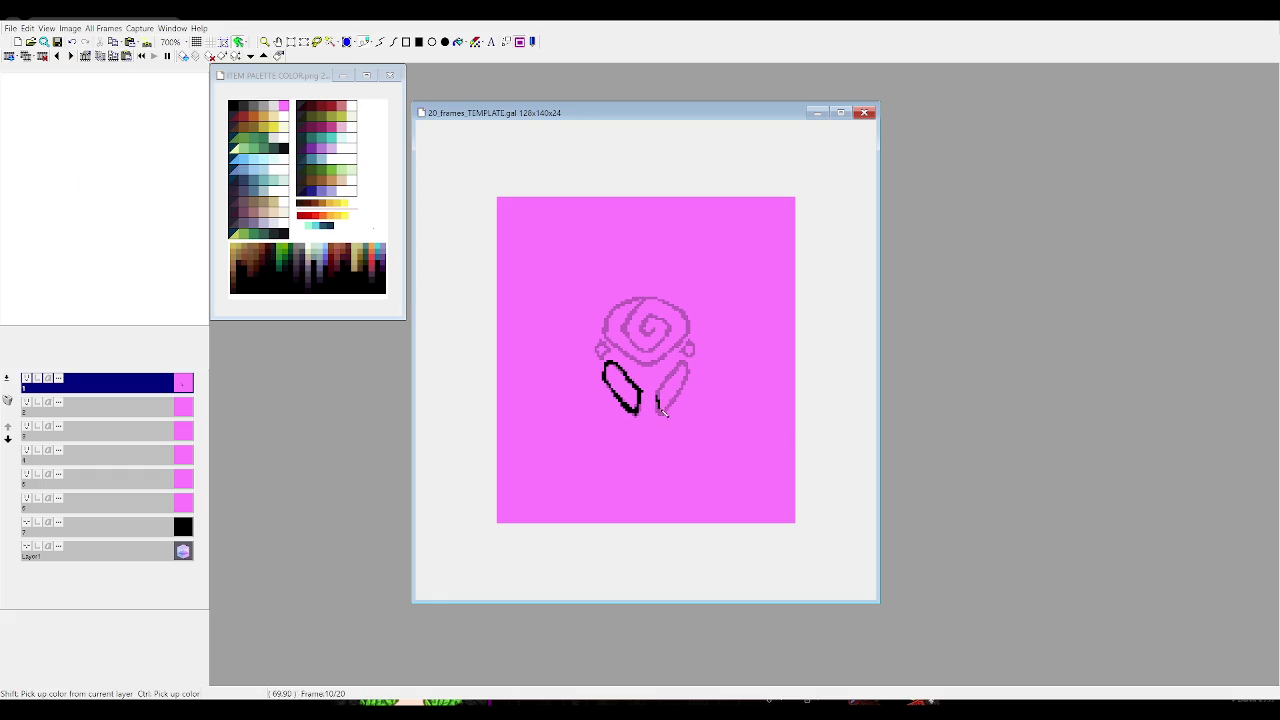
pyautogui.moveTo(662, 412)
pyautogui.mouseDown()
pyautogui.moveTo(686, 364)
pyautogui.moveTo(665, 390)
pyautogui.mouseUp()
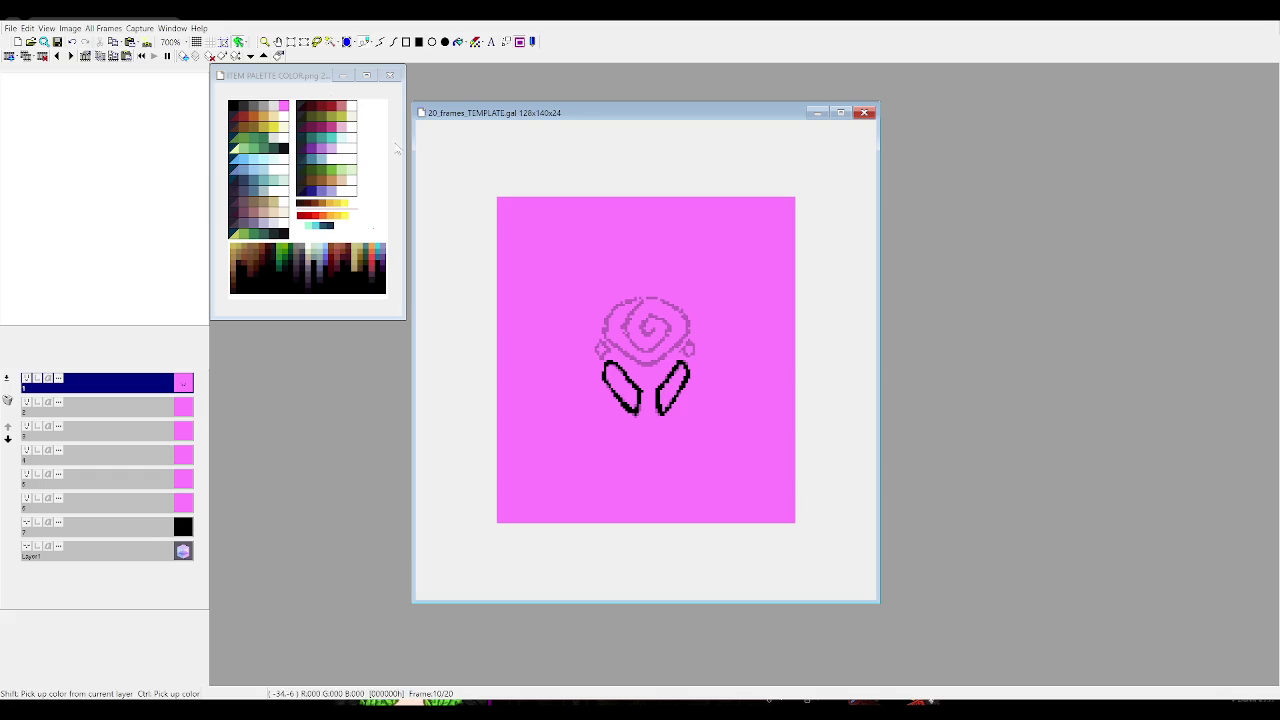
# Move the left and right leaves slightly apart, undoing a stray stroke above the rose
pyautogui.click(291, 41)
pyautogui.moveTo(531, 257)
pyautogui.mouseDown()
pyautogui.moveTo(646, 445)
pyautogui.moveTo(627, 417)
pyautogui.mouseUp()
pyautogui.click(622, 423)
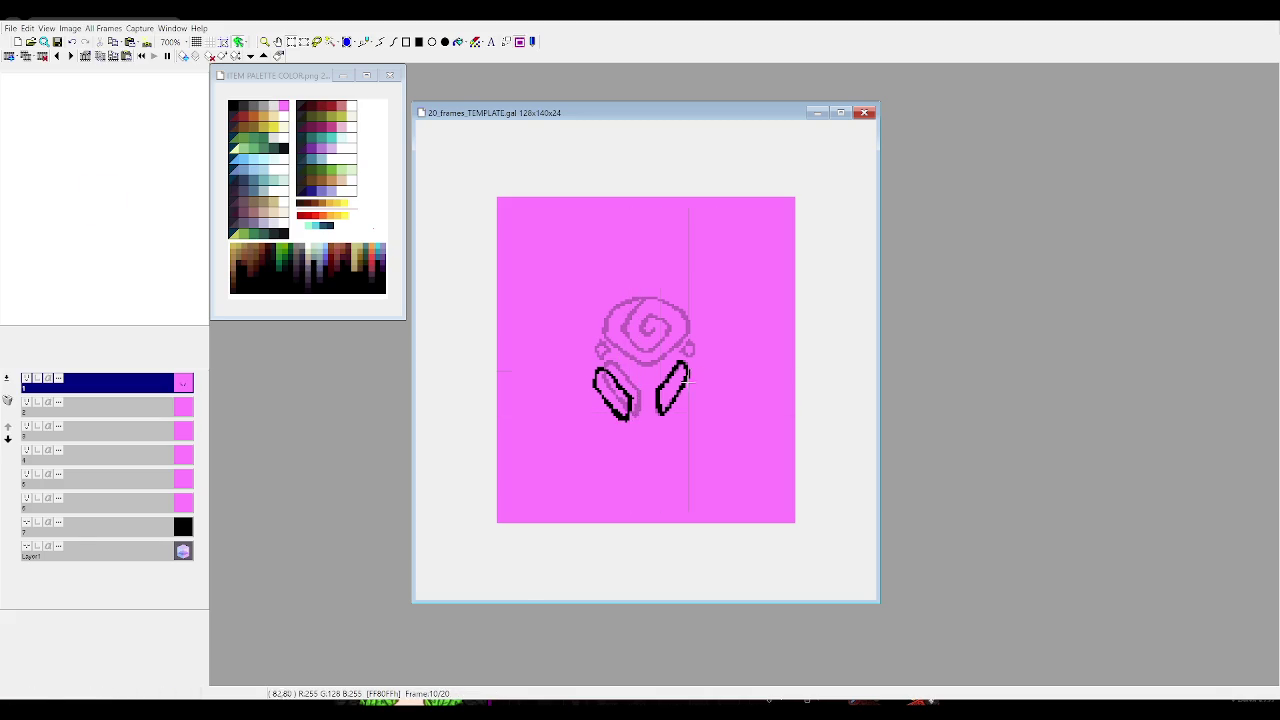
pyautogui.moveTo(654, 360); pyautogui.dragTo(755, 443)
pyautogui.moveTo(678, 401); pyautogui.dragTo(688, 407)
pyautogui.click(463, 379)
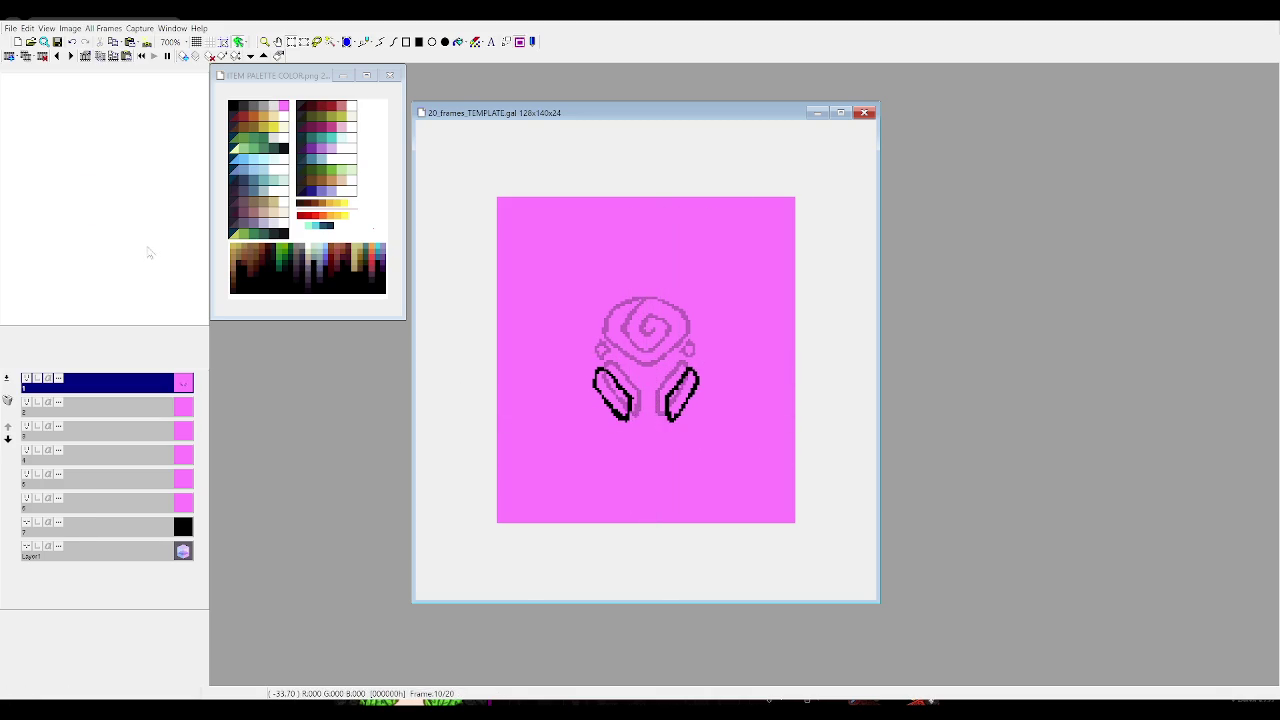
pyautogui.moveTo(630, 268); pyautogui.dragTo(650, 366)
pyautogui.hotkey('ctrl', 'z')
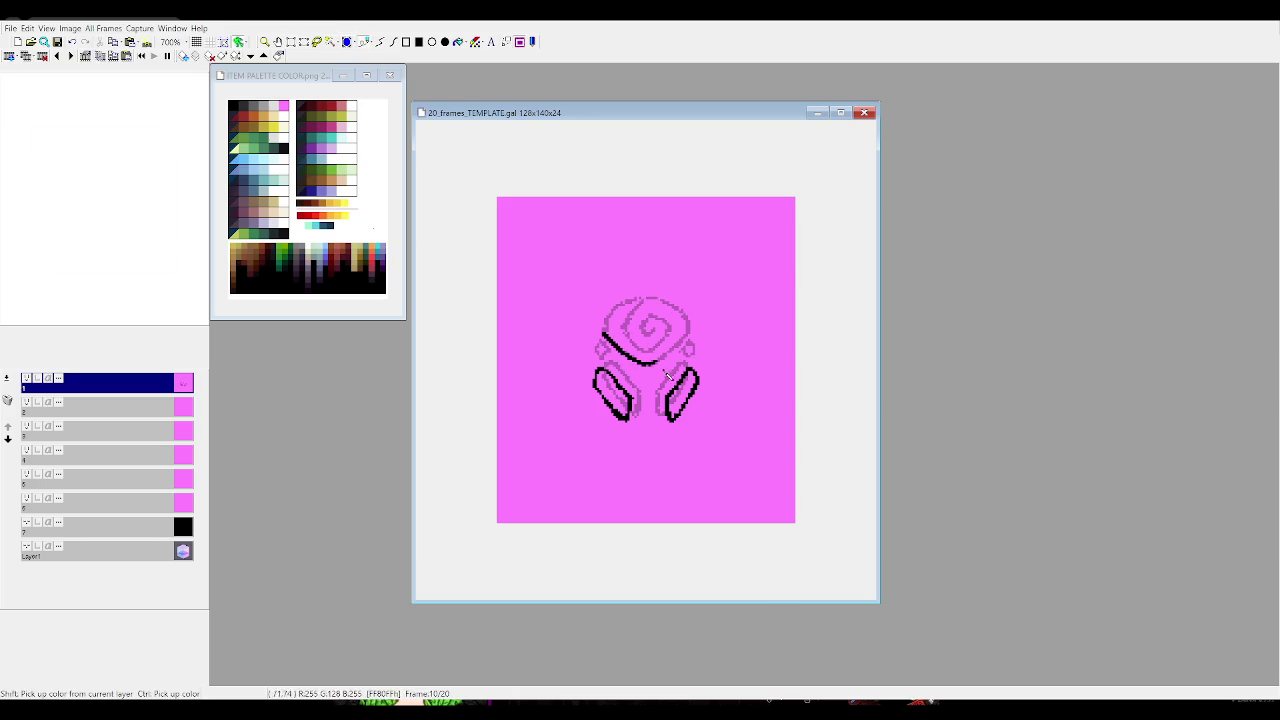
# Ink the spiral's lower edge, top-left and top in black, then lasso-select the inked spiral
pyautogui.moveTo(649, 369); pyautogui.dragTo(689, 341)
pyautogui.moveTo(645, 300); pyautogui.dragTo(620, 304)
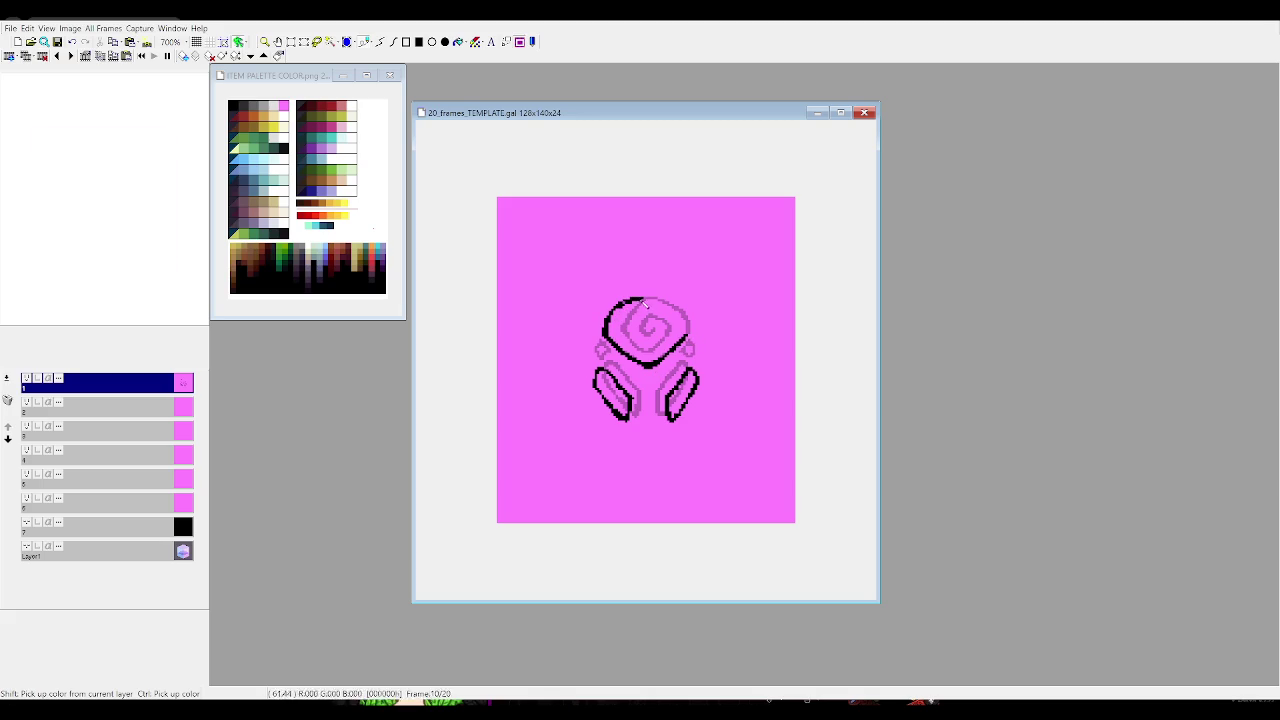
pyautogui.moveTo(645, 299); pyautogui.dragTo(665, 302)
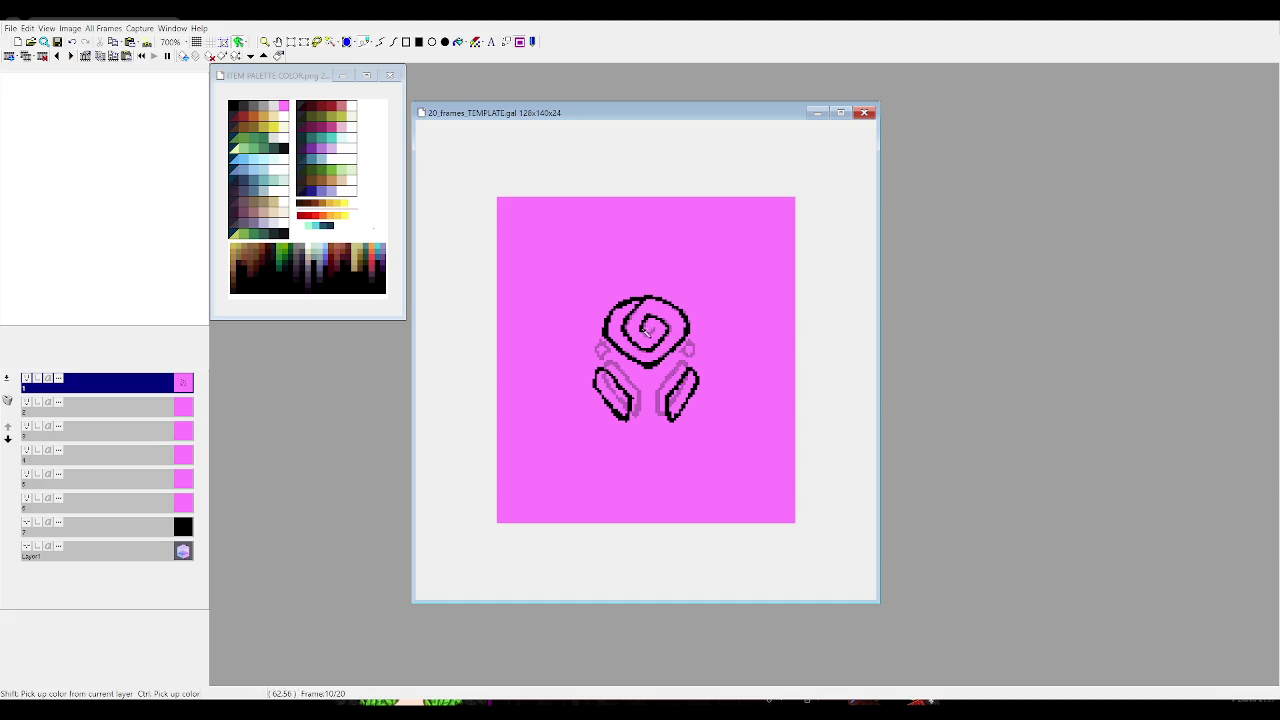
pyautogui.click(304, 42)
pyautogui.moveTo(578, 262)
pyautogui.mouseDown()
pyautogui.moveTo(716, 362)
pyautogui.moveTo(663, 322)
pyautogui.moveTo(649, 327)
pyautogui.moveTo(647, 312)
pyautogui.mouseUp()
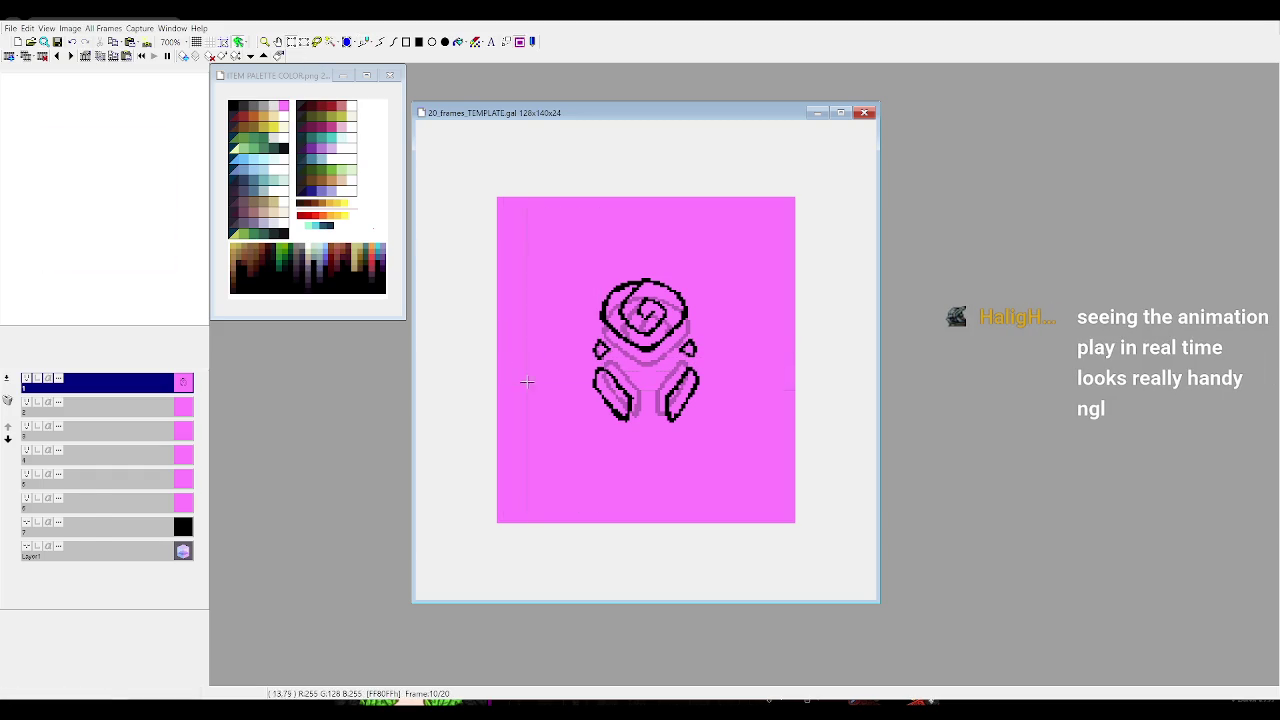
# Shift the left and right black leaves outward on frame 10 and commit the move
pyautogui.moveTo(581, 337)
pyautogui.mouseDown()
pyautogui.moveTo(612, 361)
pyautogui.moveTo(587, 349)
pyautogui.mouseUp()
pyautogui.moveTo(677, 334)
pyautogui.mouseDown()
pyautogui.moveTo(712, 362)
pyautogui.moveTo(706, 350)
pyautogui.mouseUp()
pyautogui.press('Return')
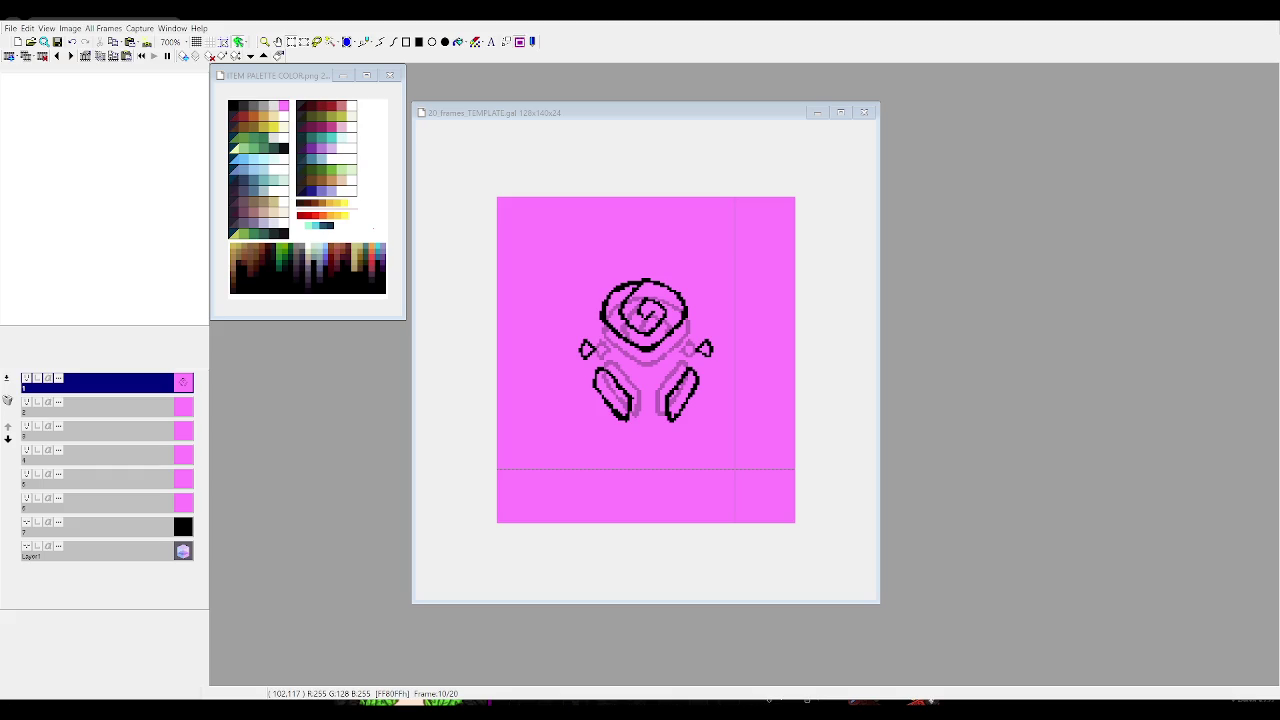
pyautogui.click(735, 468)
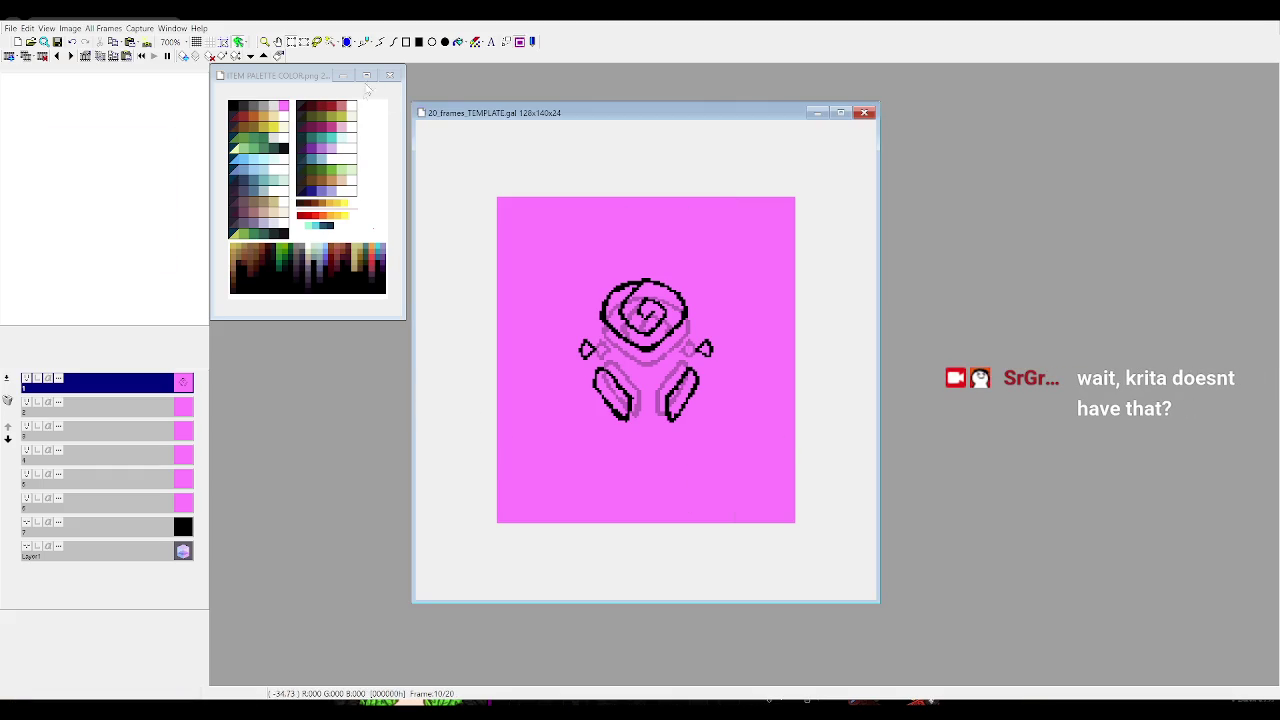
pyautogui.press('Right')
# On frame 9, paste the inked spiral and raise it about 42 pixels
pyautogui.press('Right')
pyautogui.press('Left')
pyautogui.press('Right')
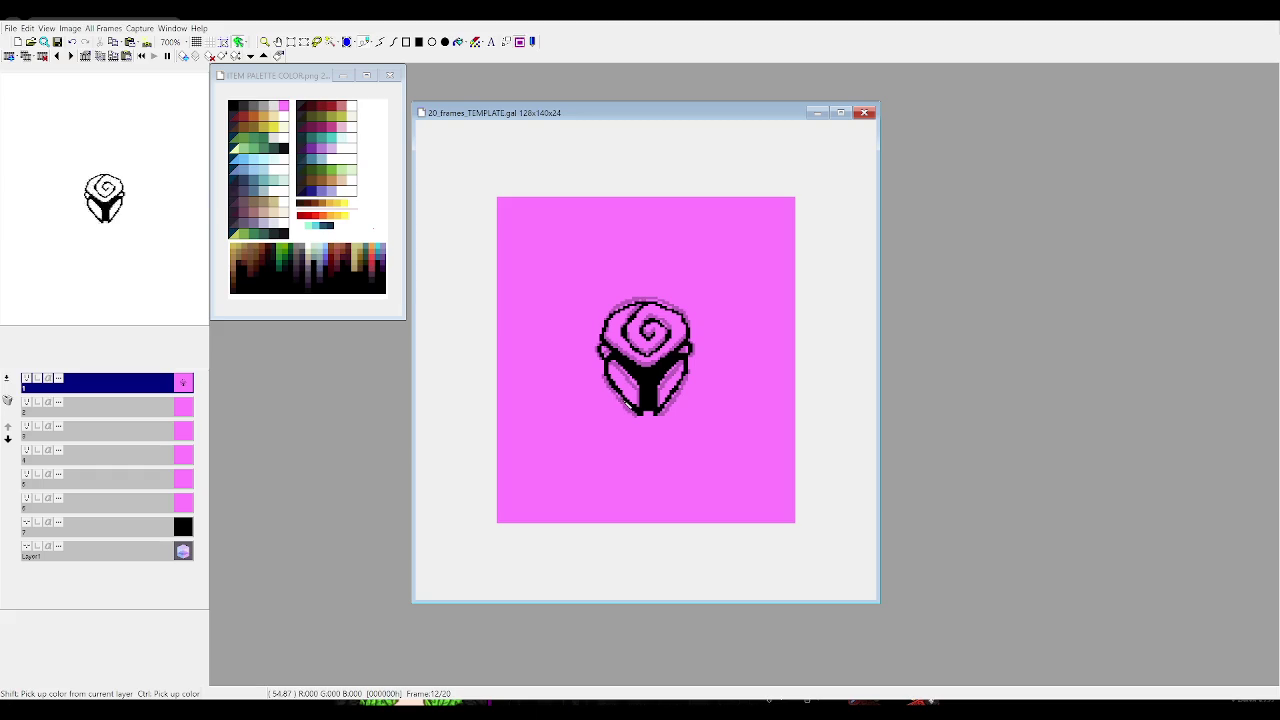
pyautogui.press('Left')
pyautogui.press('Left')
pyautogui.press('Left')
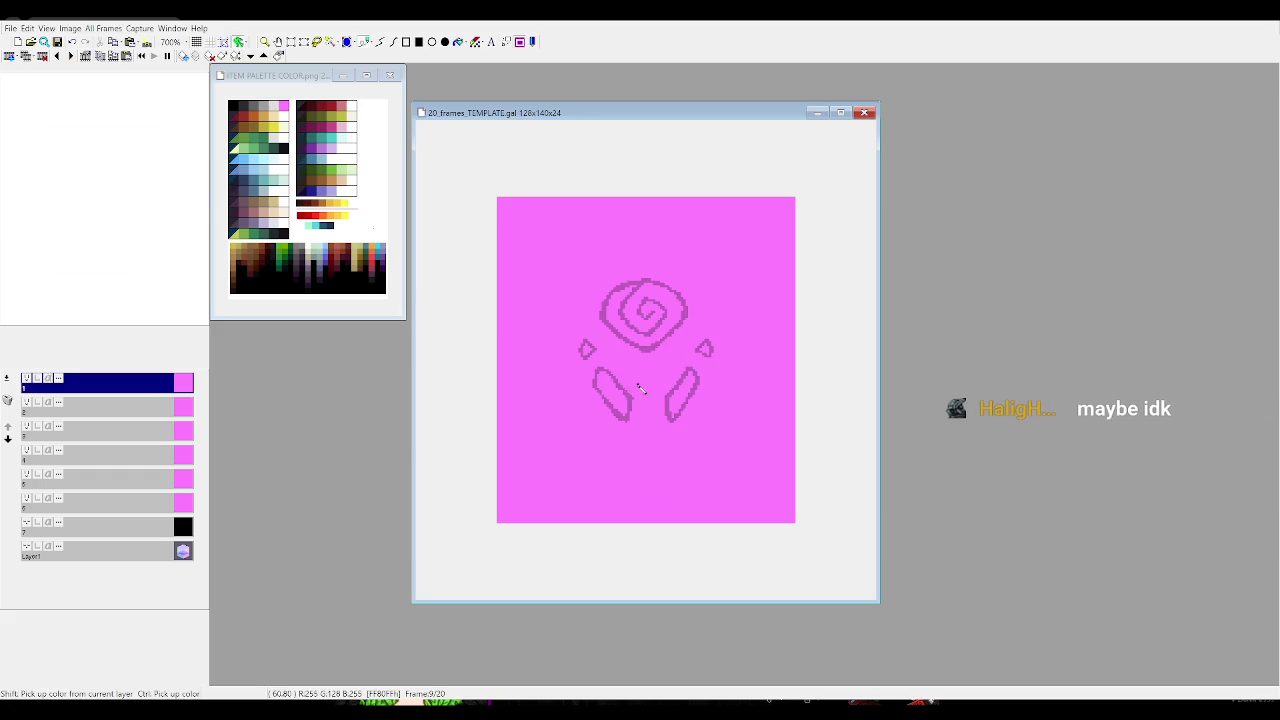
pyautogui.hotkey('ctrl', 'v')
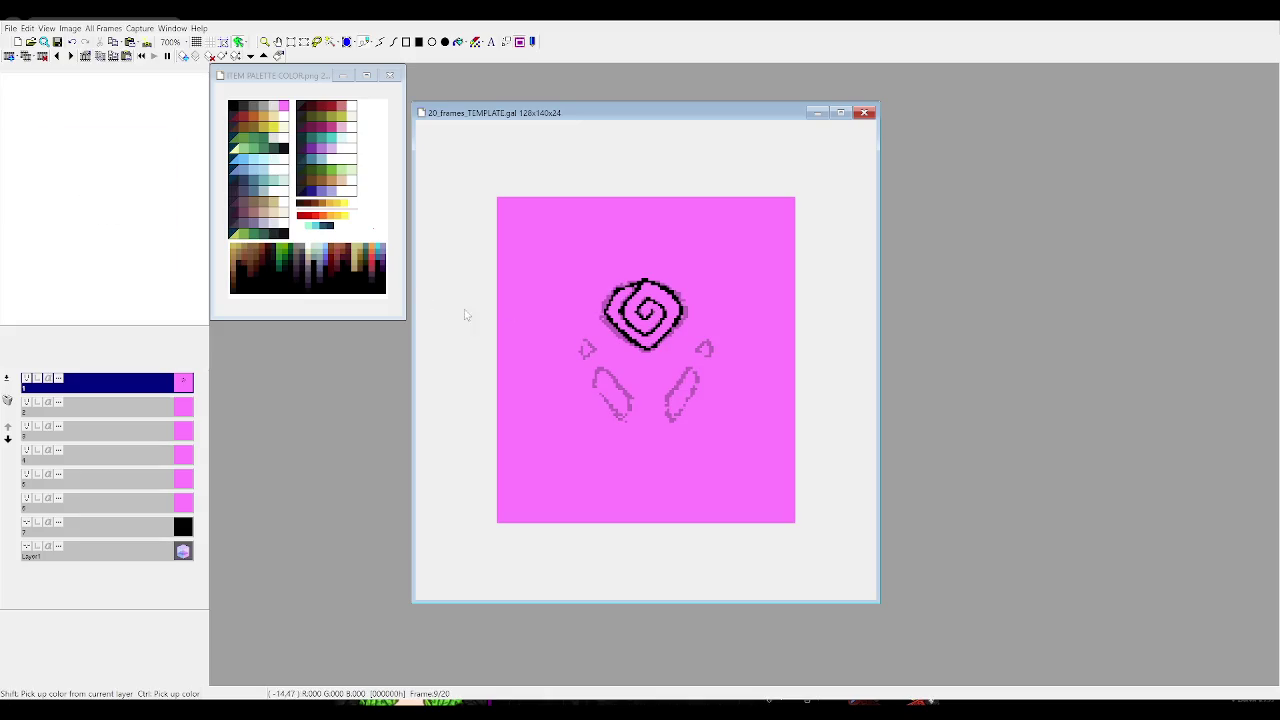
pyautogui.hotkey('ctrl', 'a')
pyautogui.moveTo(678, 320); pyautogui.dragTo(678, 278)
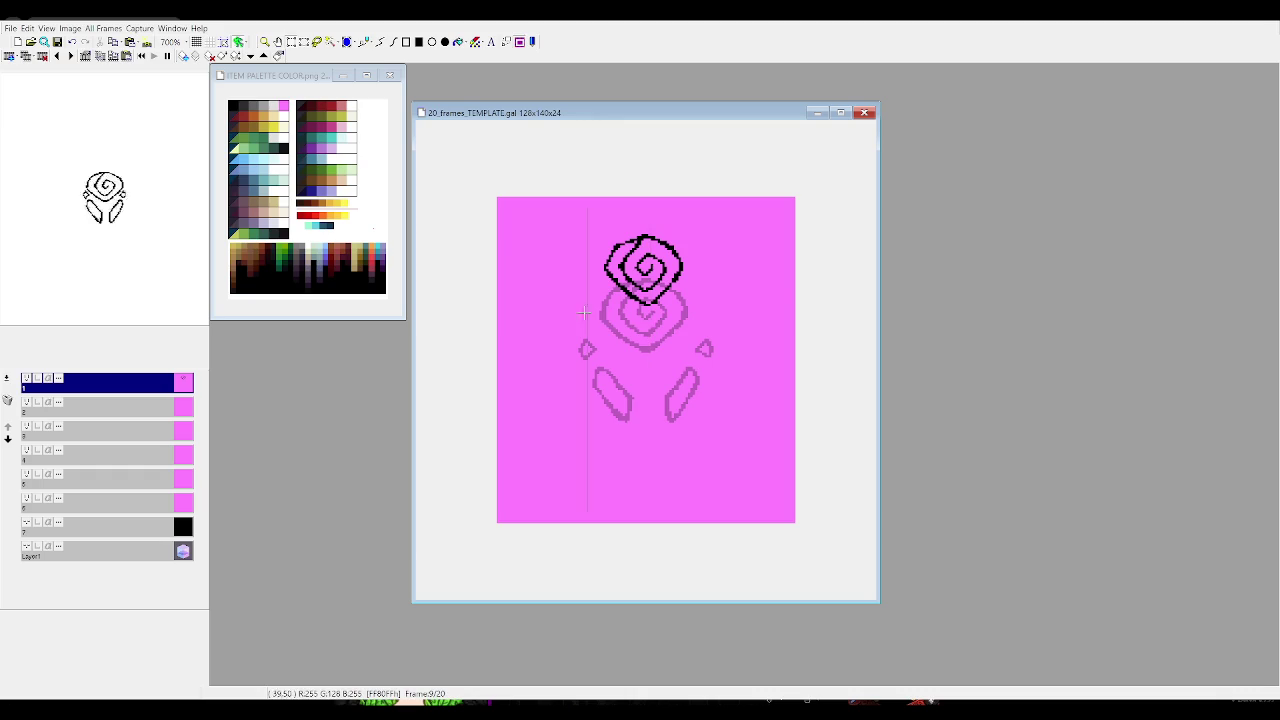
# Ink the left and right leaf outlines in black
pyautogui.moveTo(596, 382)
pyautogui.mouseDown()
pyautogui.moveTo(603, 369)
pyautogui.moveTo(612, 416)
pyautogui.mouseUp()
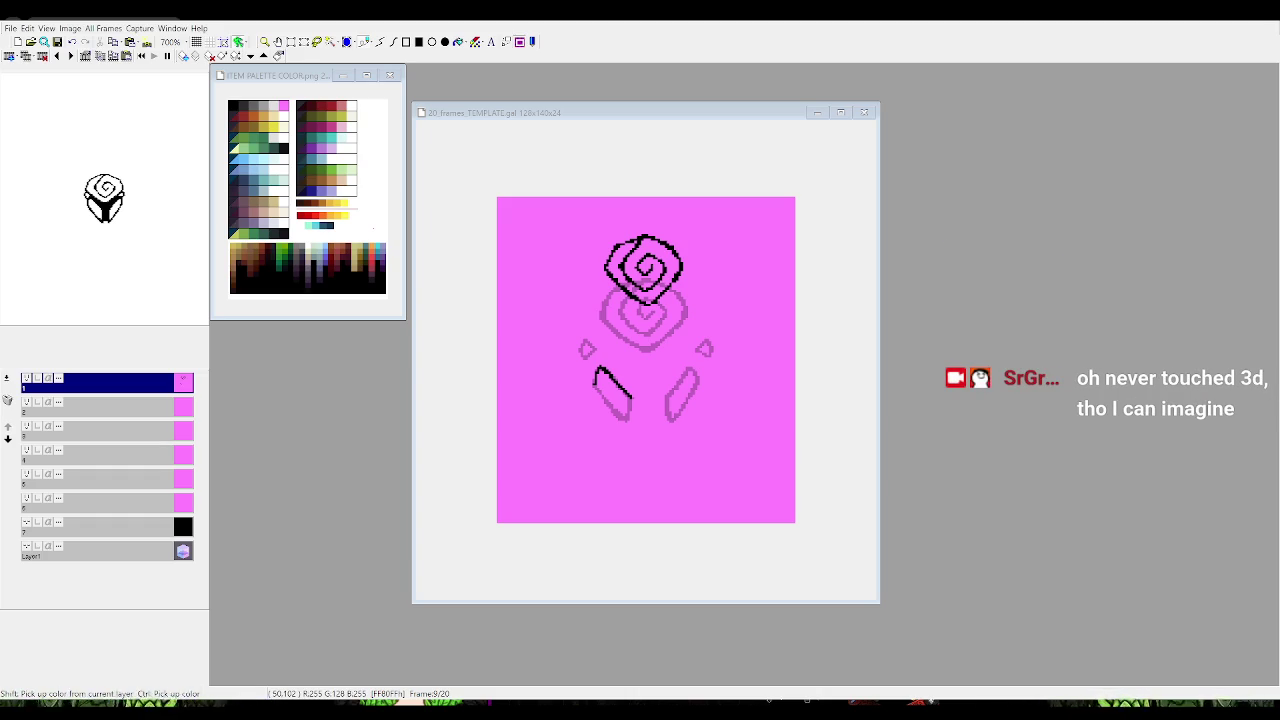
pyautogui.click(580, 404)
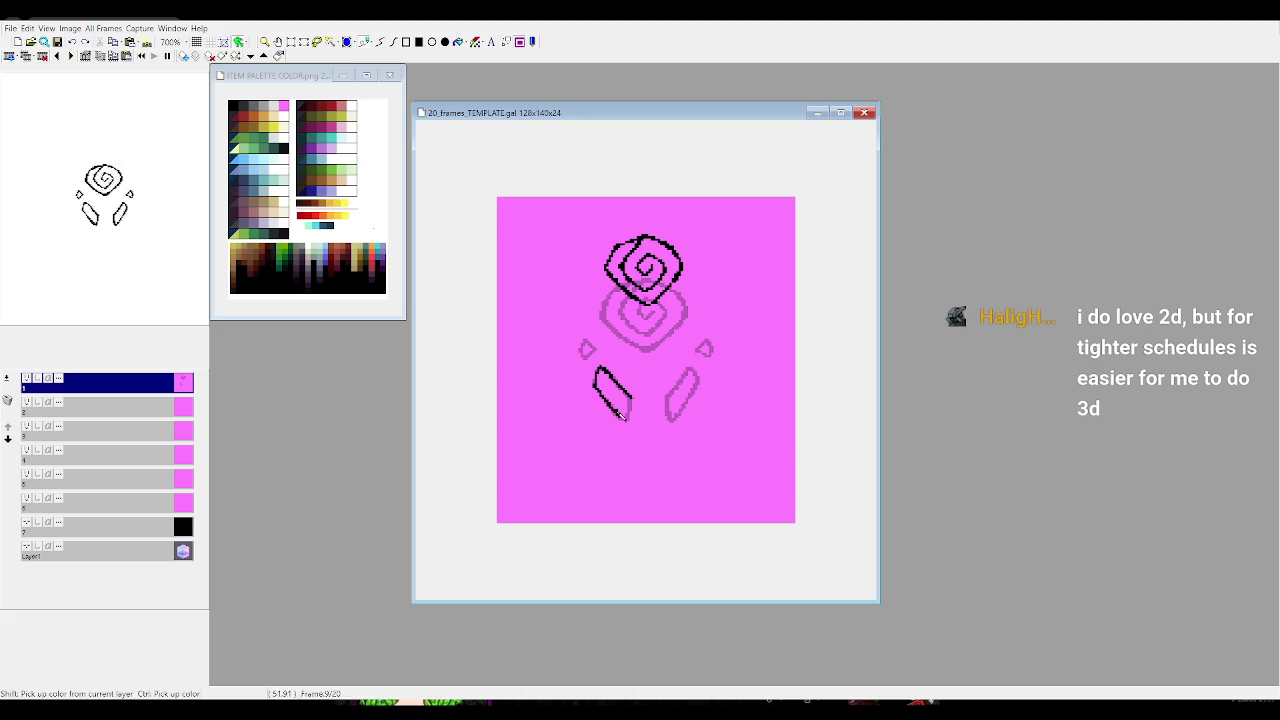
pyautogui.moveTo(606, 400); pyautogui.dragTo(628, 420)
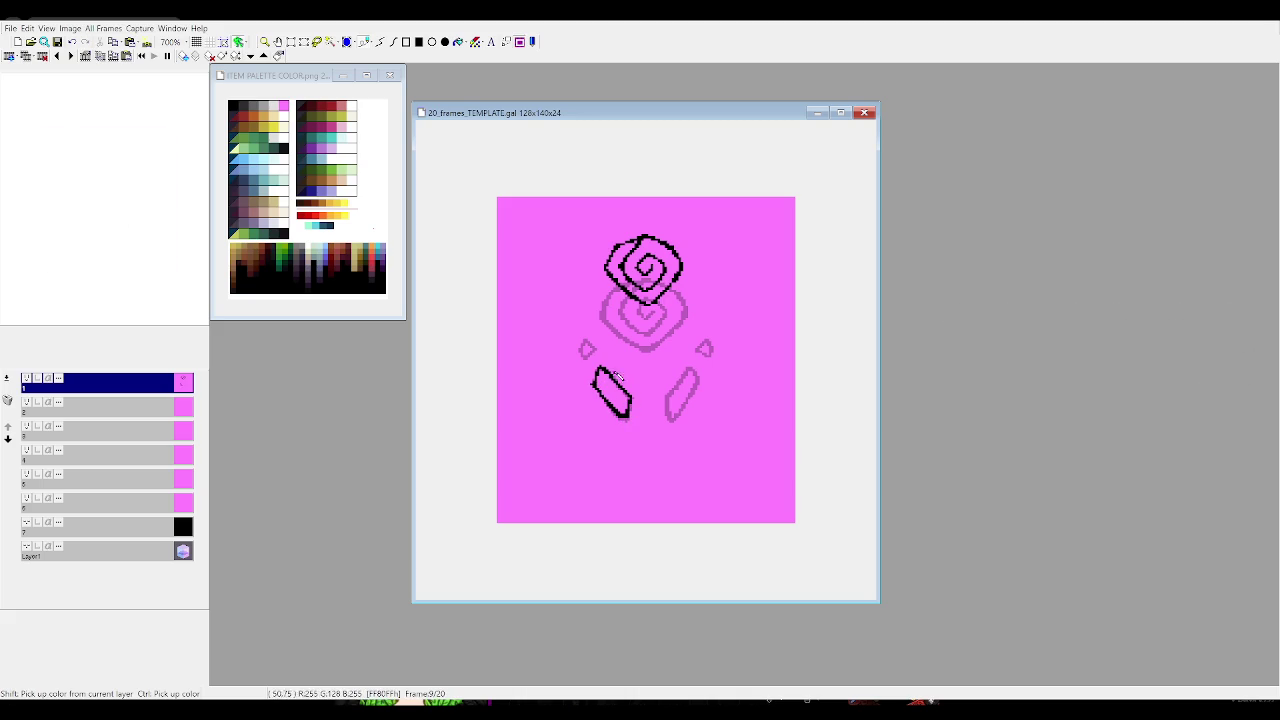
pyautogui.moveTo(676, 423)
pyautogui.mouseDown()
pyautogui.moveTo(668, 405)
pyautogui.moveTo(693, 374)
pyautogui.mouseUp()
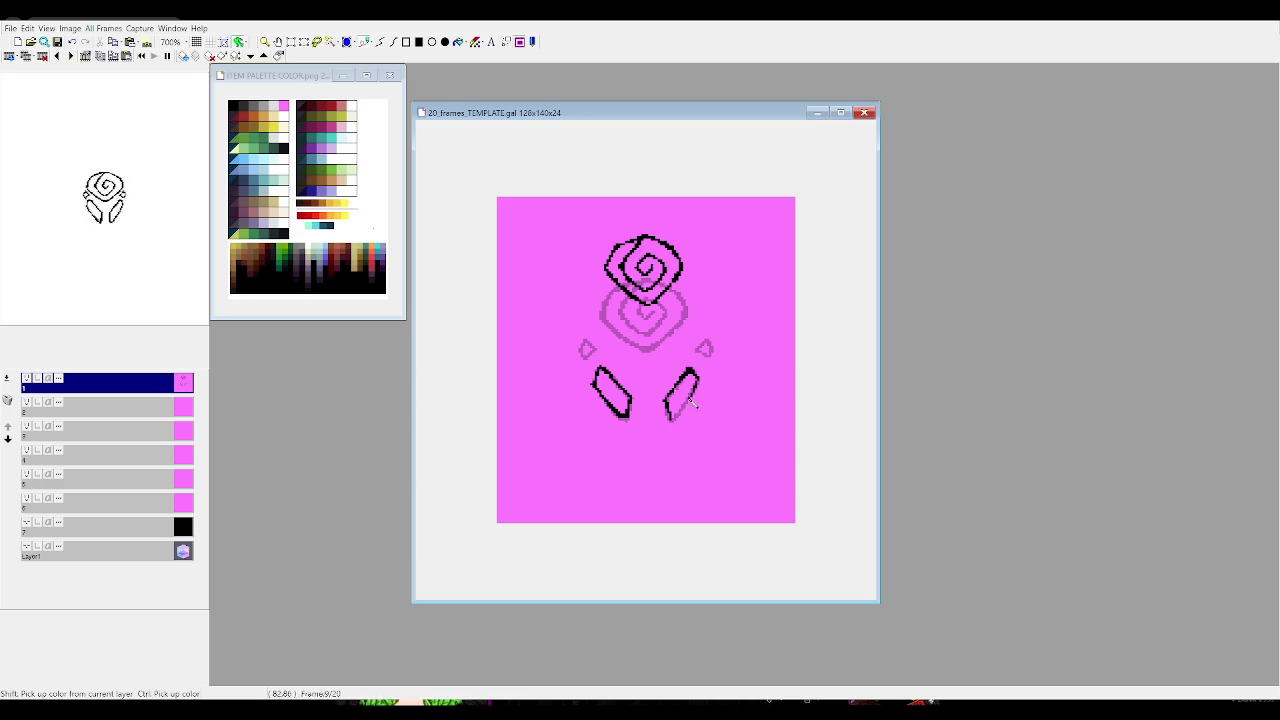
pyautogui.moveTo(700, 378); pyautogui.dragTo(704, 388)
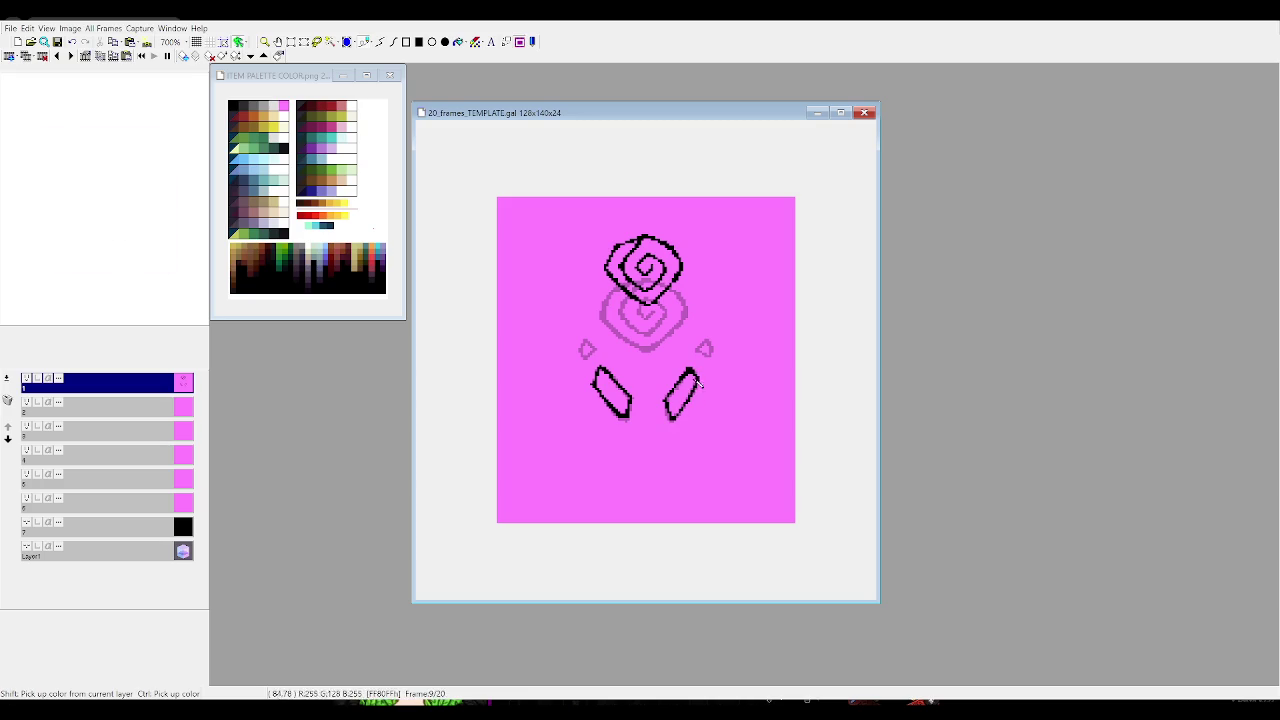
# Move both leaves further outward with a rectangle selection
pyautogui.click(291, 42)
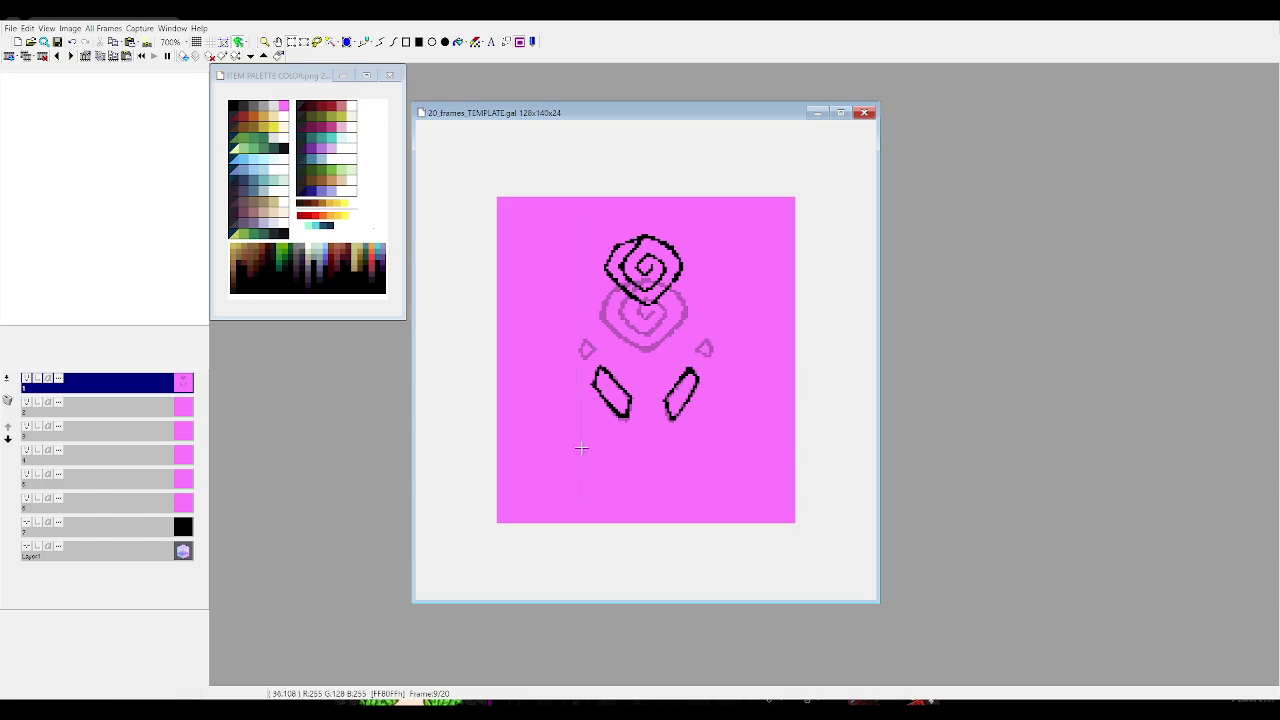
pyautogui.moveTo(558, 448)
pyautogui.mouseDown()
pyautogui.moveTo(642, 355)
pyautogui.moveTo(600, 390)
pyautogui.moveTo(730, 458)
pyautogui.mouseUp()
pyautogui.moveTo(702, 431); pyautogui.dragTo(732, 459)
pyautogui.click(733, 459)
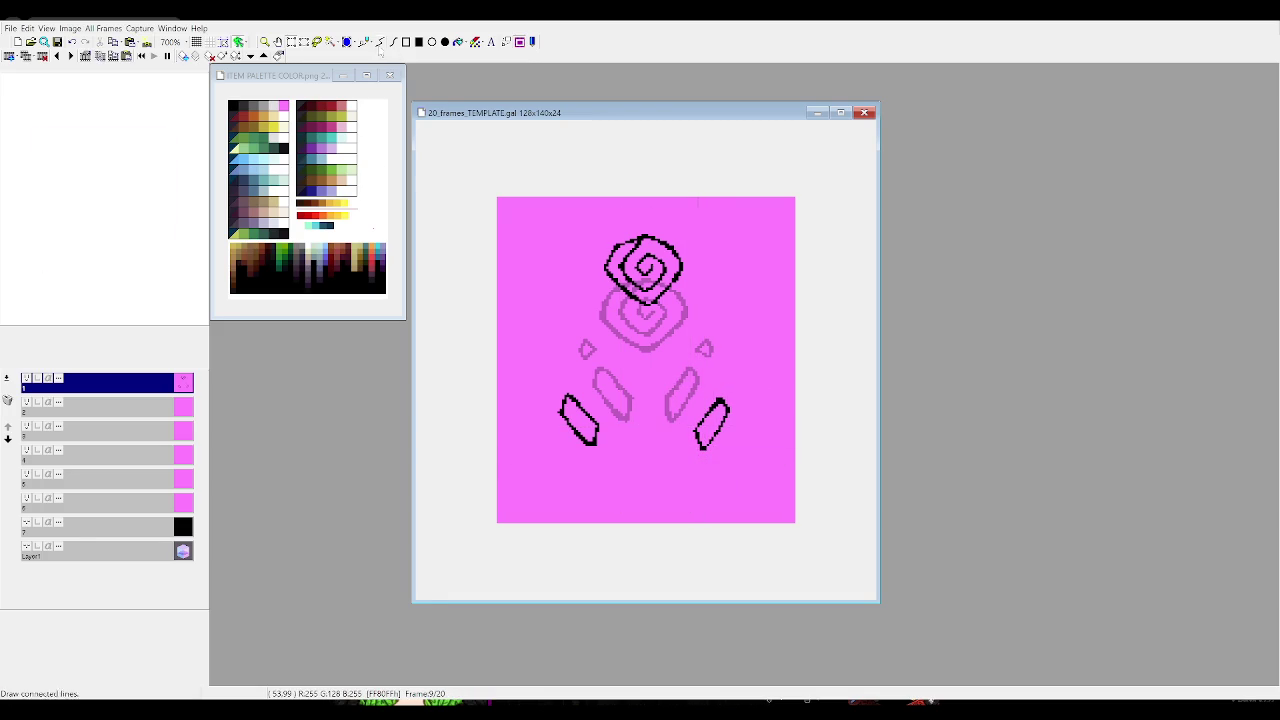
# Ink the small left and right diamonds in black and push them further outward
pyautogui.click(376, 50)
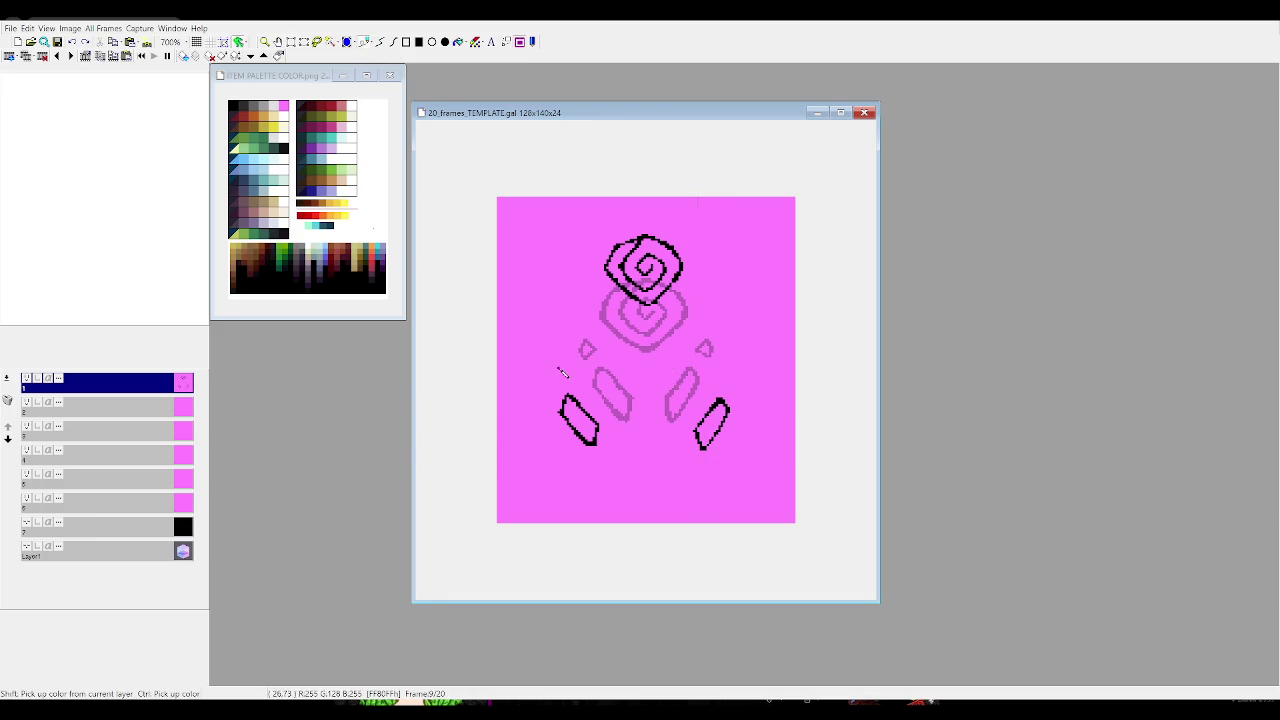
pyautogui.moveTo(586, 349); pyautogui.dragTo(590, 352)
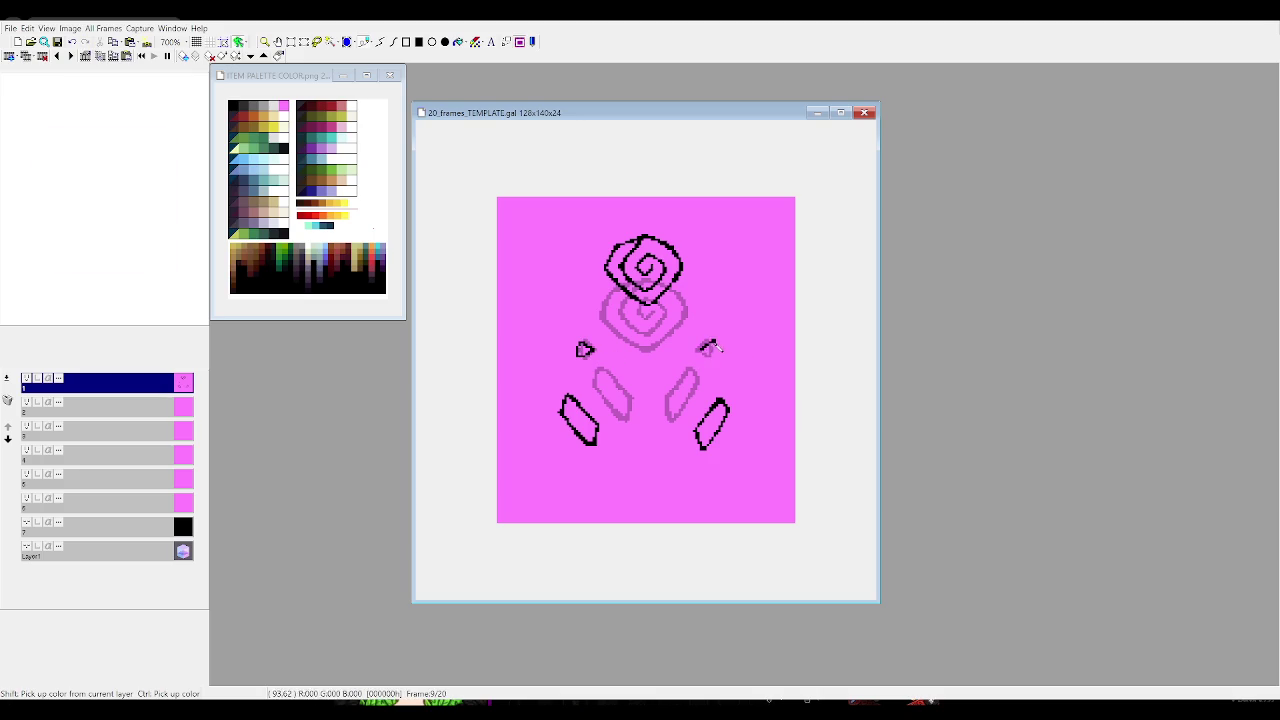
pyautogui.moveTo(703, 350); pyautogui.dragTo(711, 346)
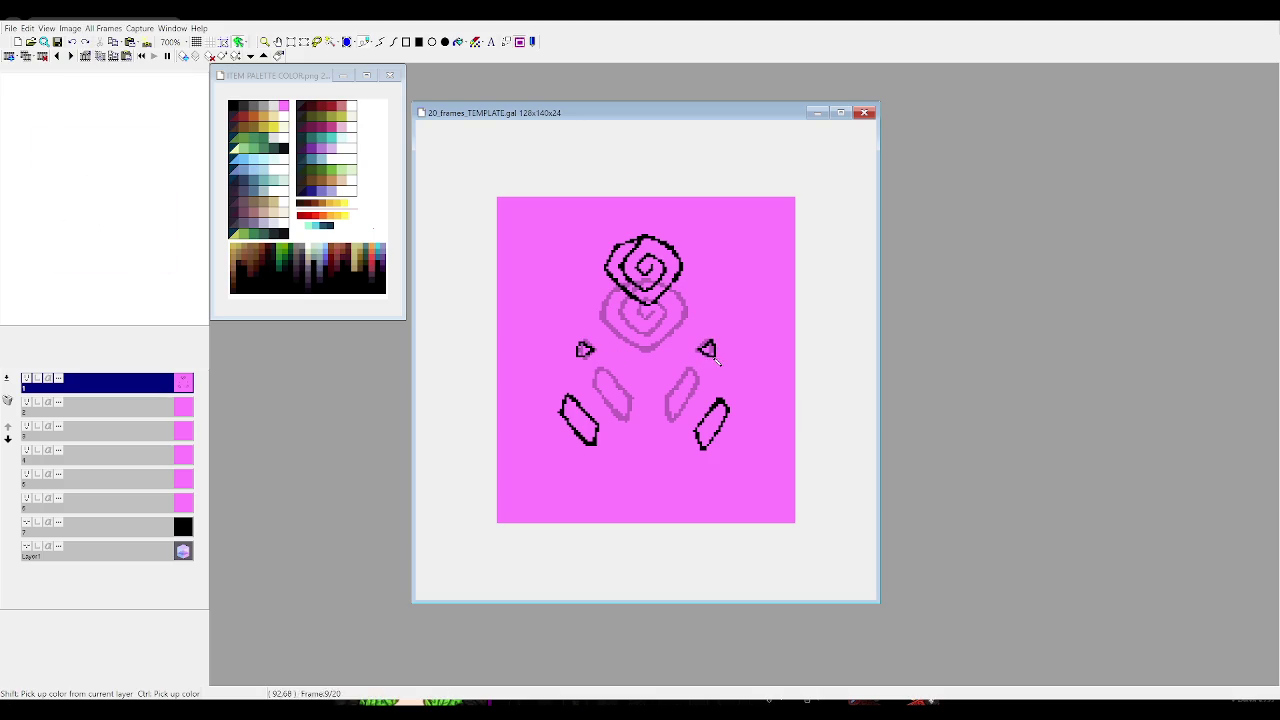
pyautogui.press('s')
pyautogui.moveTo(580, 350); pyautogui.dragTo(556, 350)
pyautogui.moveTo(664, 322)
pyautogui.mouseDown()
pyautogui.moveTo(748, 374)
pyautogui.moveTo(729, 347)
pyautogui.mouseUp()
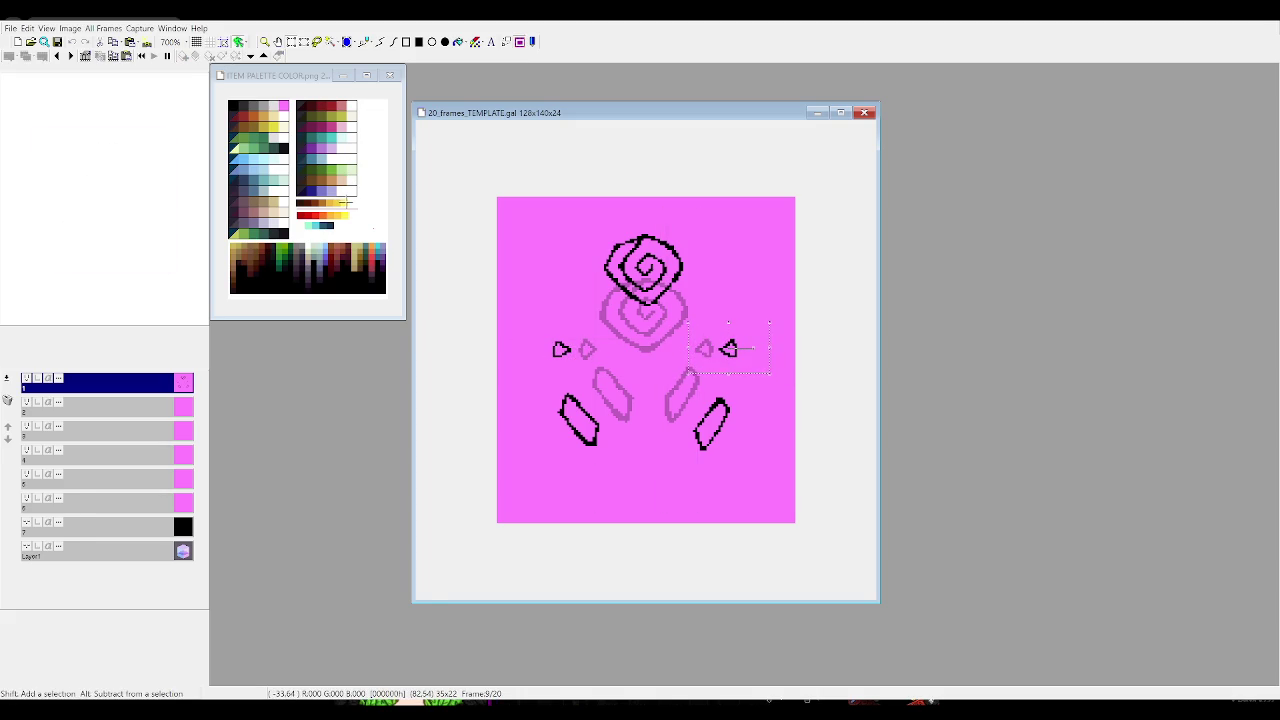
# On frame 8, ink the spiral outline in black and raise the drawing by 10 pixels
pyautogui.press('p')
pyautogui.press('Right')
pyautogui.press('Left')
pyautogui.press('Left')
pyautogui.moveTo(613, 256); pyautogui.dragTo(641, 296)
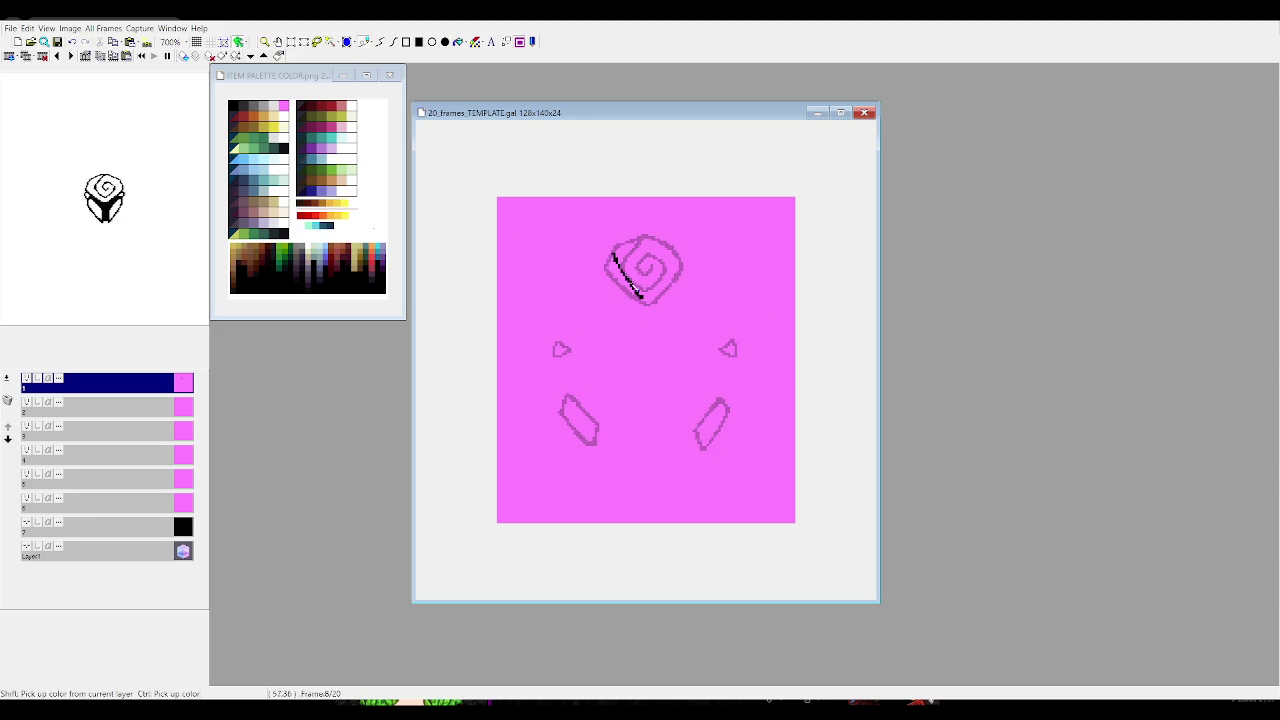
pyautogui.moveTo(643, 297)
pyautogui.mouseDown()
pyautogui.moveTo(677, 266)
pyautogui.moveTo(645, 236)
pyautogui.moveTo(616, 257)
pyautogui.mouseUp()
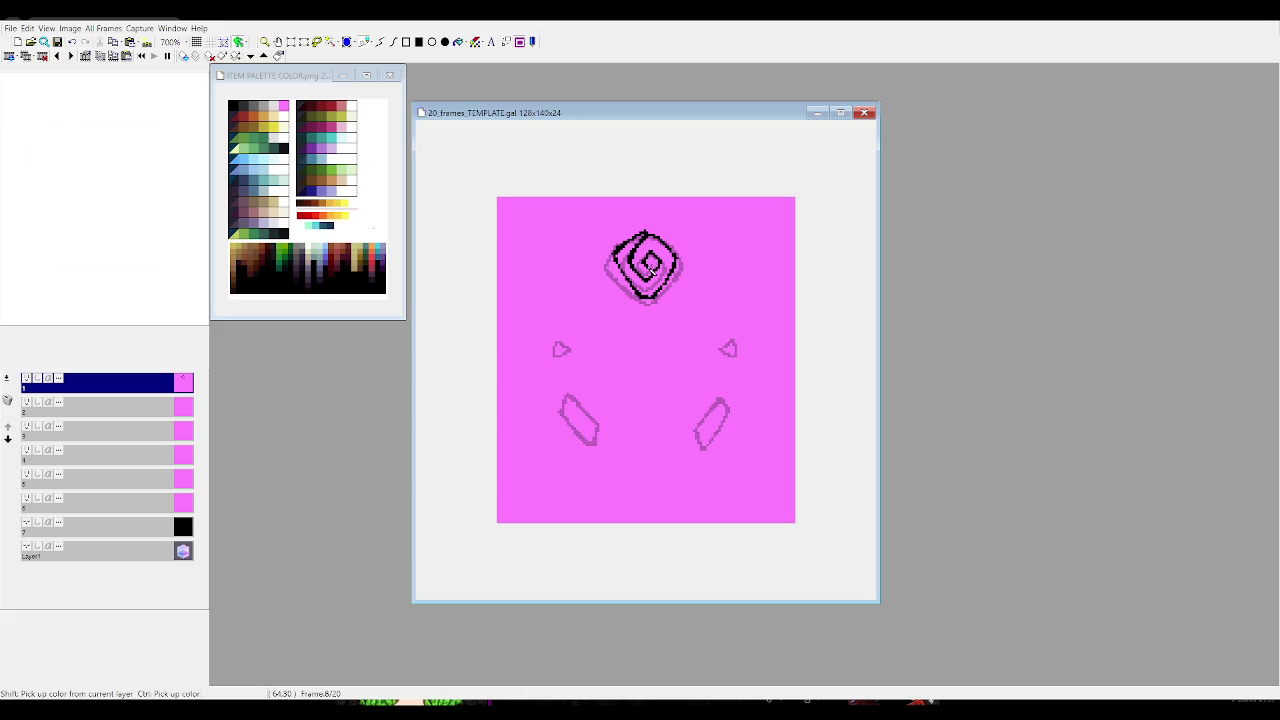
pyautogui.moveTo(643, 310); pyautogui.dragTo(643, 291)
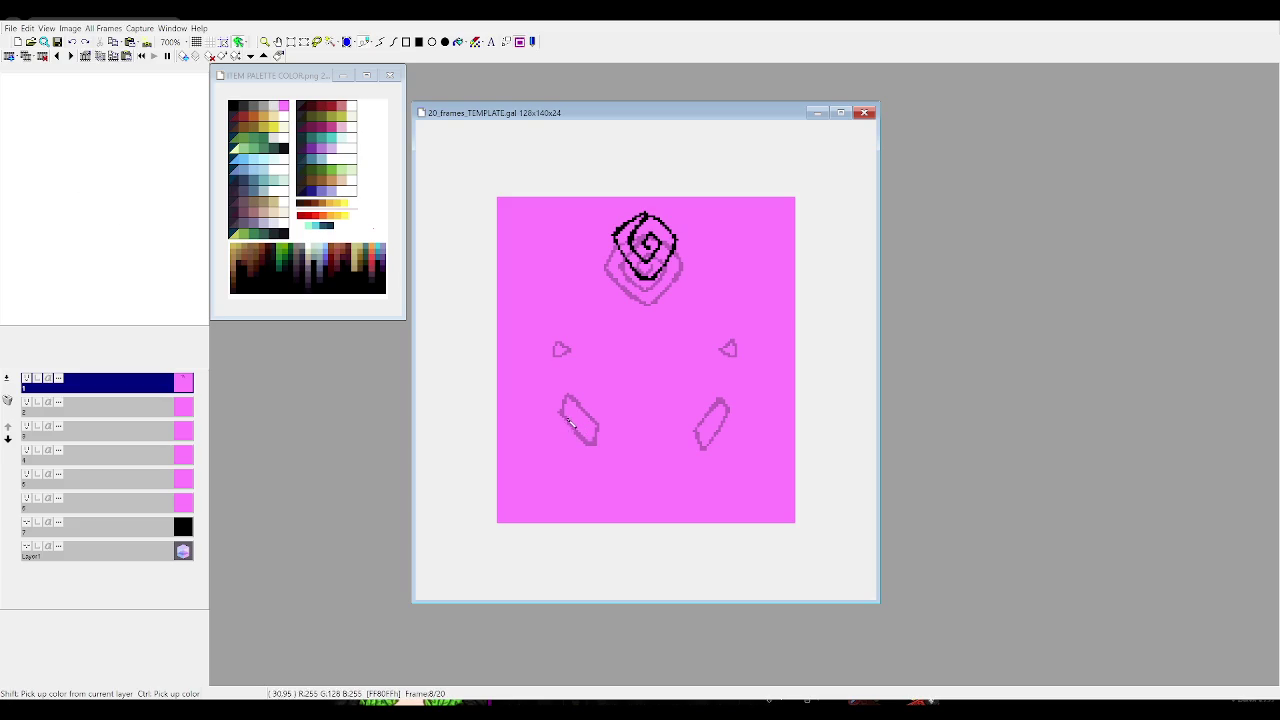
# Trace both lower shard outlines in black and move the lower-left shard down and left
pyautogui.moveTo(570, 424)
pyautogui.mouseDown()
pyautogui.moveTo(600, 435)
pyautogui.moveTo(566, 401)
pyautogui.moveTo(570, 426)
pyautogui.moveTo(556, 416)
pyautogui.mouseUp()
pyautogui.moveTo(730, 427); pyautogui.dragTo(706, 452)
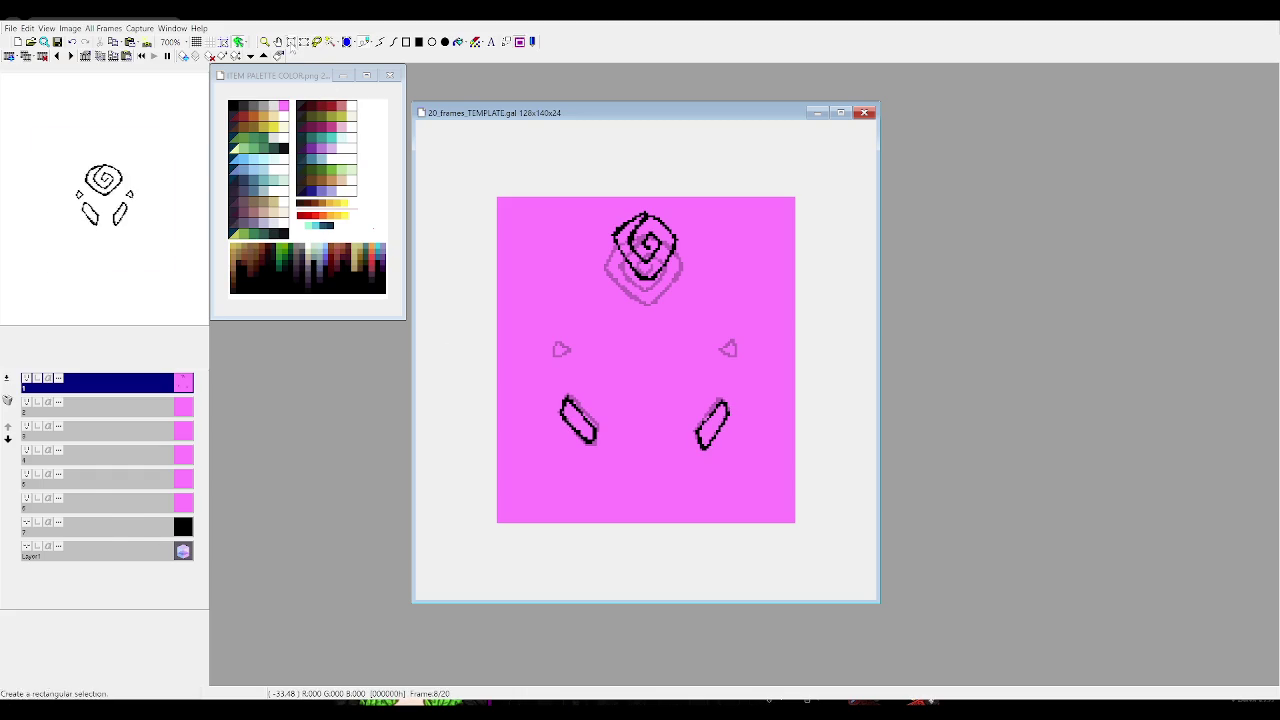
pyautogui.press('Left')
pyautogui.press('Left')
pyautogui.press('Right')
pyautogui.press('Right')
pyautogui.press('Right')
pyautogui.press('Left')
pyautogui.moveTo(546, 386)
pyautogui.mouseDown()
pyautogui.moveTo(617, 472)
pyautogui.moveTo(588, 463)
pyautogui.mouseUp()
# Set the lower-left shard in place and move the lower-right shard right and down
pyautogui.click(545, 443)
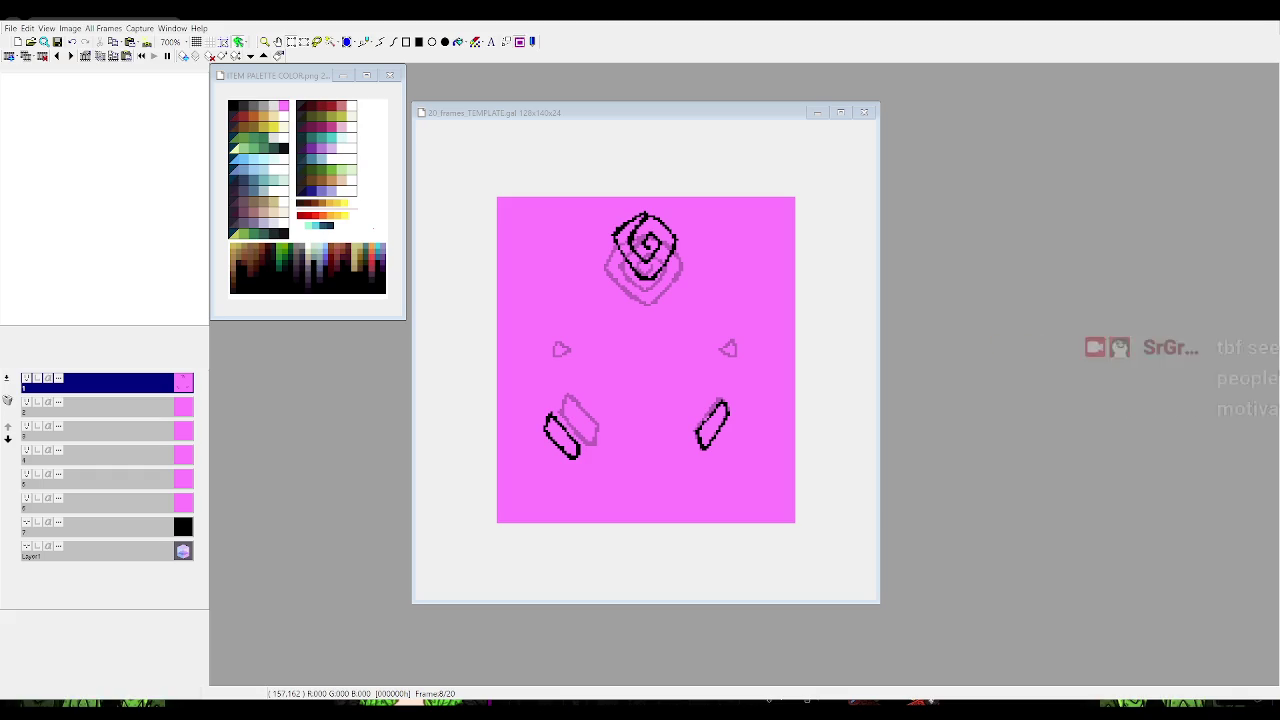
pyautogui.moveTo(692, 383); pyautogui.dragTo(795, 505)
pyautogui.moveTo(726, 469)
pyautogui.mouseDown()
pyautogui.moveTo(743, 483)
pyautogui.moveTo(744, 468)
pyautogui.mouseUp()
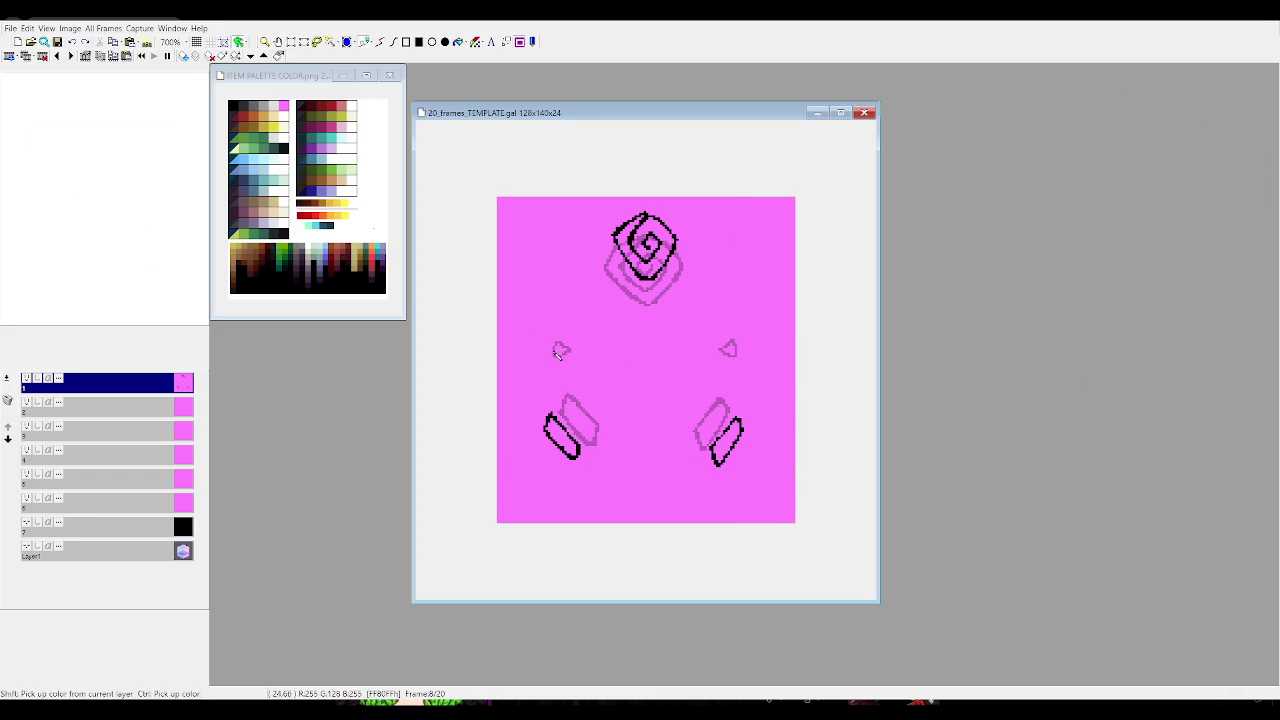
# Ink the small left and right side triangles black and move them farther apart
pyautogui.moveTo(563, 350); pyautogui.dragTo(556, 354)
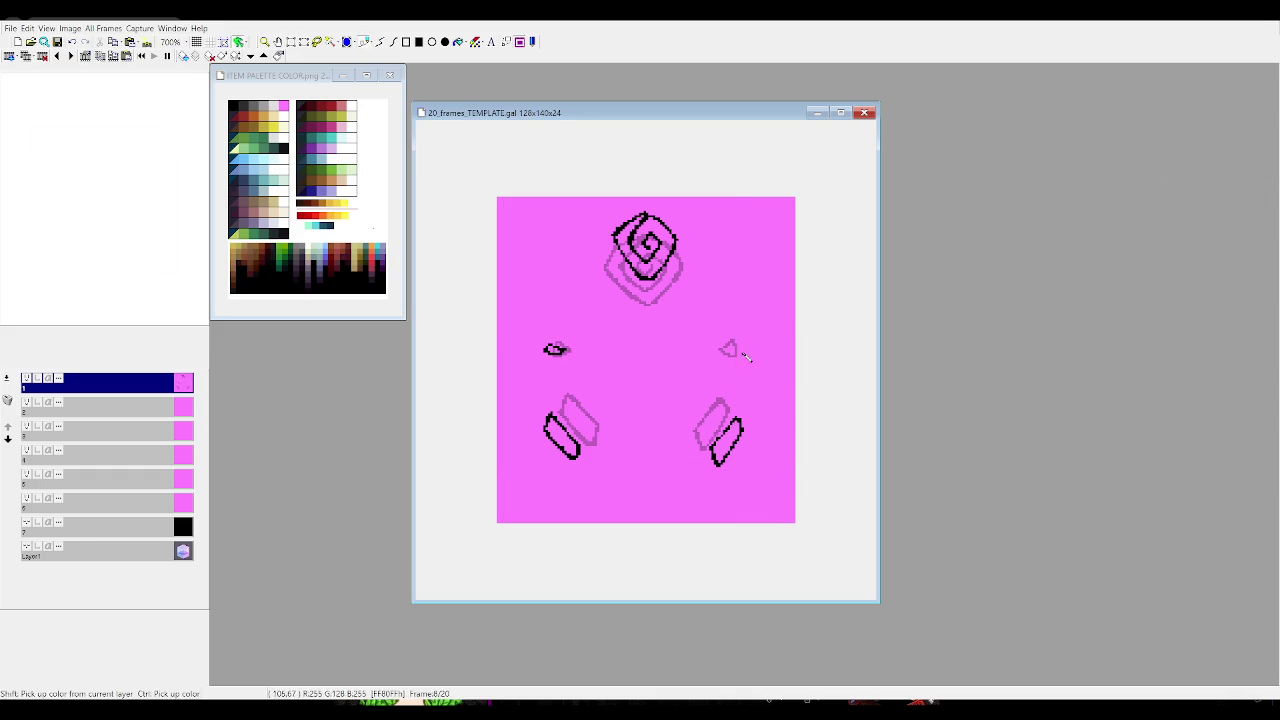
pyautogui.moveTo(730, 352); pyautogui.dragTo(742, 350)
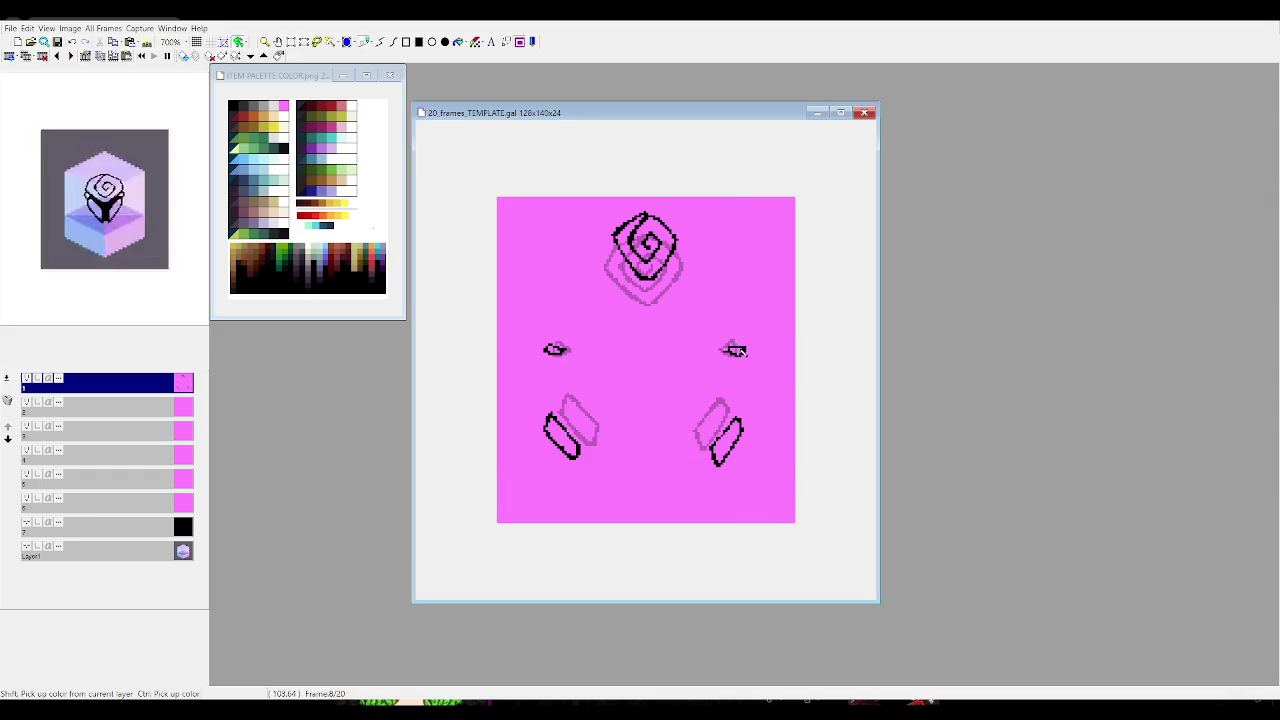
pyautogui.click(291, 41)
pyautogui.moveTo(545, 339)
pyautogui.mouseDown()
pyautogui.moveTo(581, 374)
pyautogui.moveTo(534, 358)
pyautogui.mouseUp()
pyautogui.moveTo(708, 326)
pyautogui.mouseDown()
pyautogui.moveTo(756, 372)
pyautogui.moveTo(777, 365)
pyautogui.mouseUp()
pyautogui.click(777, 365)
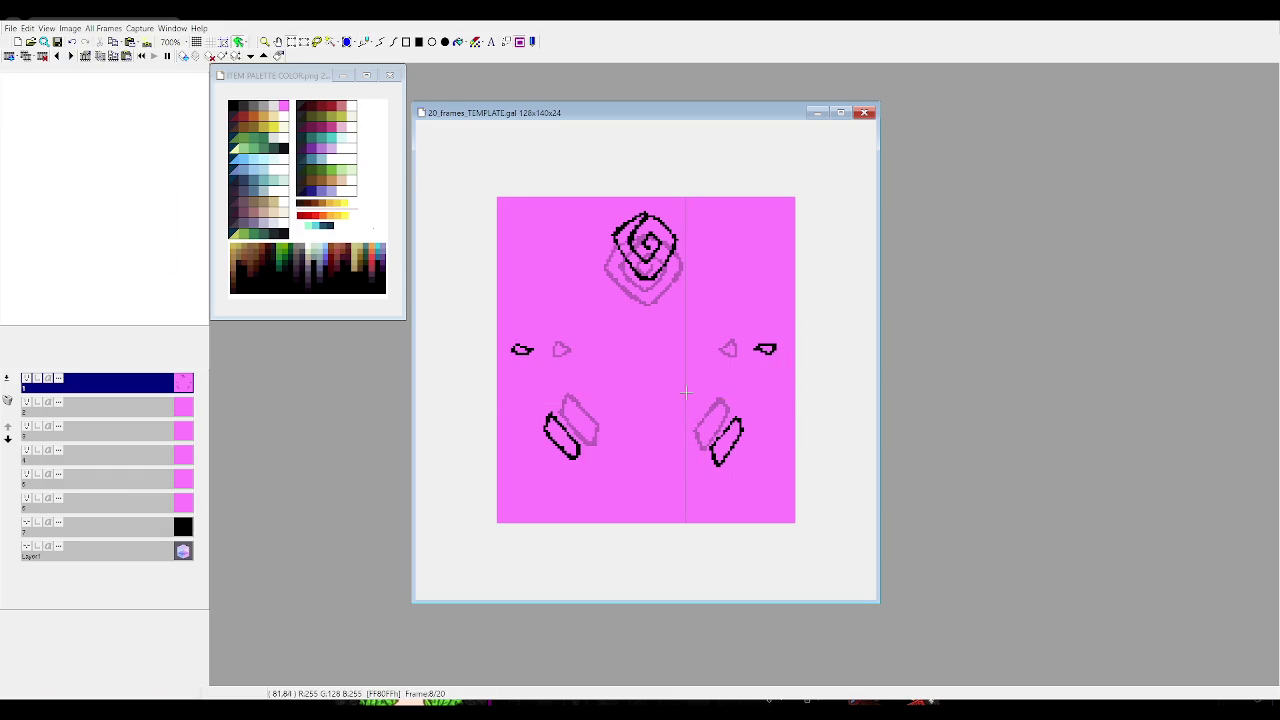
pyautogui.press('Home')
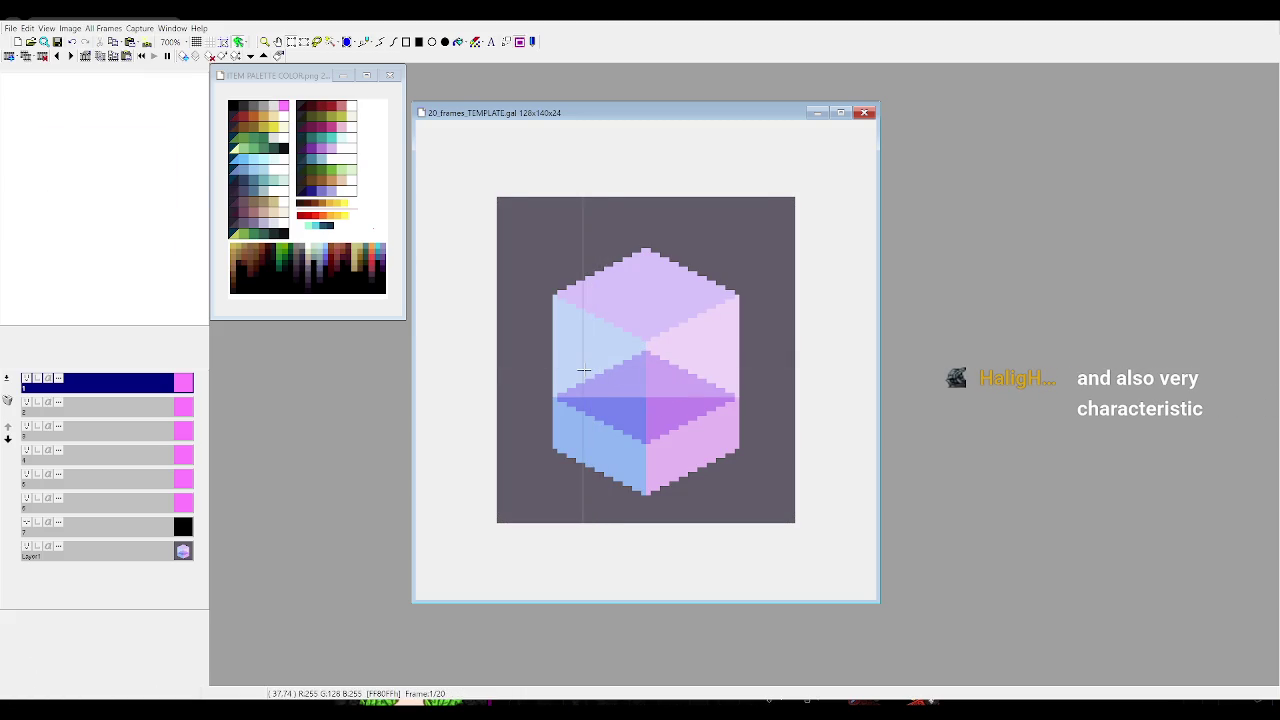
# Return to GraphicsGale and step back from frame 1 toward frame 7
pyautogui.hotkey('alt', 'Tab')
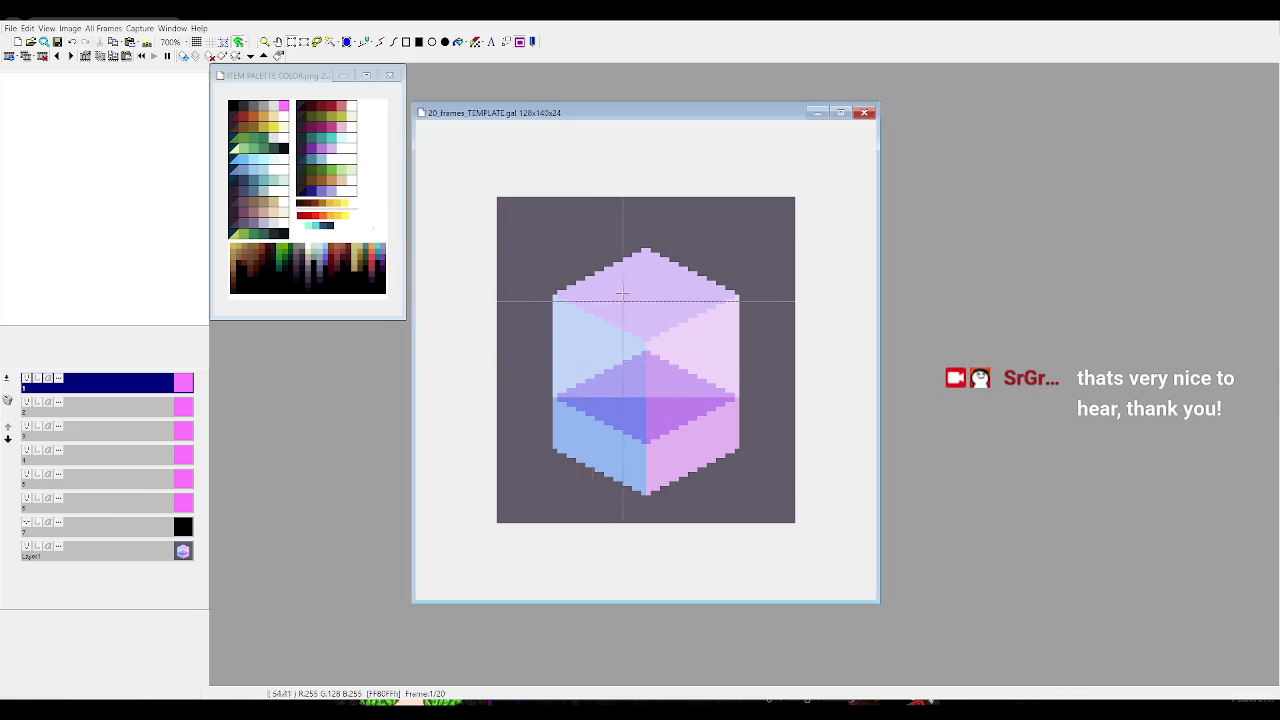
pyautogui.press('Left')
pyautogui.press('Left')
pyautogui.press('Left')
pyautogui.press('Left')
pyautogui.press('Left')
pyautogui.press('Left')
pyautogui.press('Left')
pyautogui.press('Left')
pyautogui.press('Left')
pyautogui.press('Left')
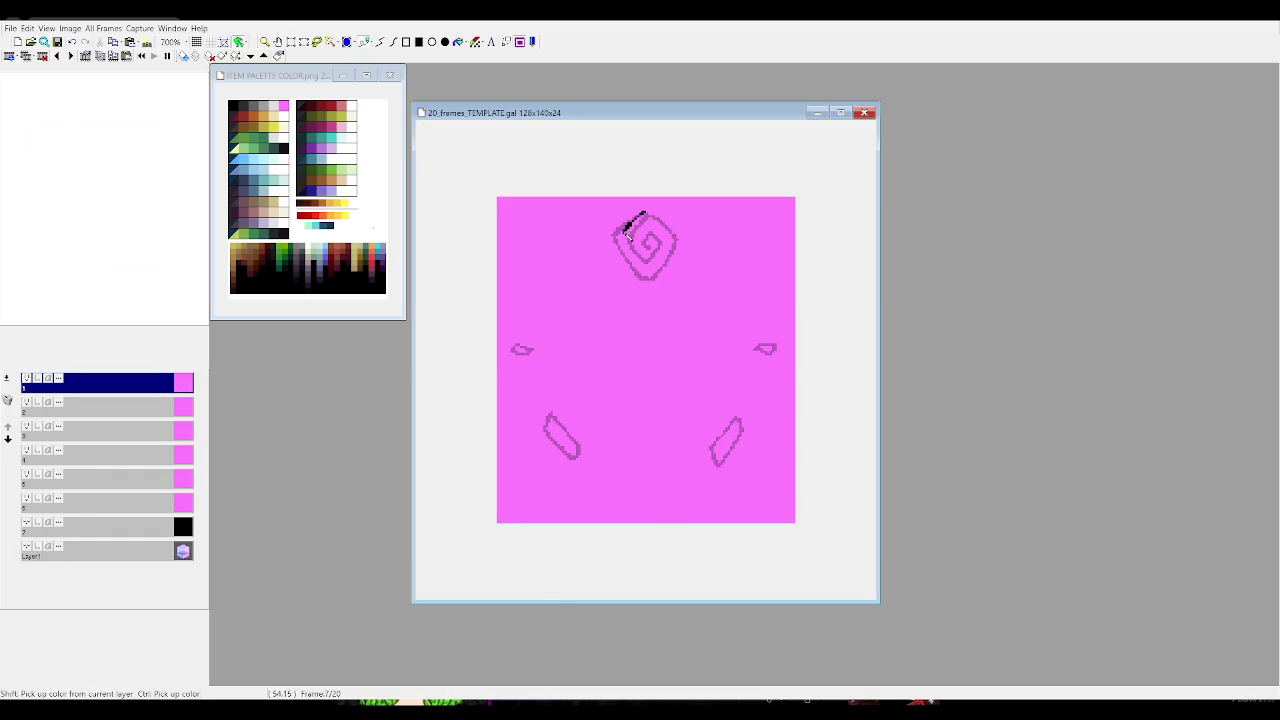
# On frame 7, ink the spiral's left side, both lower shards and both small side shapes black
pyautogui.moveTo(628, 228)
pyautogui.mouseDown()
pyautogui.moveTo(657, 270)
pyautogui.moveTo(652, 226)
pyautogui.mouseUp()
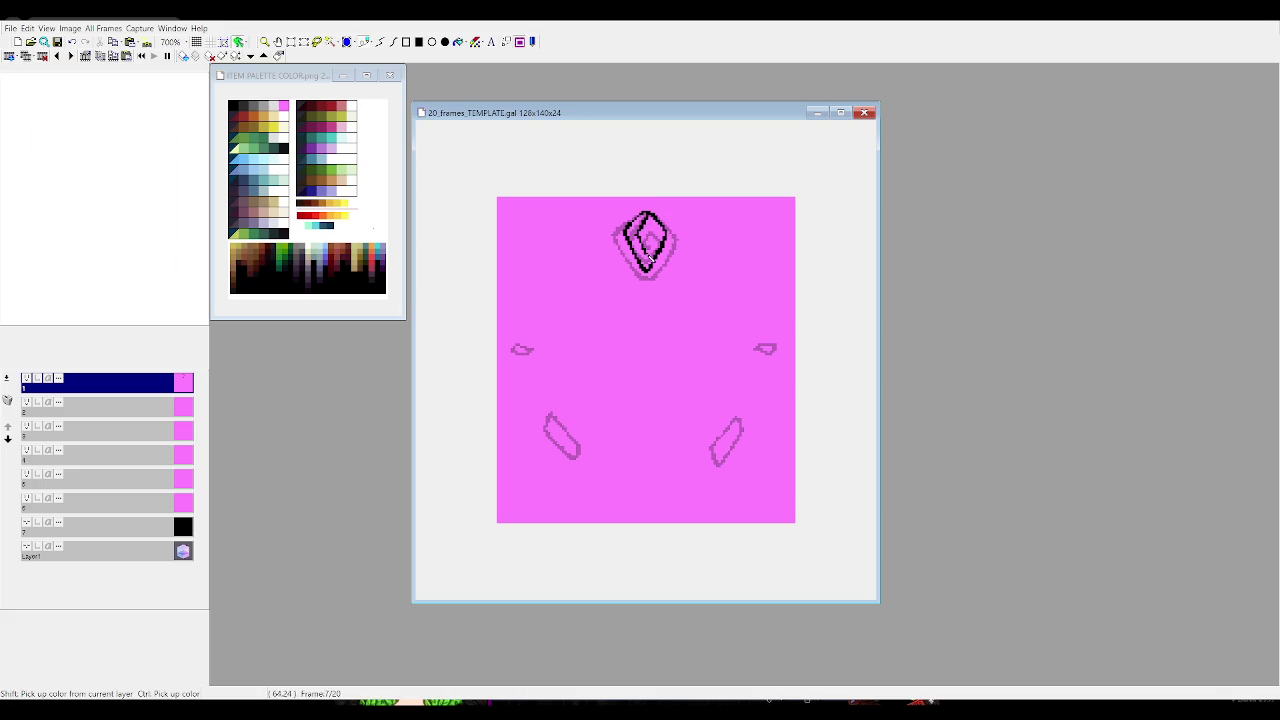
pyautogui.moveTo(548, 440); pyautogui.dragTo(577, 461)
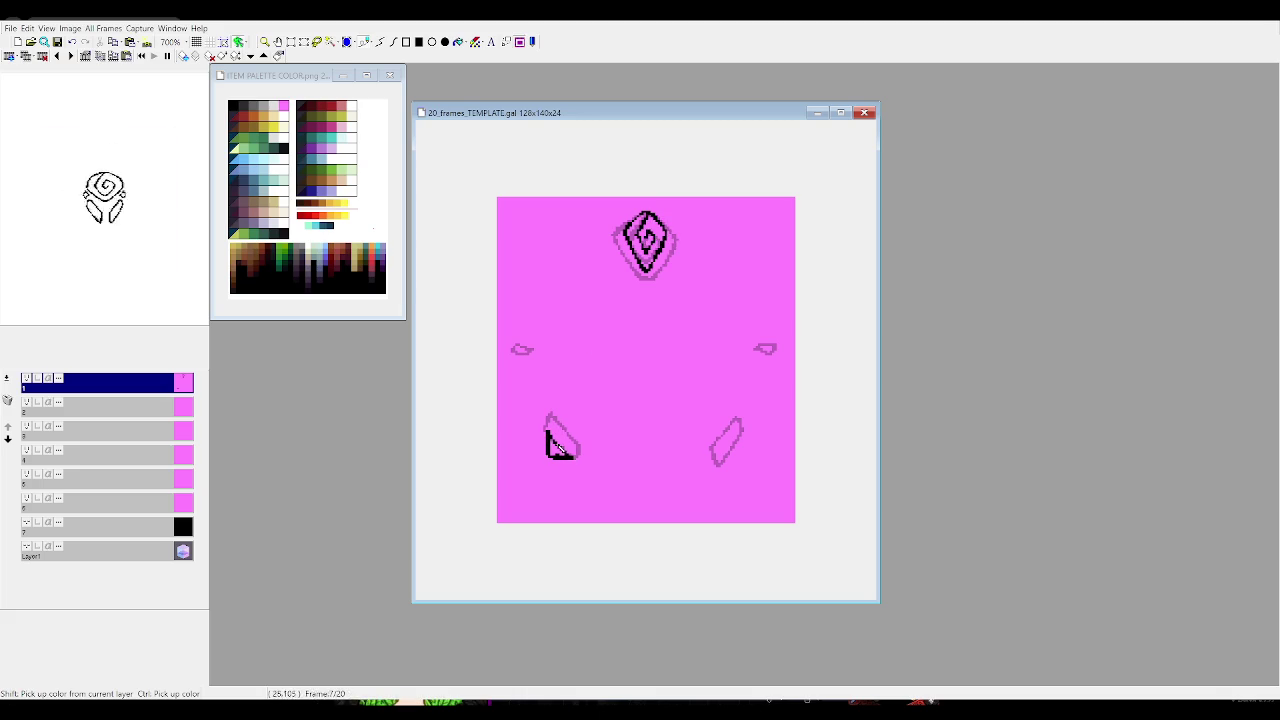
pyautogui.moveTo(718, 464); pyautogui.dragTo(745, 459)
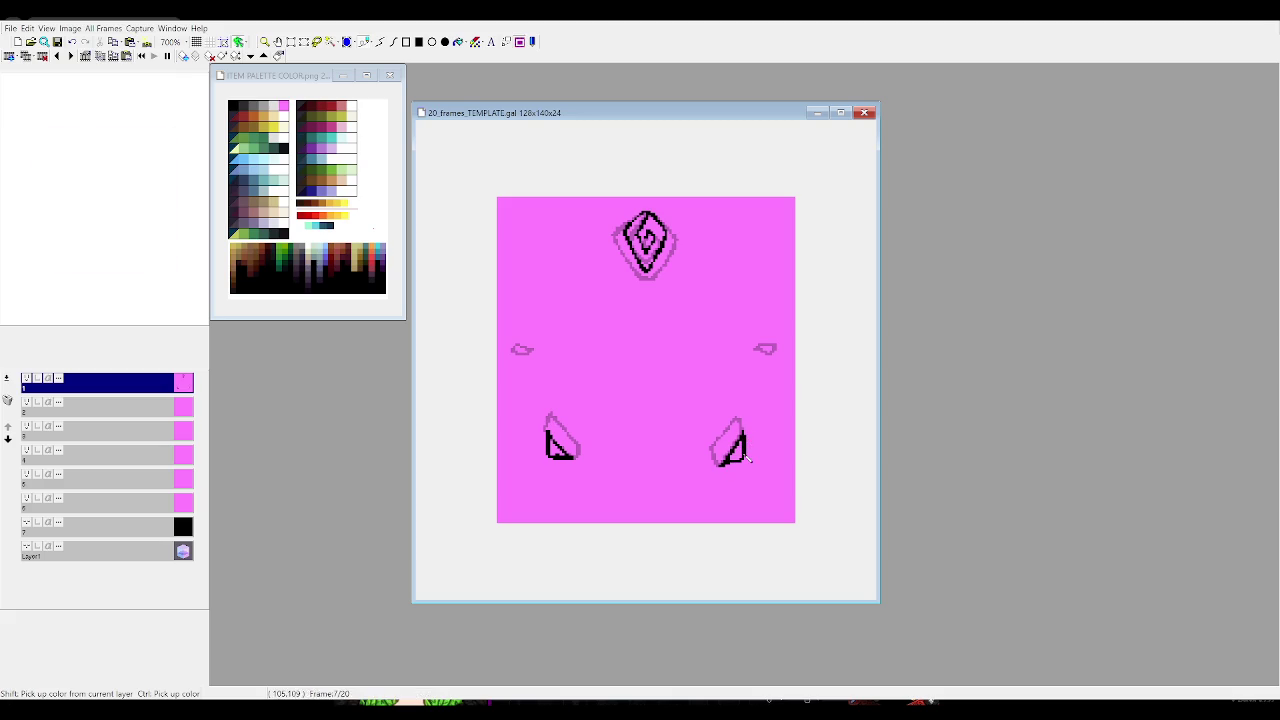
pyautogui.moveTo(511, 349); pyautogui.dragTo(514, 350)
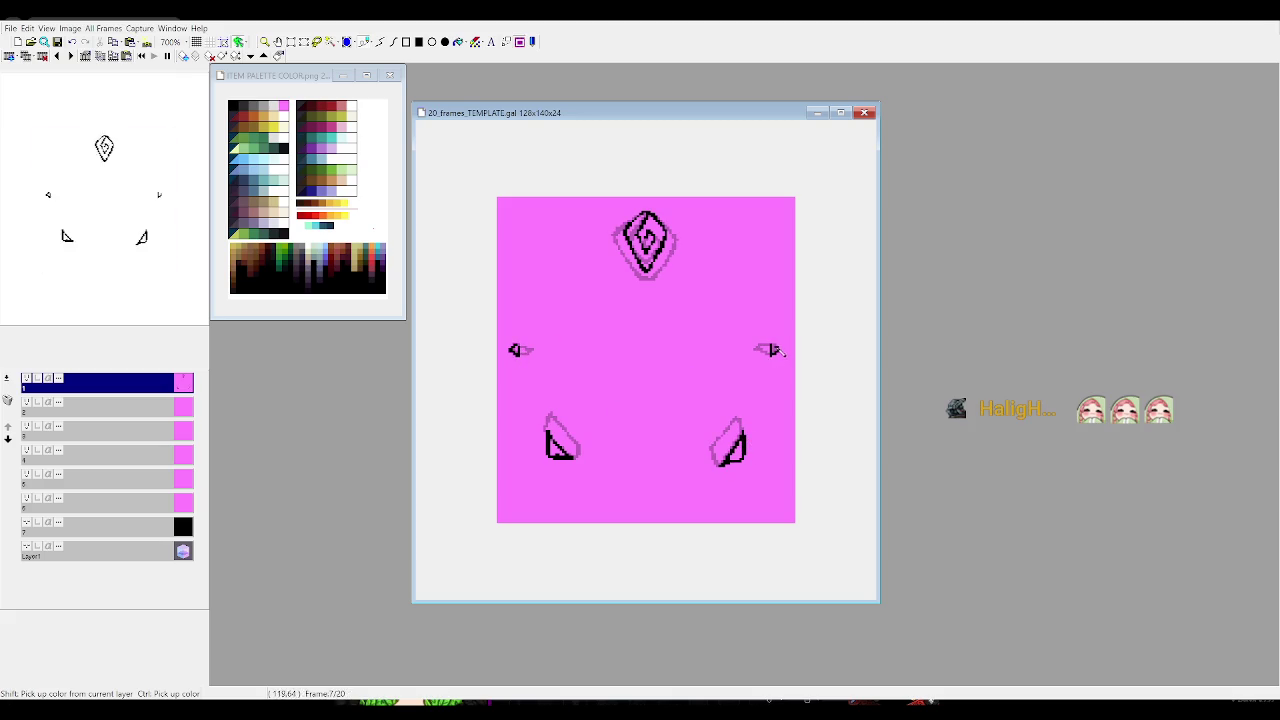
pyautogui.moveTo(775, 348); pyautogui.dragTo(778, 351)
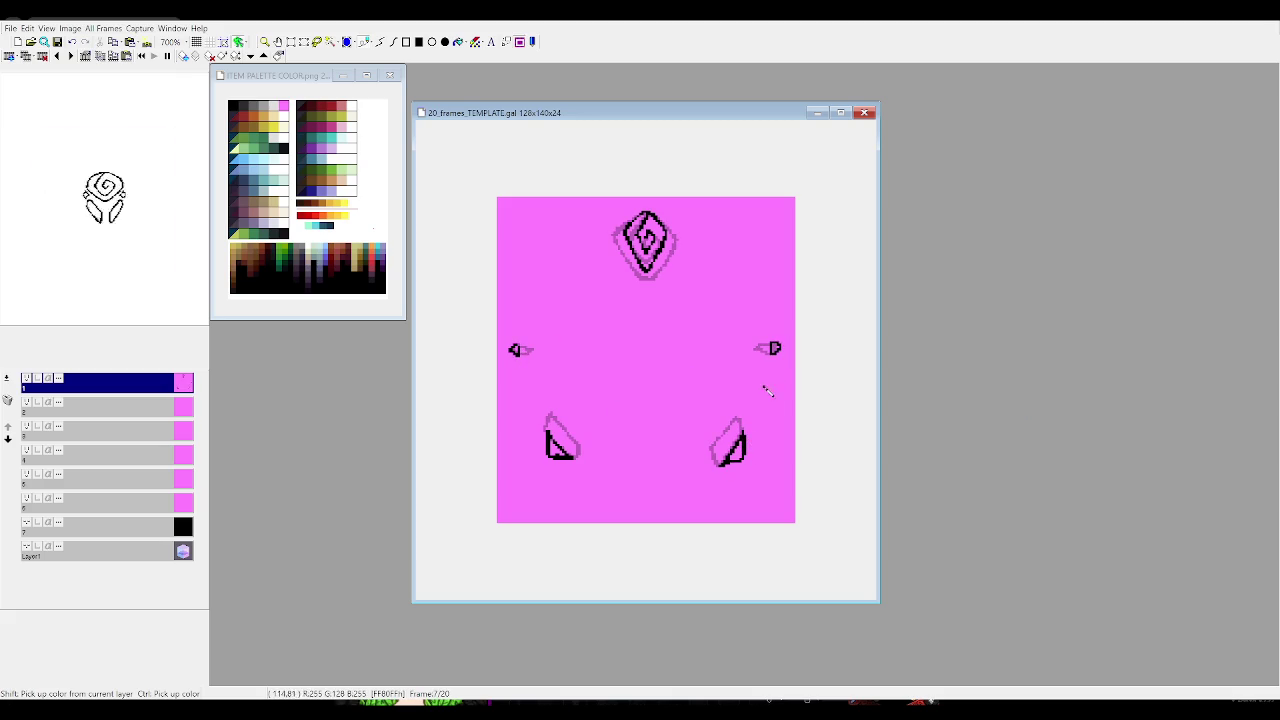
# Go to frame 6 and trace the top of its diamond rose outline in black
pyautogui.press('Right')
pyautogui.press('Left')
pyautogui.press('Left')
pyautogui.moveTo(648, 212)
pyautogui.mouseDown()
pyautogui.moveTo(650, 262)
pyautogui.moveTo(663, 234)
pyautogui.moveTo(647, 211)
pyautogui.moveTo(652, 238)
pyautogui.mouseUp()
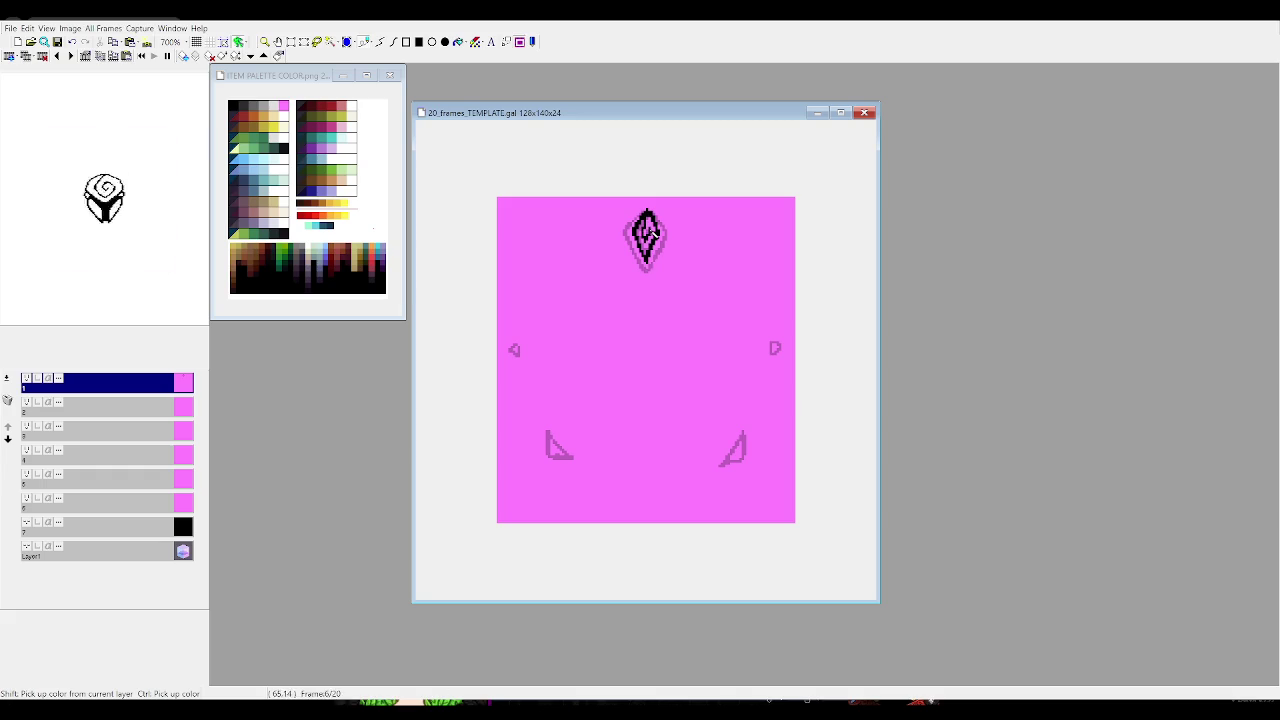
# Ink frame 6's small right side shape and both lower triangle shards black
pyautogui.moveTo(772, 344); pyautogui.dragTo(778, 356)
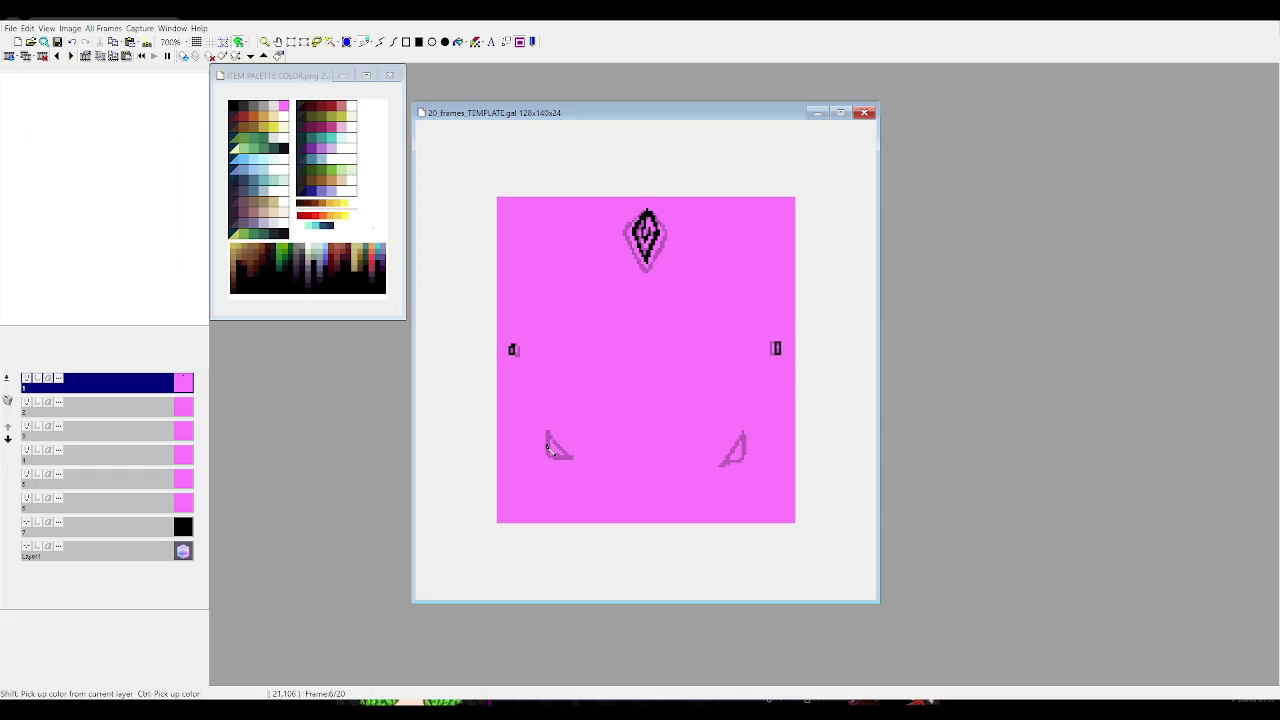
pyautogui.moveTo(556, 458); pyautogui.dragTo(552, 450)
pyautogui.moveTo(735, 468); pyautogui.dragTo(748, 456)
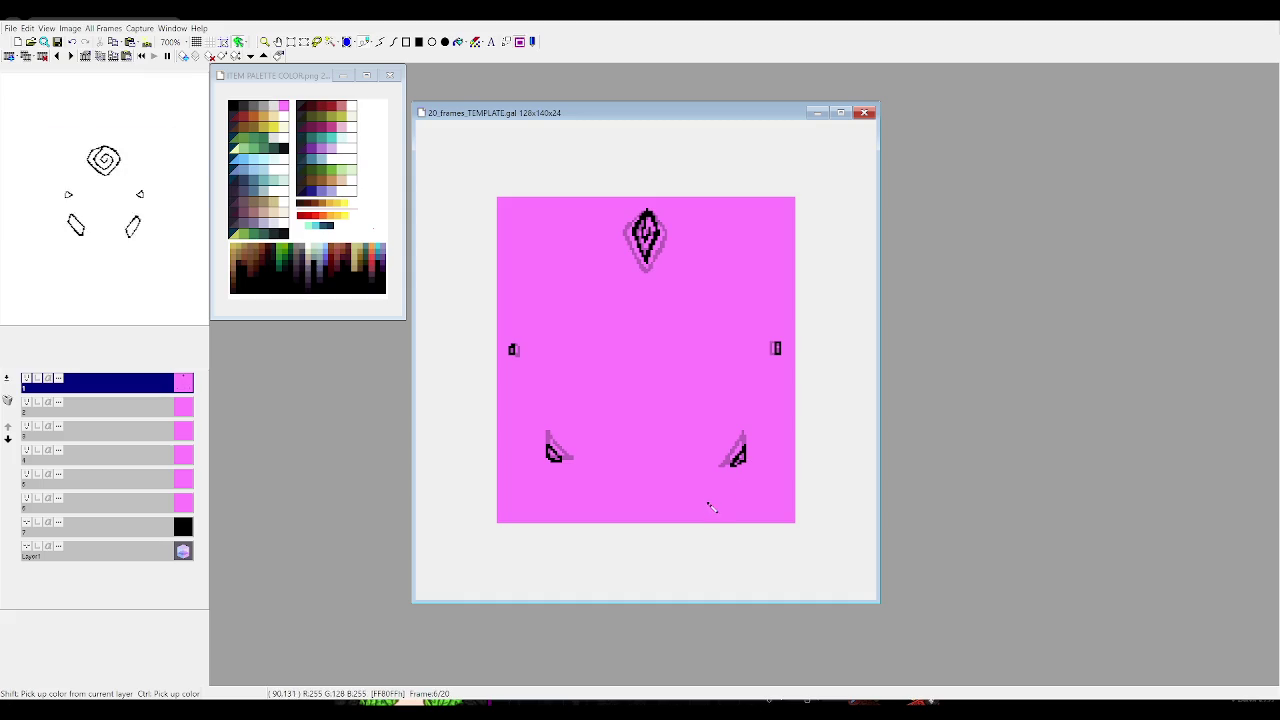
# On frame 5, ink both lower shards and the top diamond rose black
pyautogui.press('Right')
pyautogui.press('Left')
pyautogui.press('Left')
pyautogui.moveTo(553, 458); pyautogui.dragTo(551, 456)
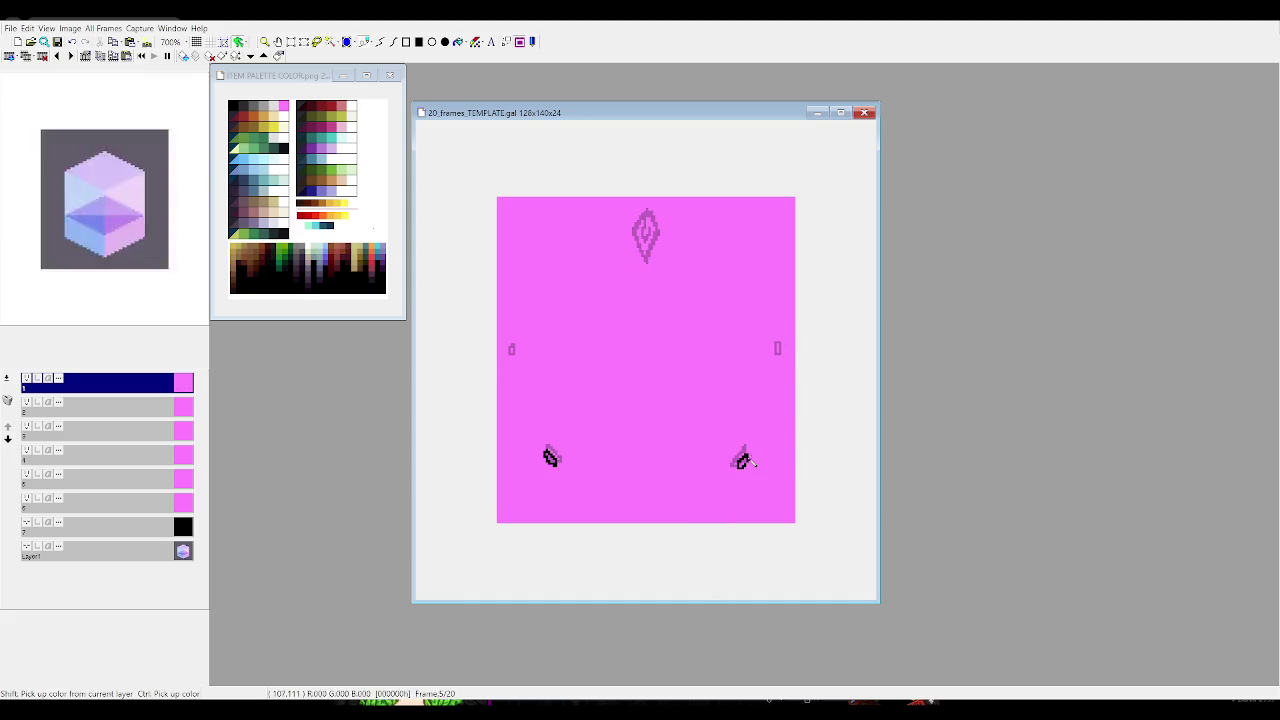
pyautogui.moveTo(745, 461); pyautogui.dragTo(740, 457)
pyautogui.moveTo(648, 231); pyautogui.dragTo(645, 229)
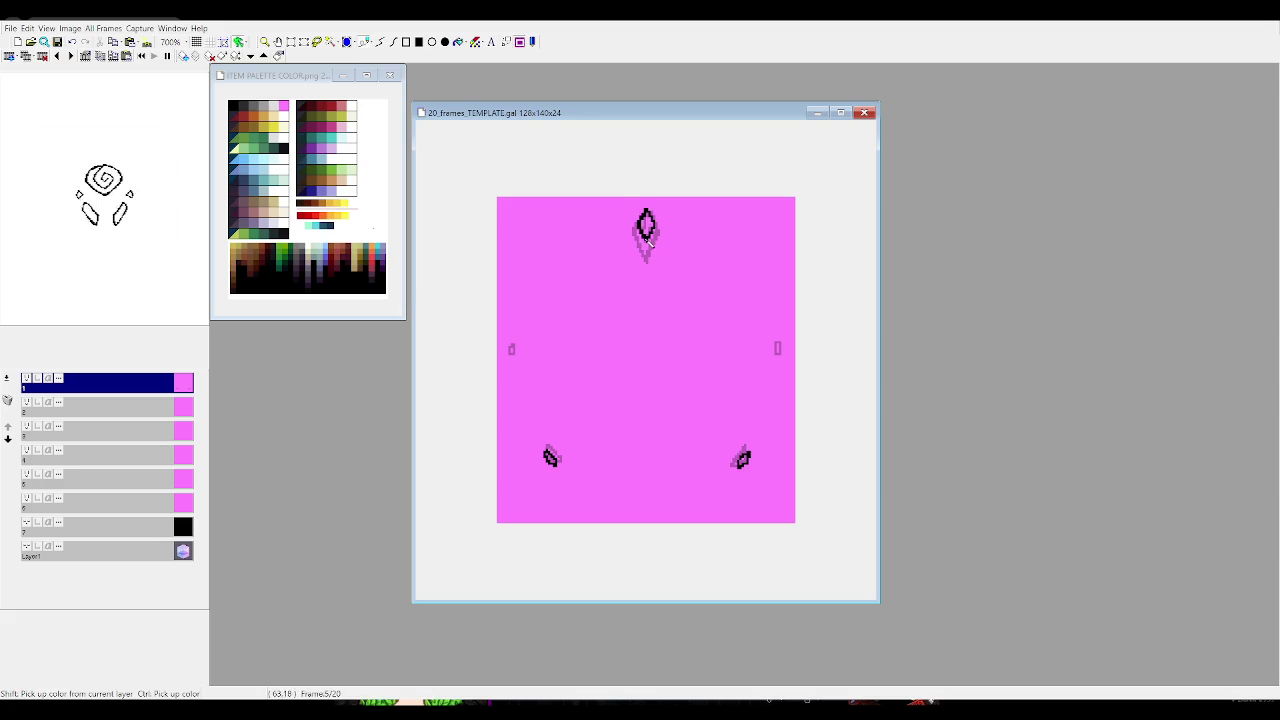
# On frame 4, ink the lower-left and lower-right shards black
pyautogui.press('Left')
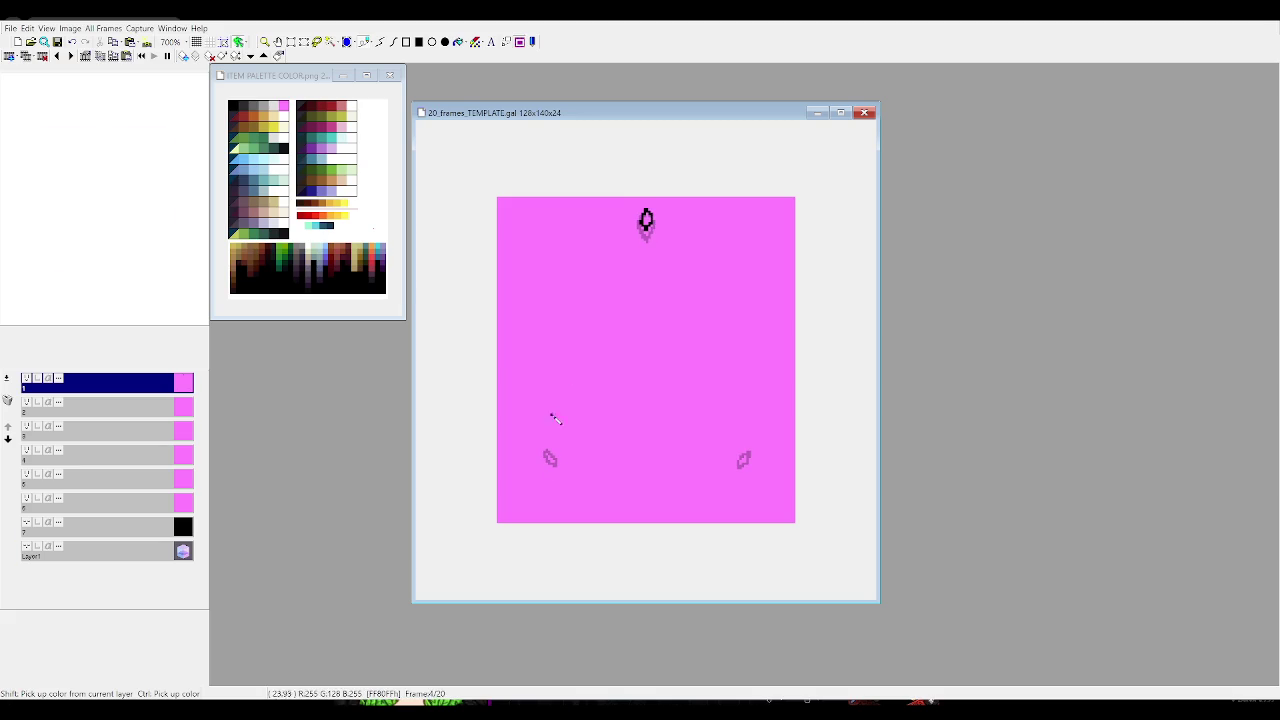
pyautogui.click(547, 460)
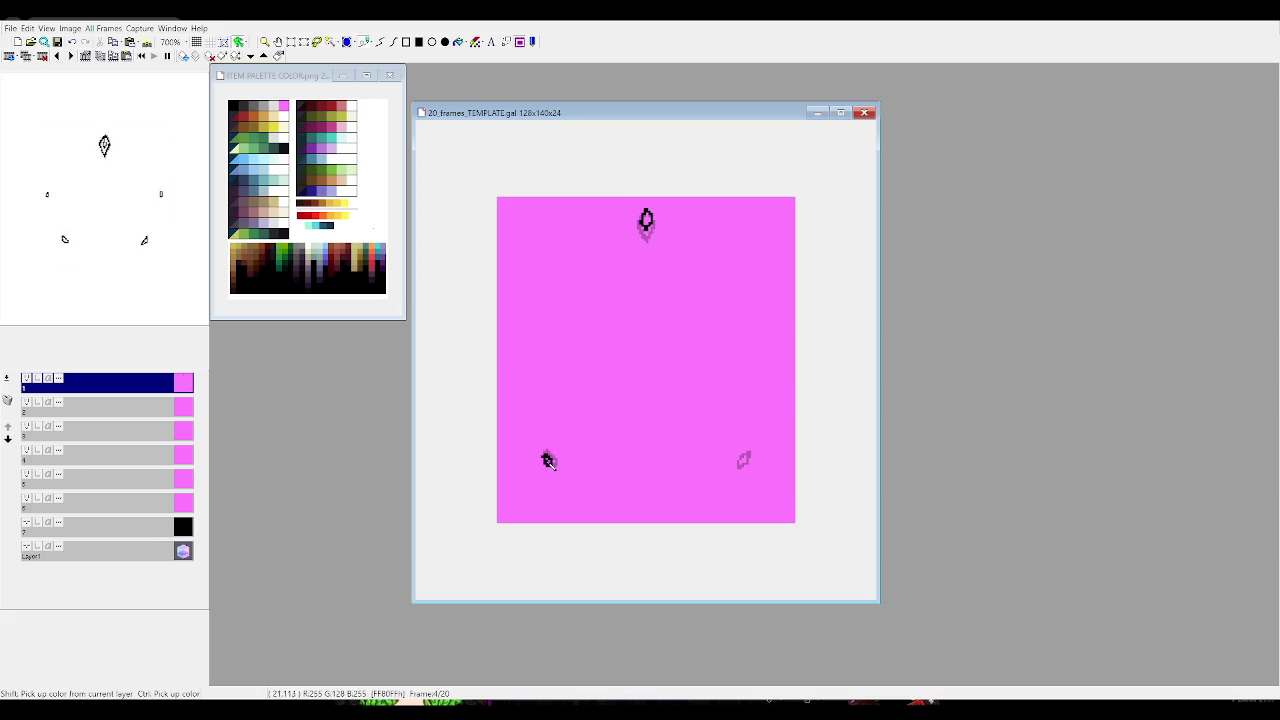
pyautogui.click(746, 463)
# Ink frame 5's small left and right side marks, then step ahead to frame 13
pyautogui.press('Right')
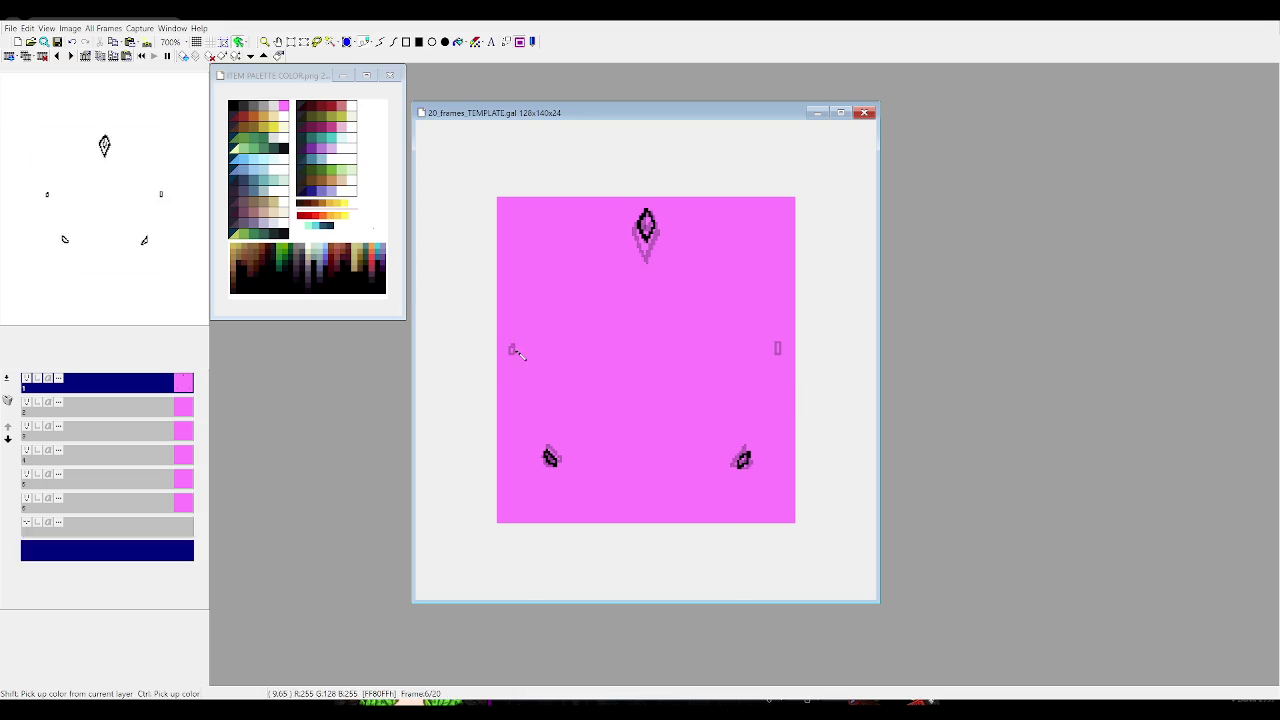
pyautogui.click(510, 350)
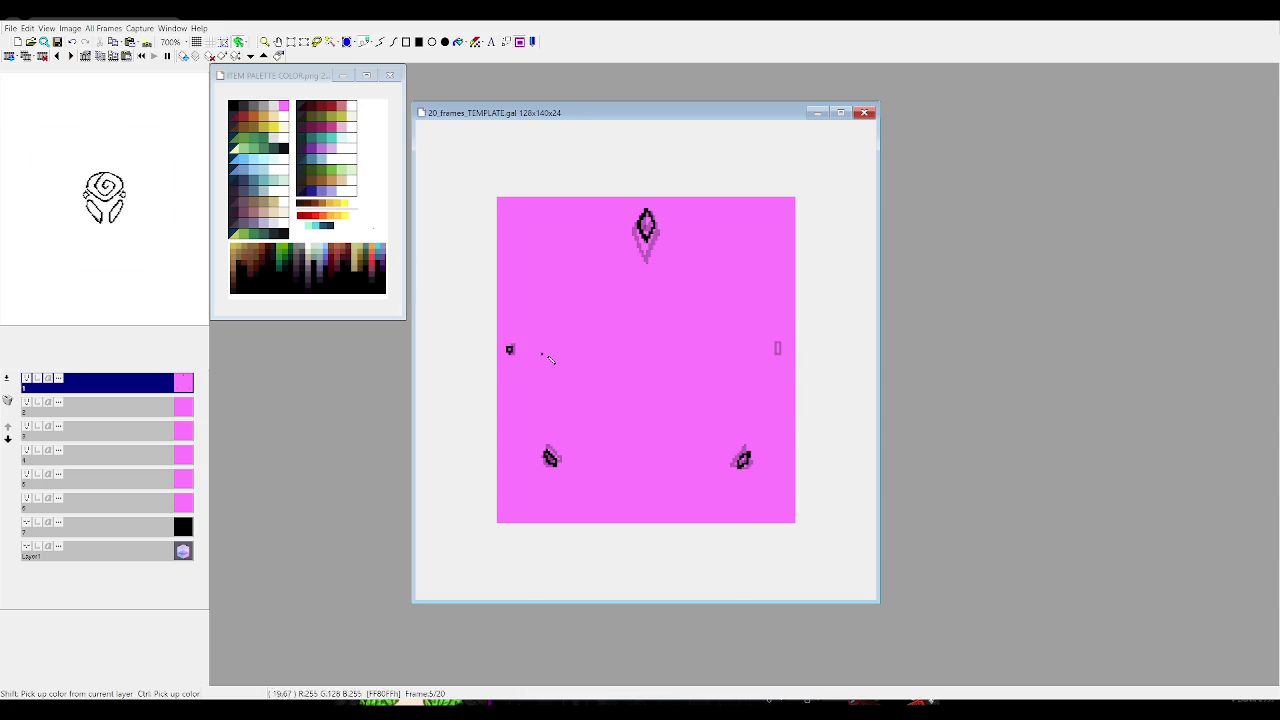
pyautogui.click(779, 349)
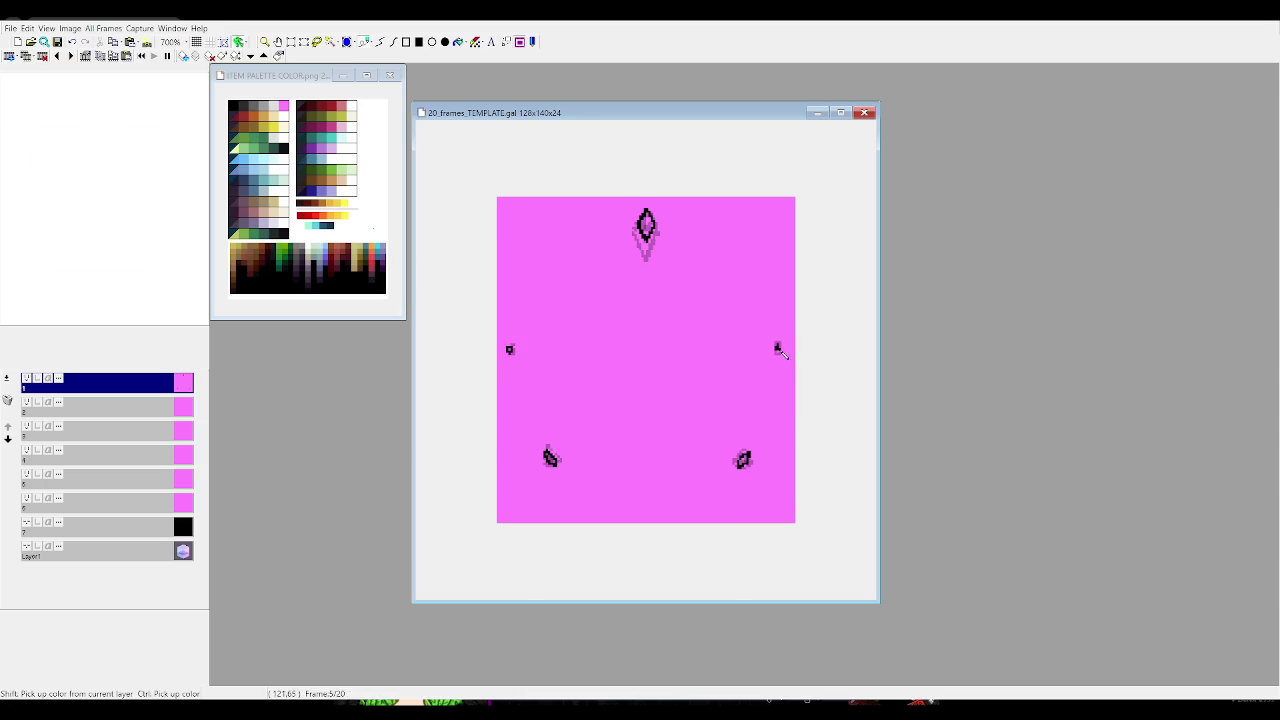
pyautogui.press('Right')
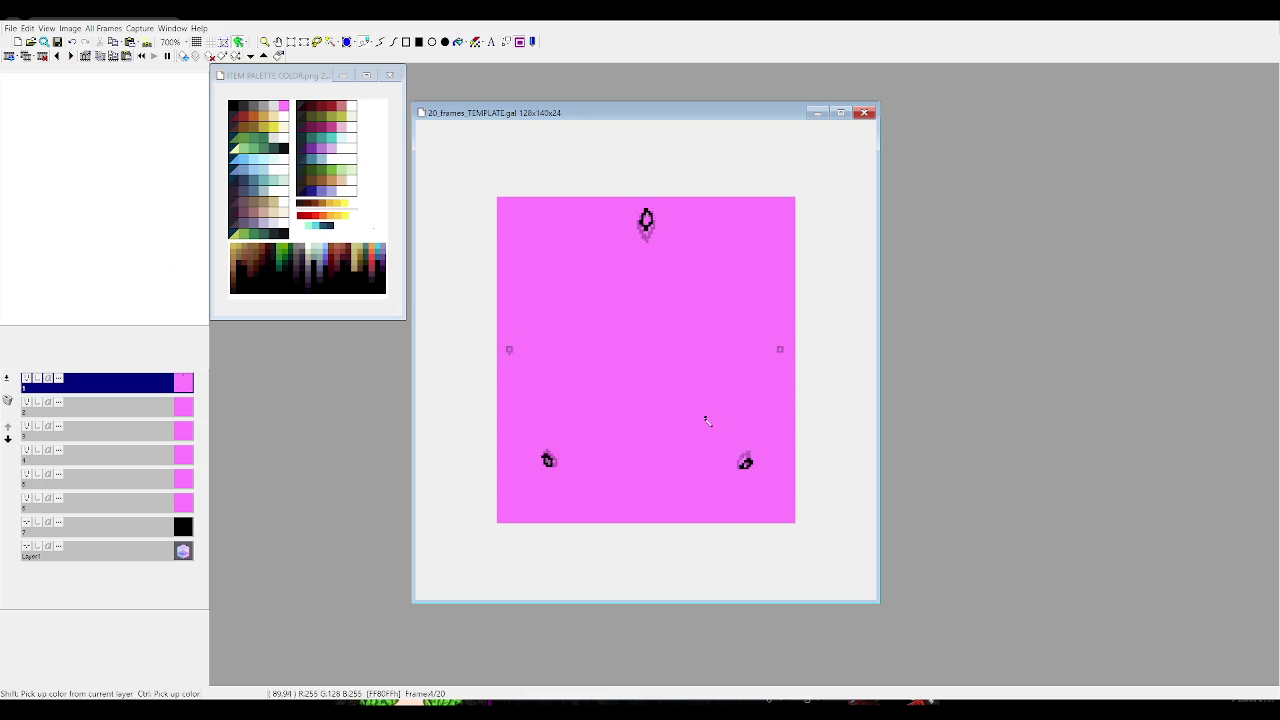
pyautogui.press('Right')
pyautogui.press('Right')
pyautogui.press('Right')
pyautogui.press('Right')
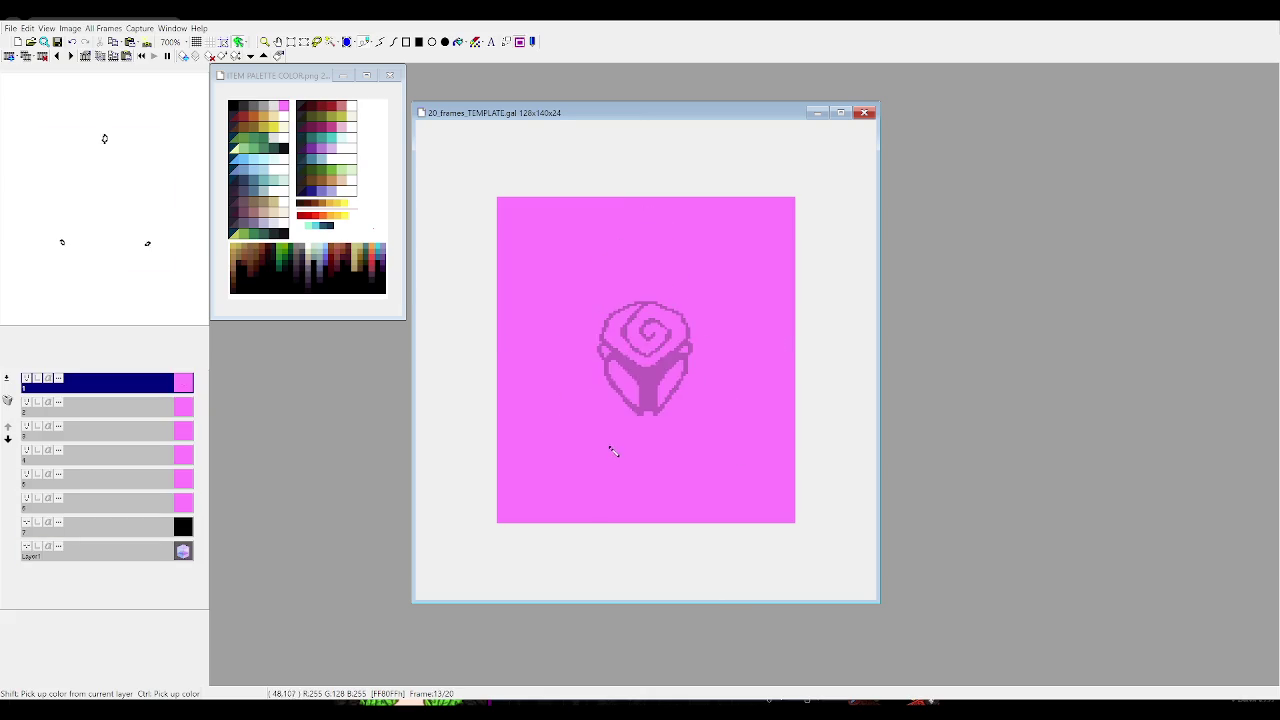
# Go to frame 8 and fill its spiral head with the blue-grey palette colour
pyautogui.press('Right')
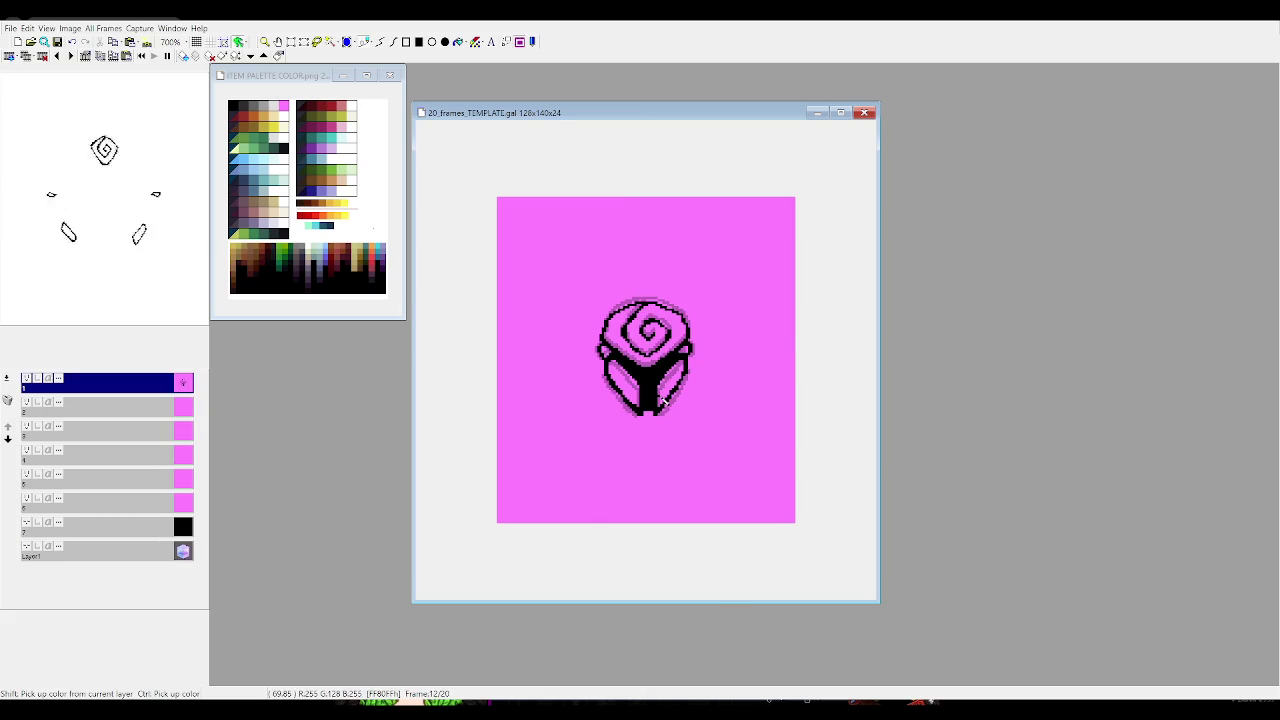
pyautogui.press('Left')
pyautogui.press('Right')
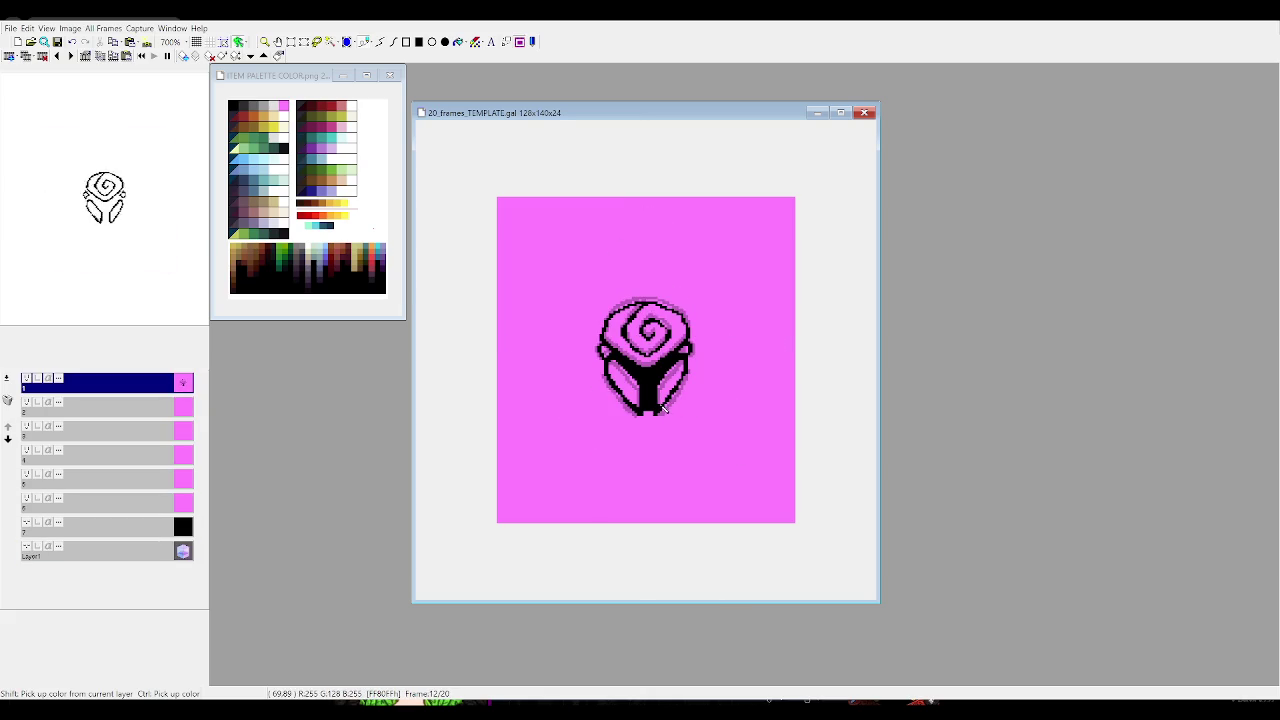
pyautogui.press('Left')
pyautogui.press('Left')
pyautogui.press('Left')
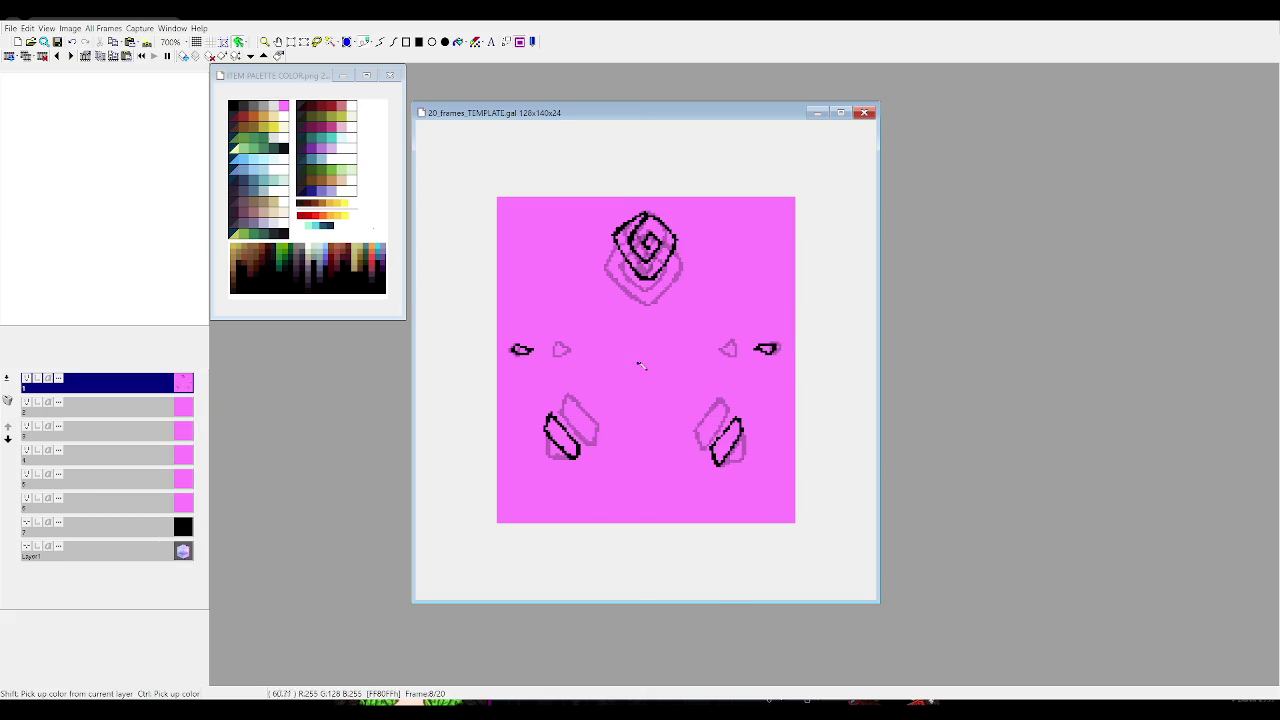
pyautogui.click(271, 171)
pyautogui.click(445, 168)
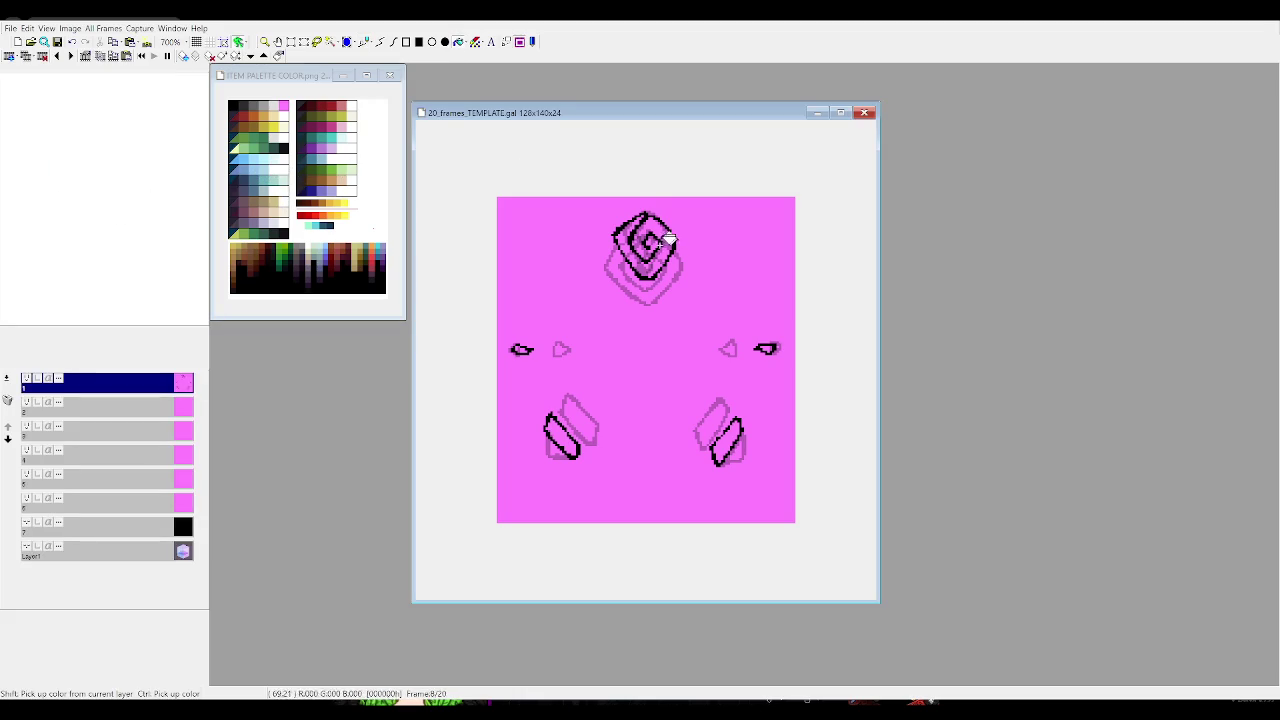
pyautogui.click(645, 245)
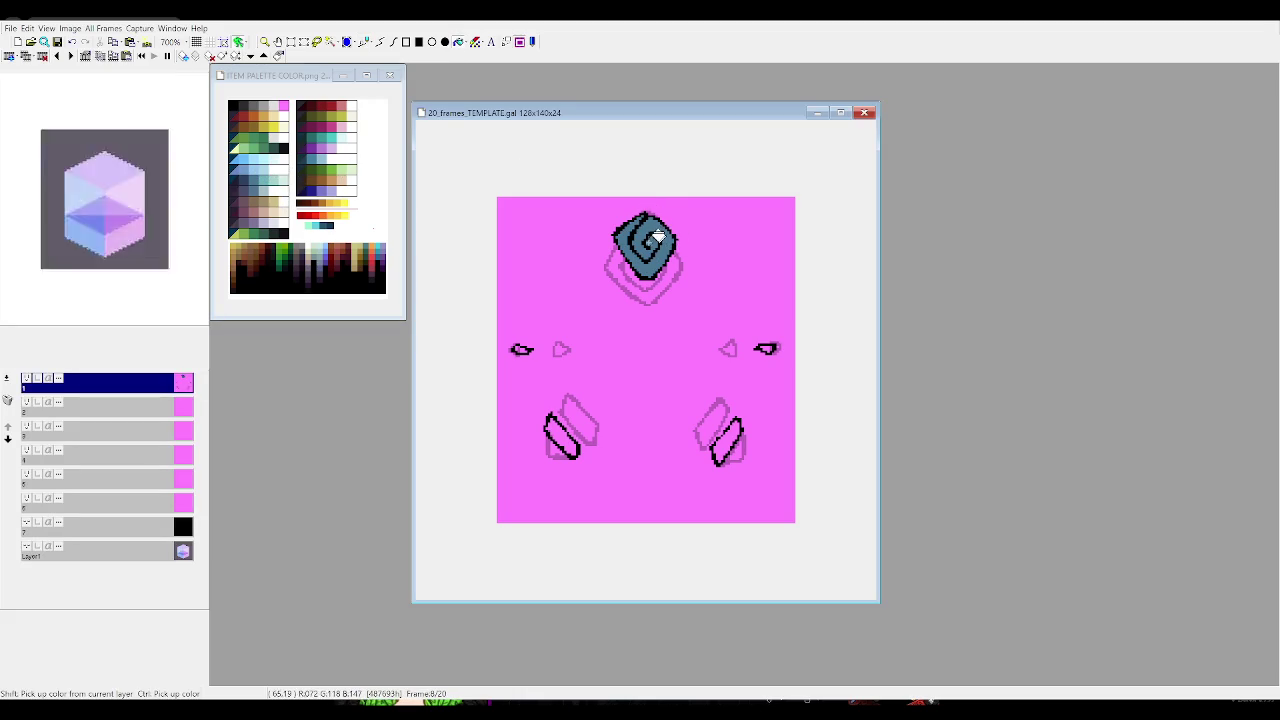
# Bucket-fill the spiral head blue-grey on frames 9, 10, 11 and 12
pyautogui.press('Right')
pyautogui.click(655, 265)
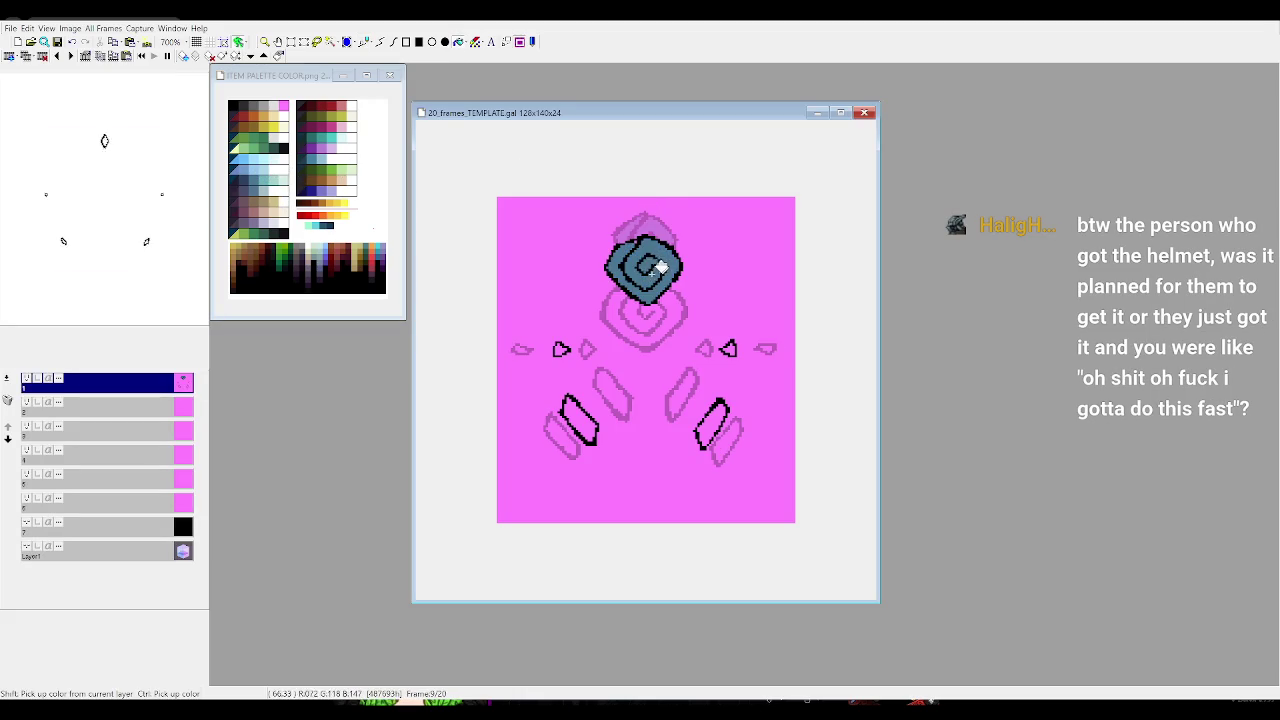
pyautogui.press('Right')
pyautogui.click(648, 287)
pyautogui.press('Right')
pyautogui.click(647, 291)
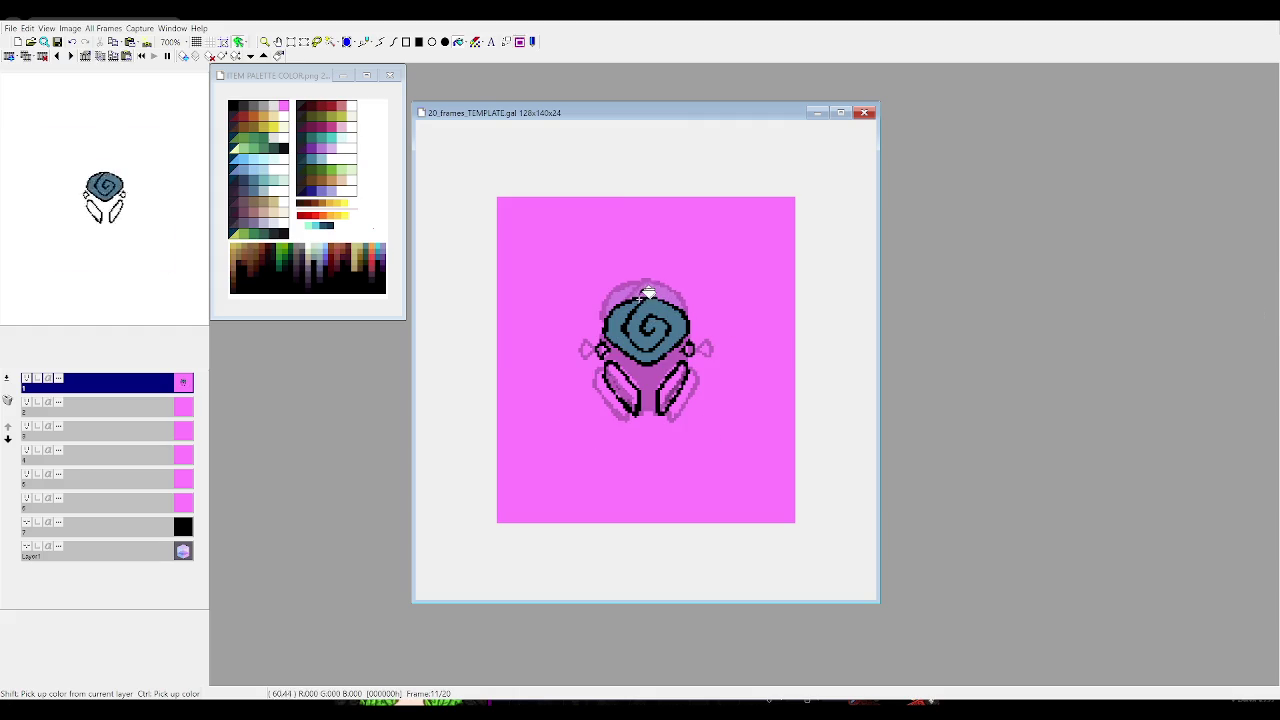
pyautogui.press('Right')
pyautogui.click(655, 312)
# Step back and forth to review the turning frames, and pick teal from the palette
pyautogui.press('Left')
pyautogui.press('Left')
pyautogui.press('Left')
pyautogui.press('Left')
pyautogui.press('Left')
pyautogui.press('Left')
pyautogui.press('Left')
pyautogui.press('Left')
pyautogui.press('Right')
pyautogui.press('Right')
pyautogui.press('Right')
pyautogui.press('Right')
pyautogui.press('Right')
pyautogui.press('Right')
pyautogui.press('Right')
pyautogui.press('Right')
pyautogui.press('Right')
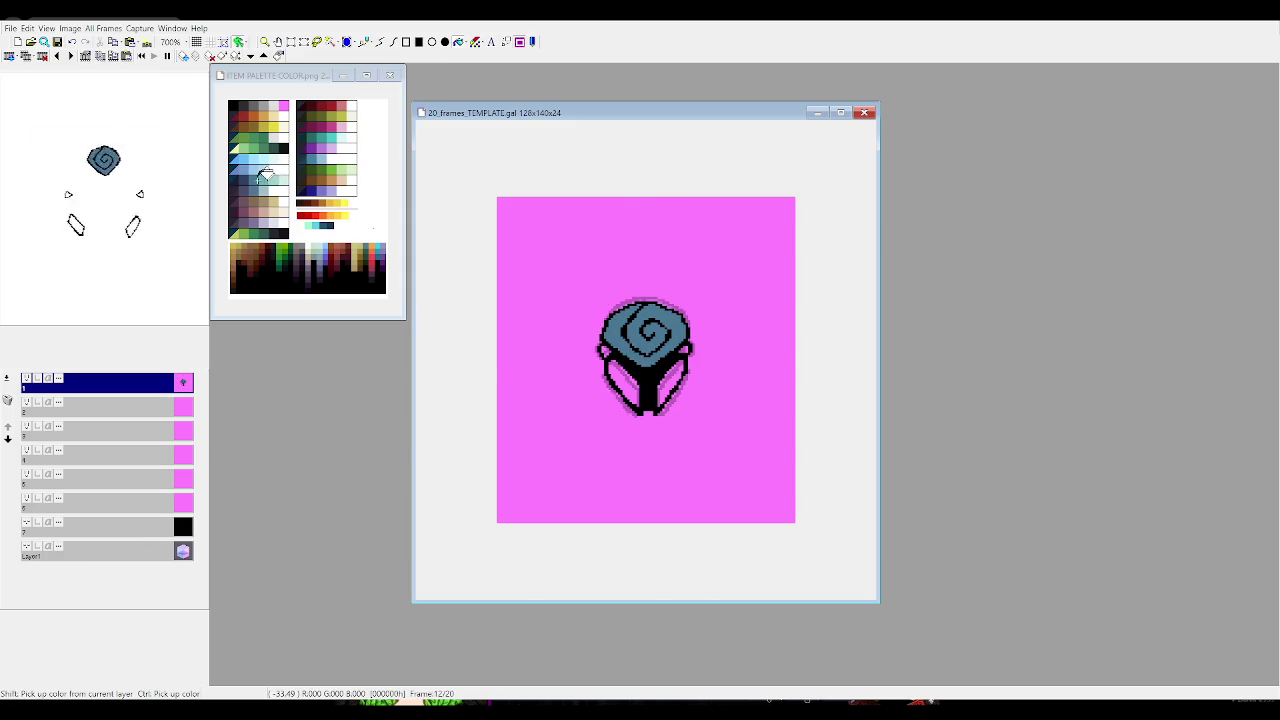
pyautogui.click(267, 175)
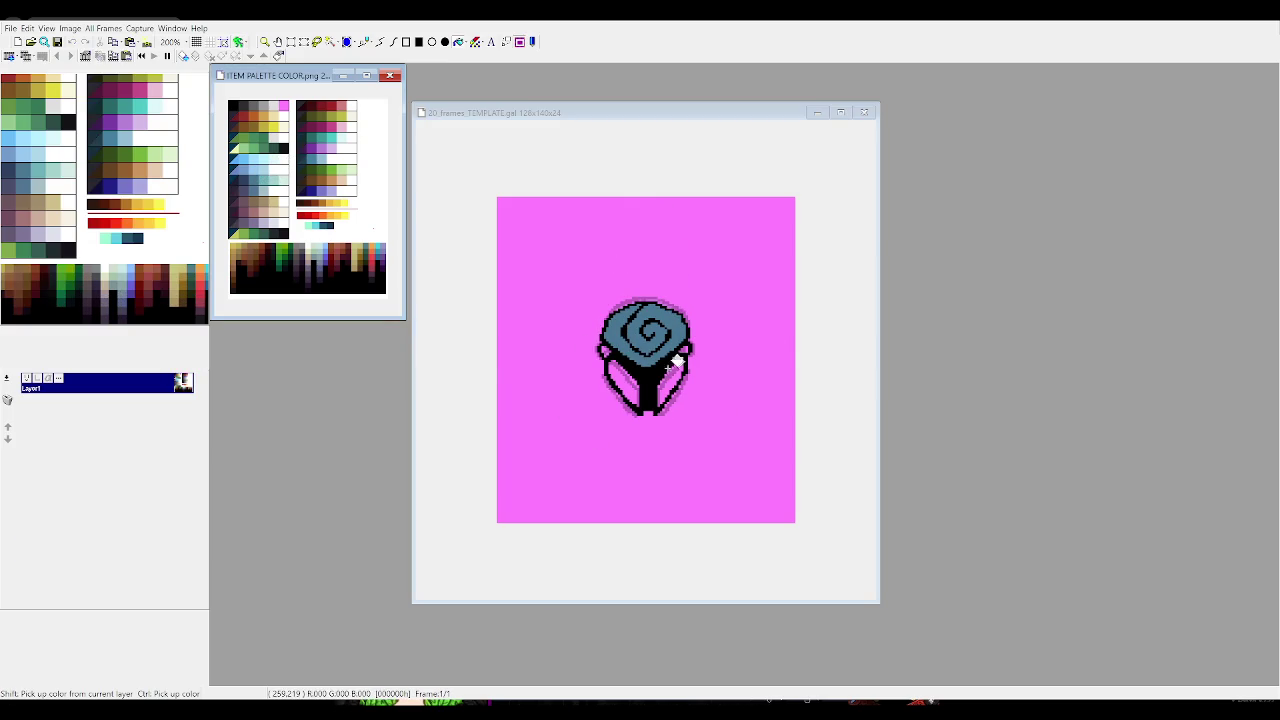
# Bucket-fill the rose's lower-right and lower-left segments teal on frame 12
pyautogui.click(678, 362)
pyautogui.click(636, 377)
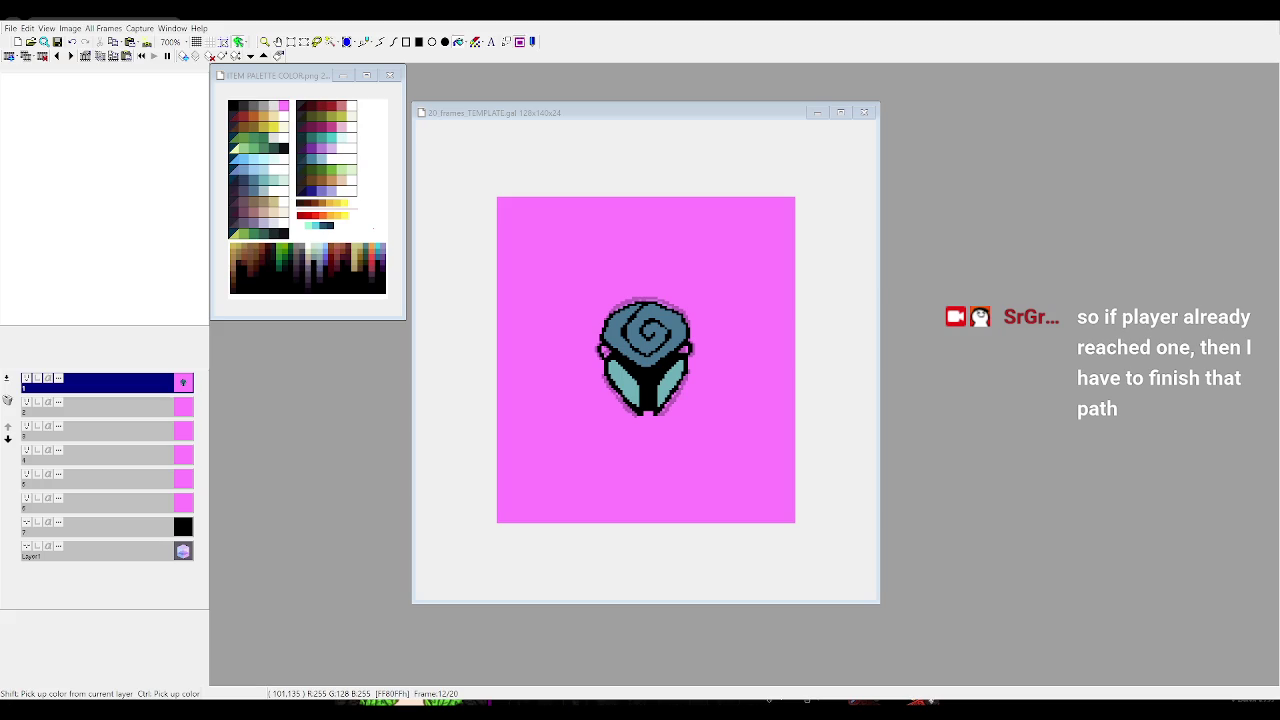
# Back in the animation, step back to frame 6 and bucket-fill its lower petal piece blue-grey
pyautogui.hotkey('alt', 'Tab')
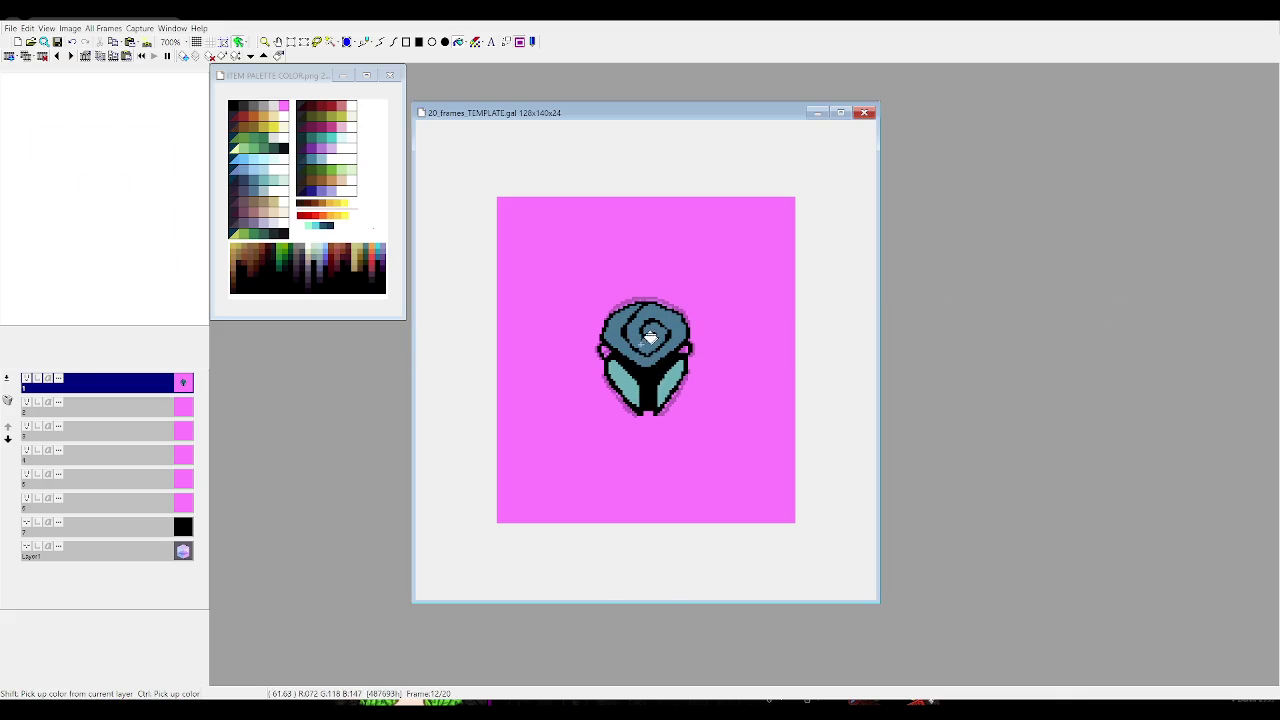
pyautogui.press('Left')
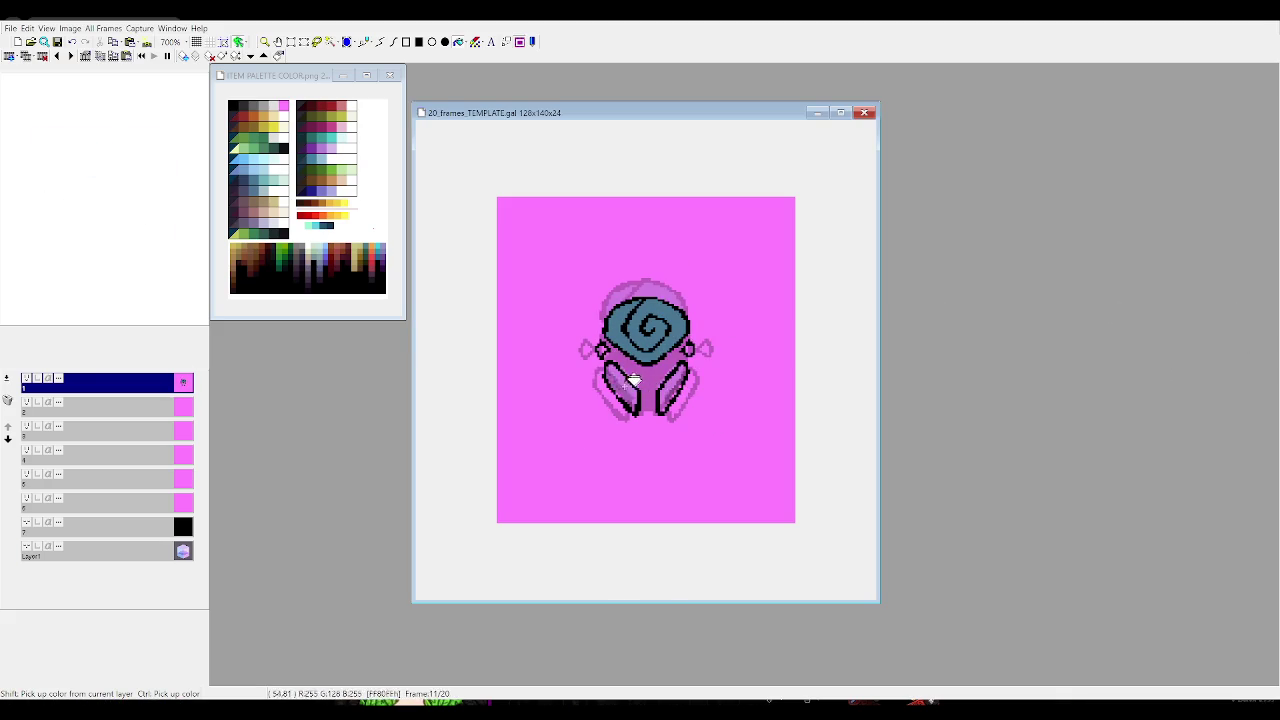
pyautogui.press('Left')
pyautogui.press('Left')
pyautogui.press('Left')
pyautogui.press('Left')
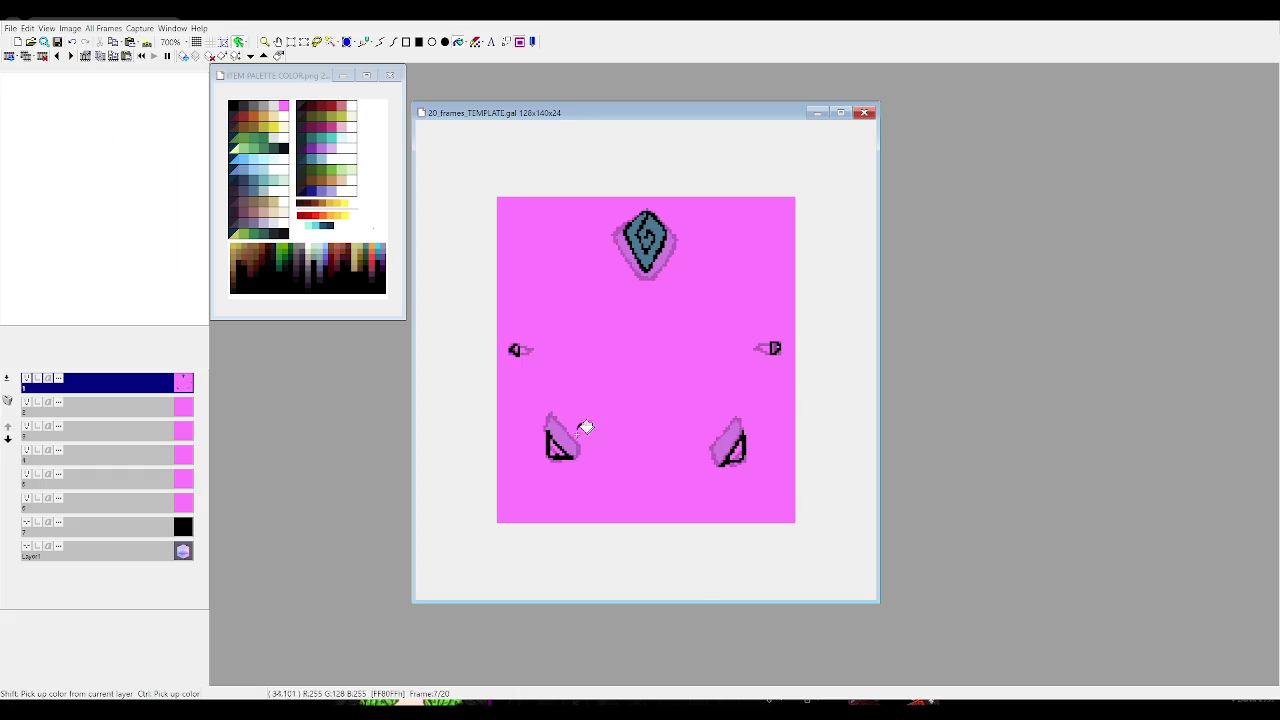
pyautogui.press('Left')
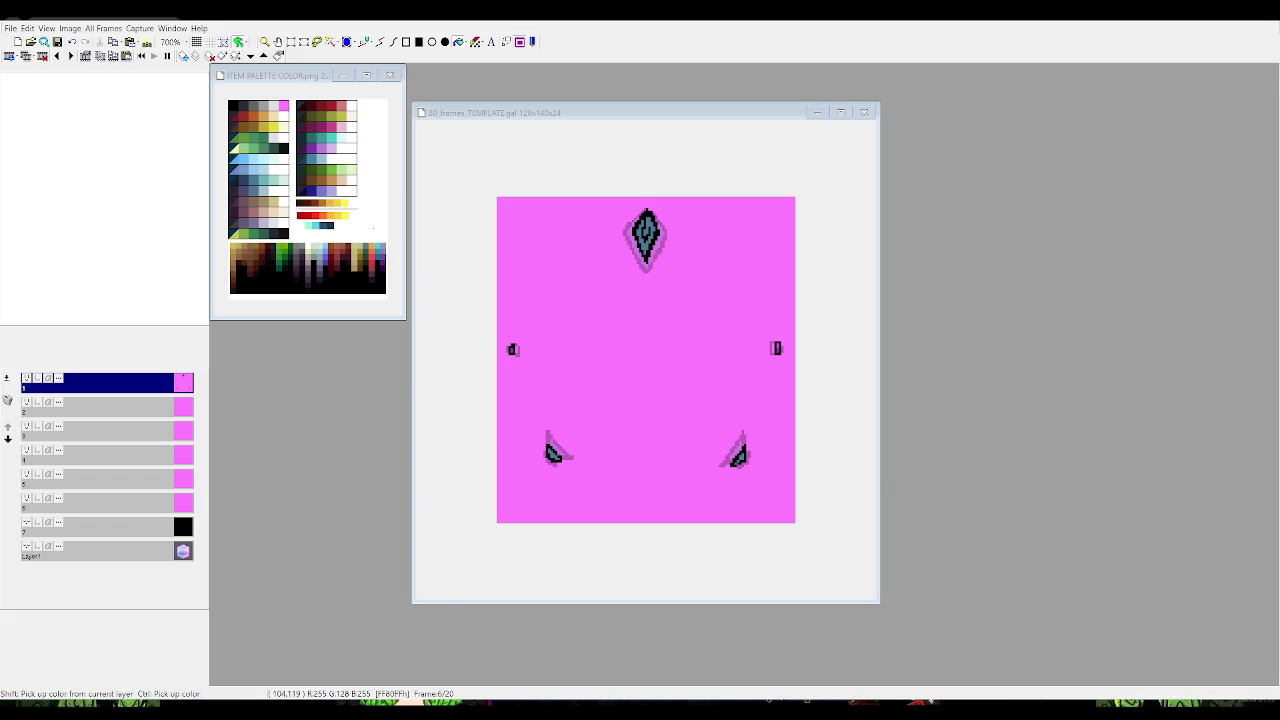
pyautogui.click(611, 393)
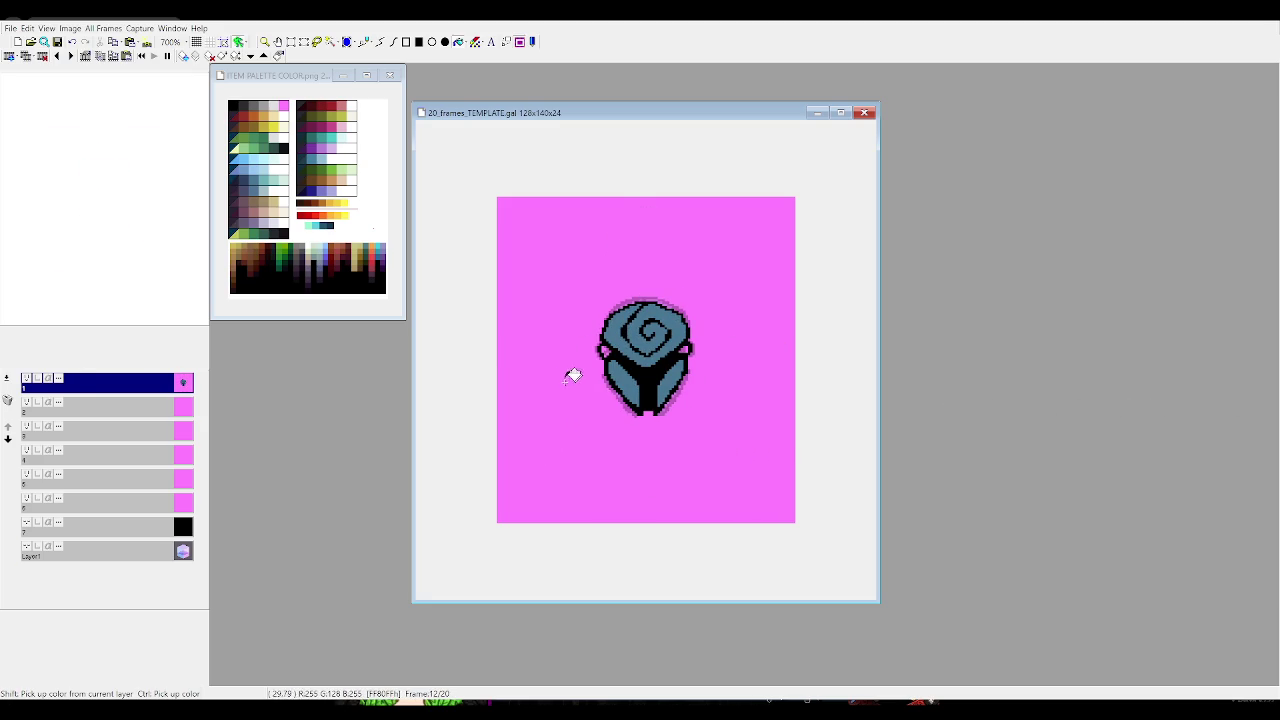
# Pick teal from the palette, then step back from frame 12 through frames 11 to 7
pyautogui.click(270, 174)
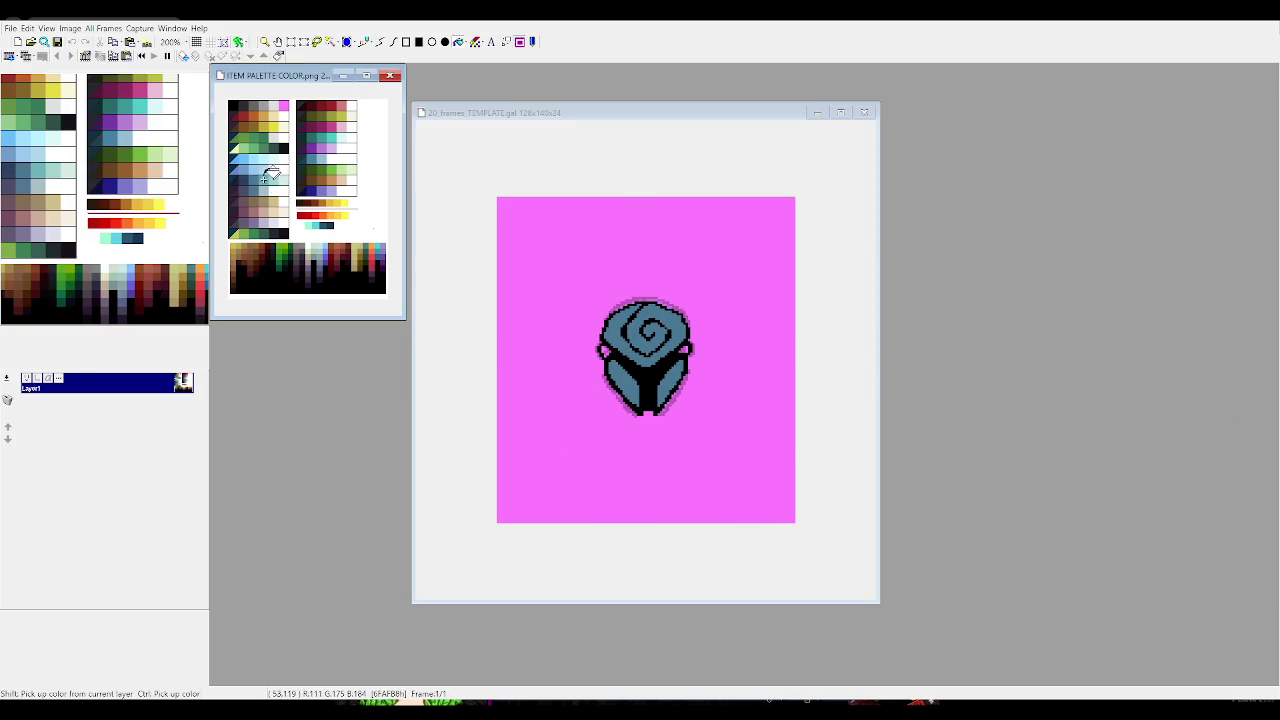
pyautogui.click(652, 345)
pyautogui.press('Left')
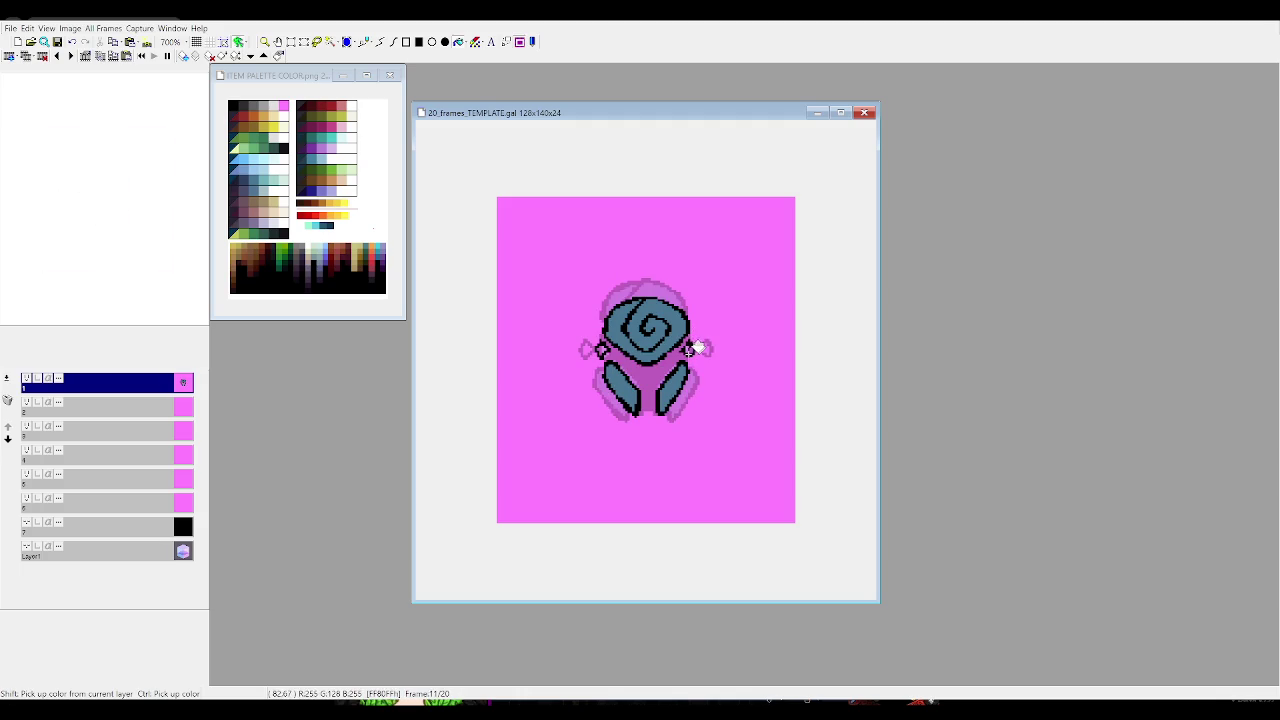
pyautogui.press('Left')
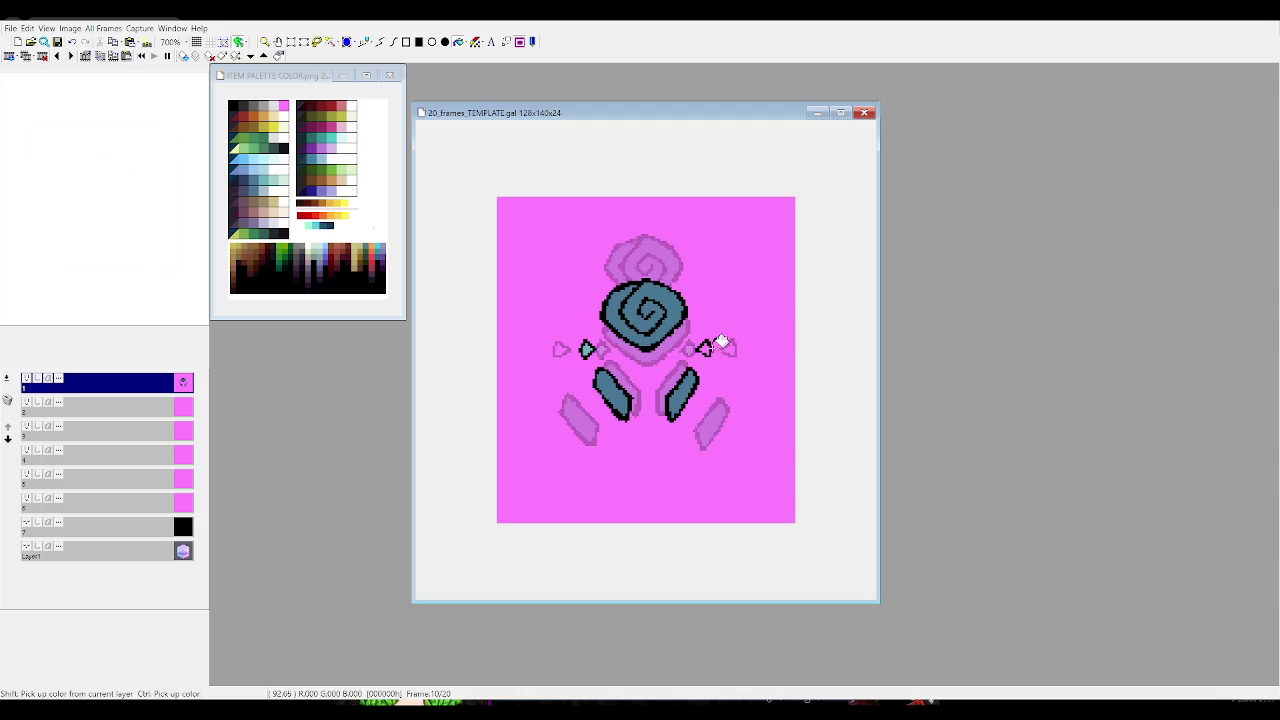
pyautogui.press('Left')
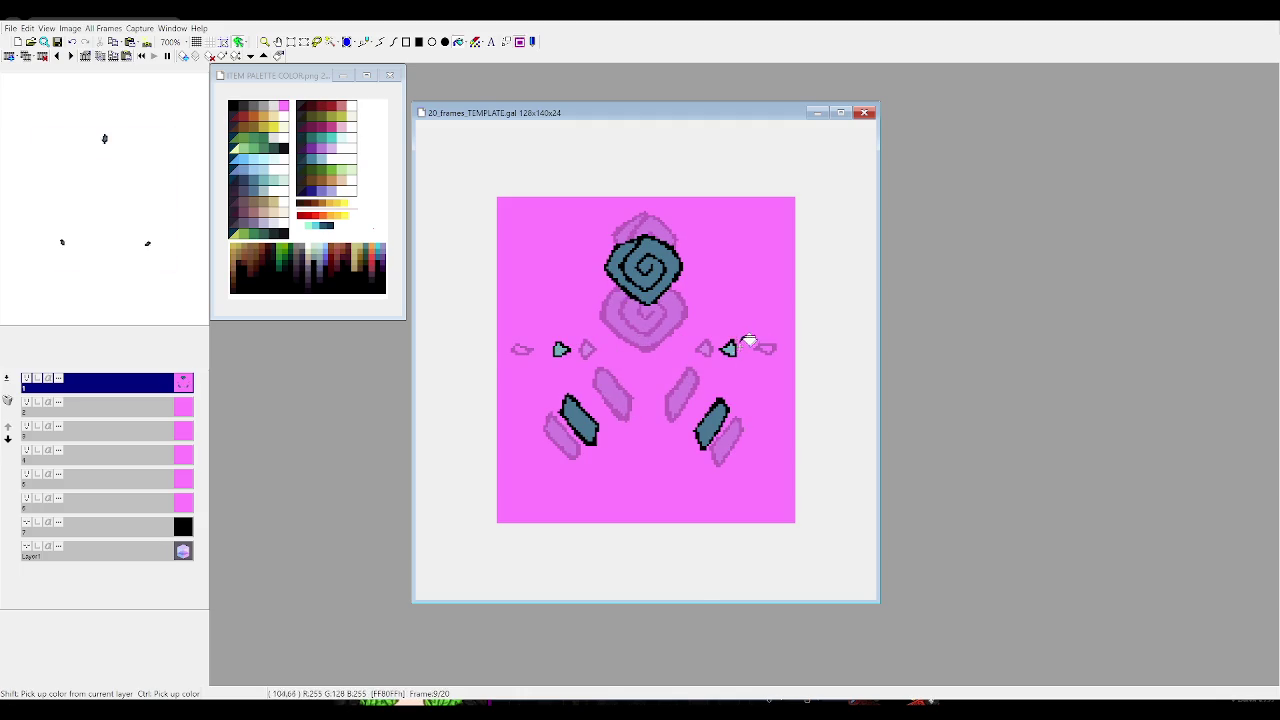
pyautogui.press('Left')
pyautogui.press('Left')
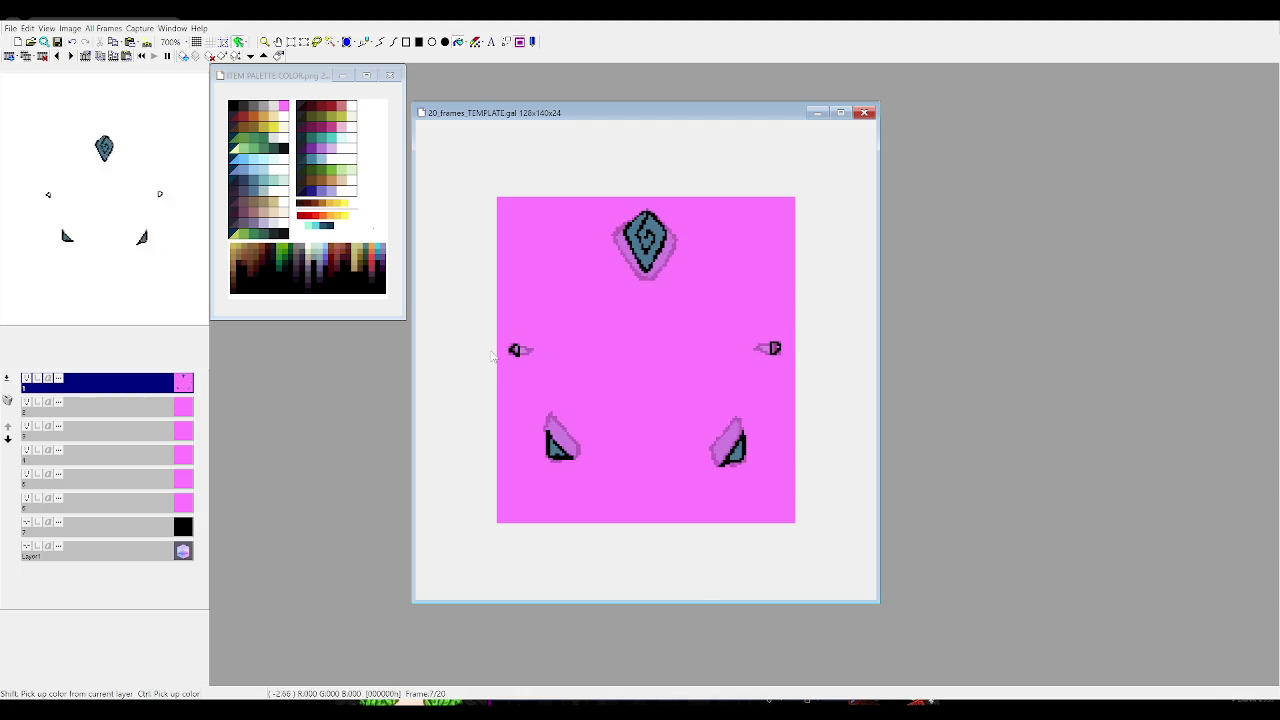
pyautogui.press('Left')
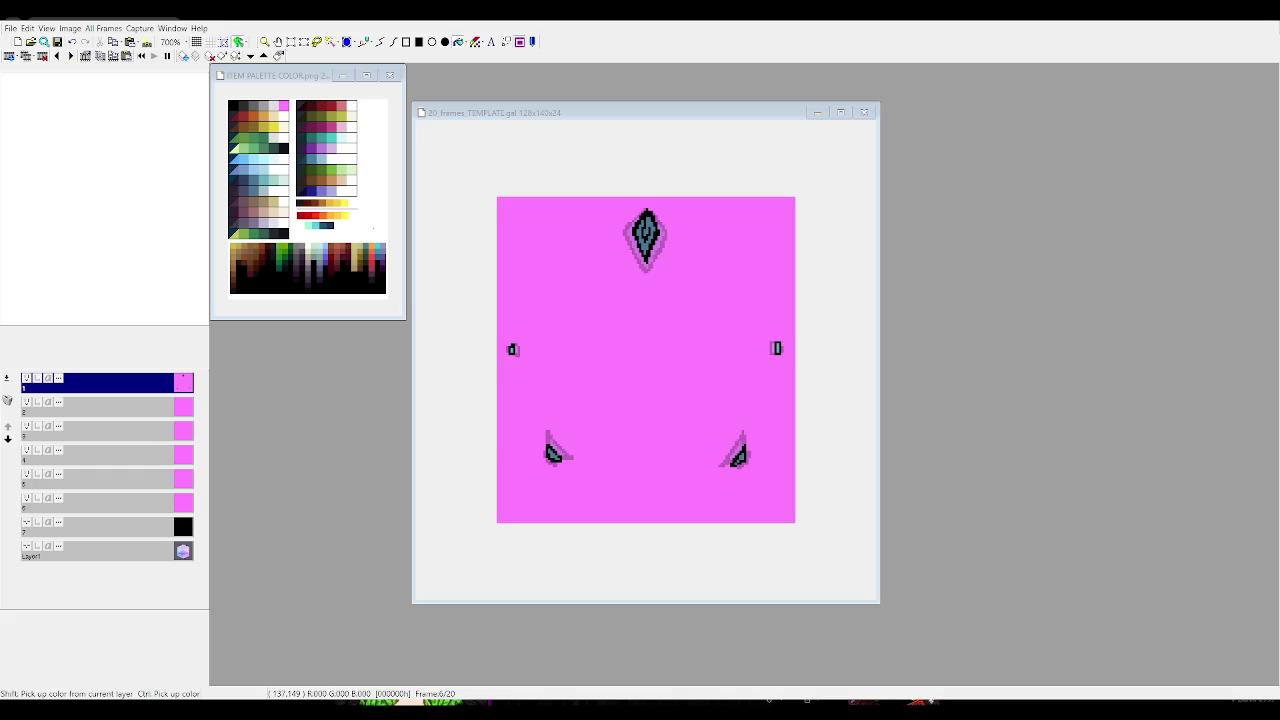
# Draw the dark stem between the rose's lower petals with the pencil
pyautogui.click(876, 598)
pyautogui.scroll(-6, 637, 380)
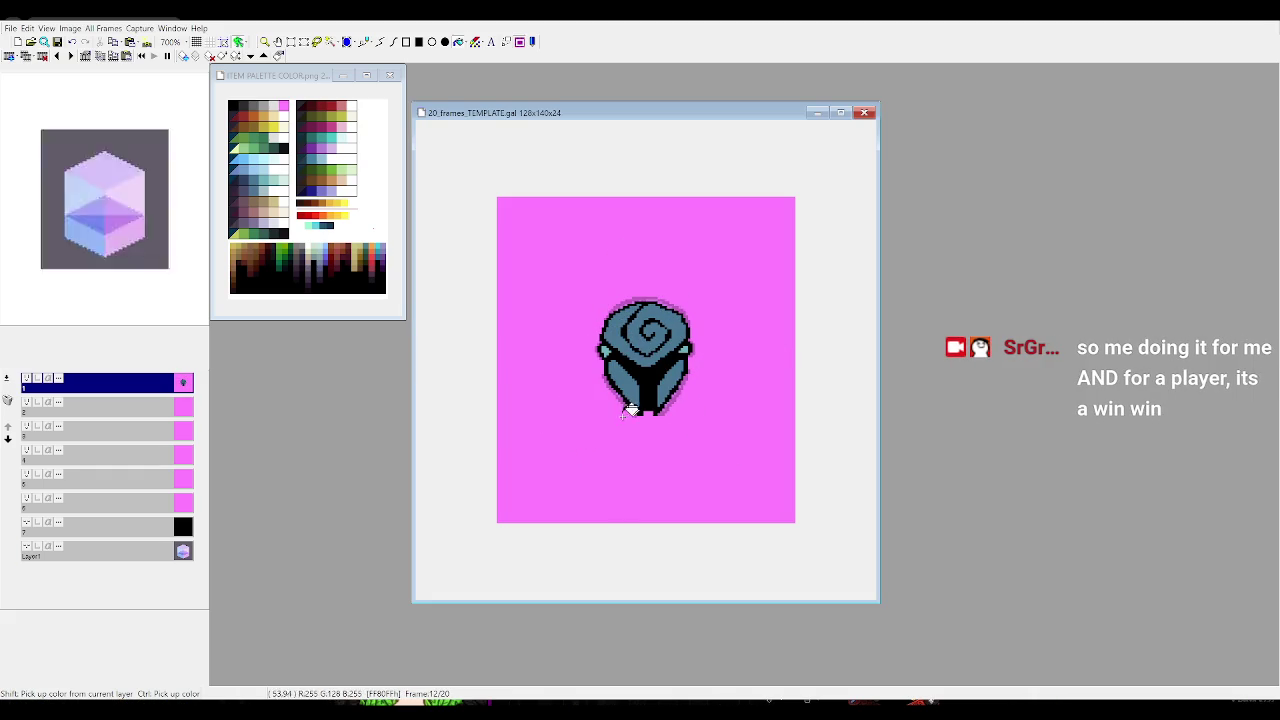
pyautogui.scroll(1, 188, 423)
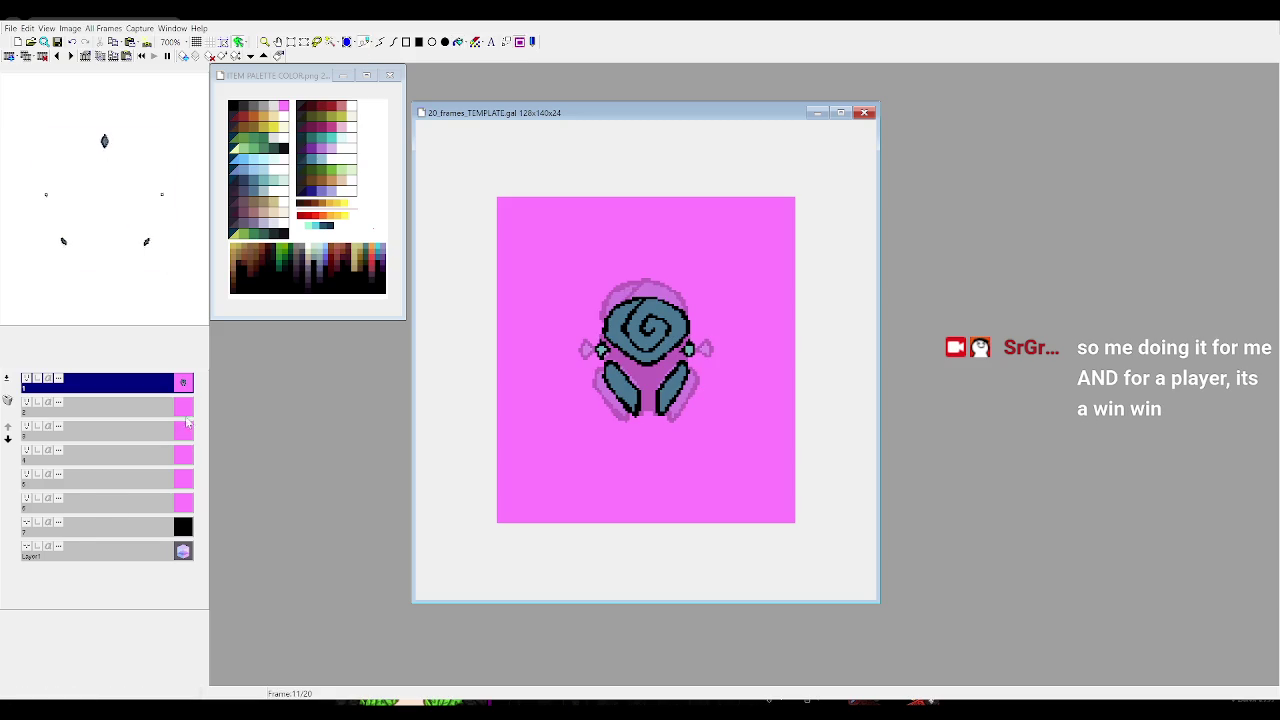
pyautogui.scroll(1, 188, 423)
pyautogui.scroll(-1, 655, 375)
pyautogui.scroll(-1, 655, 375)
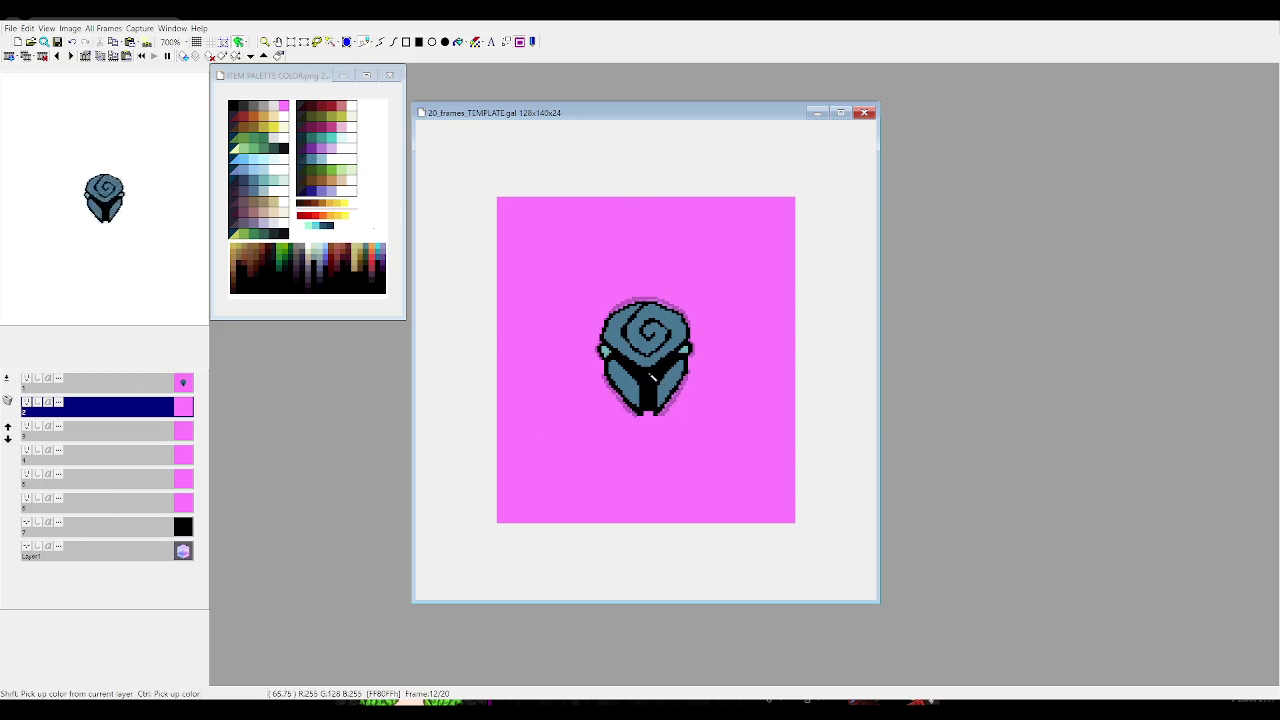
pyautogui.scroll(1, 655, 375)
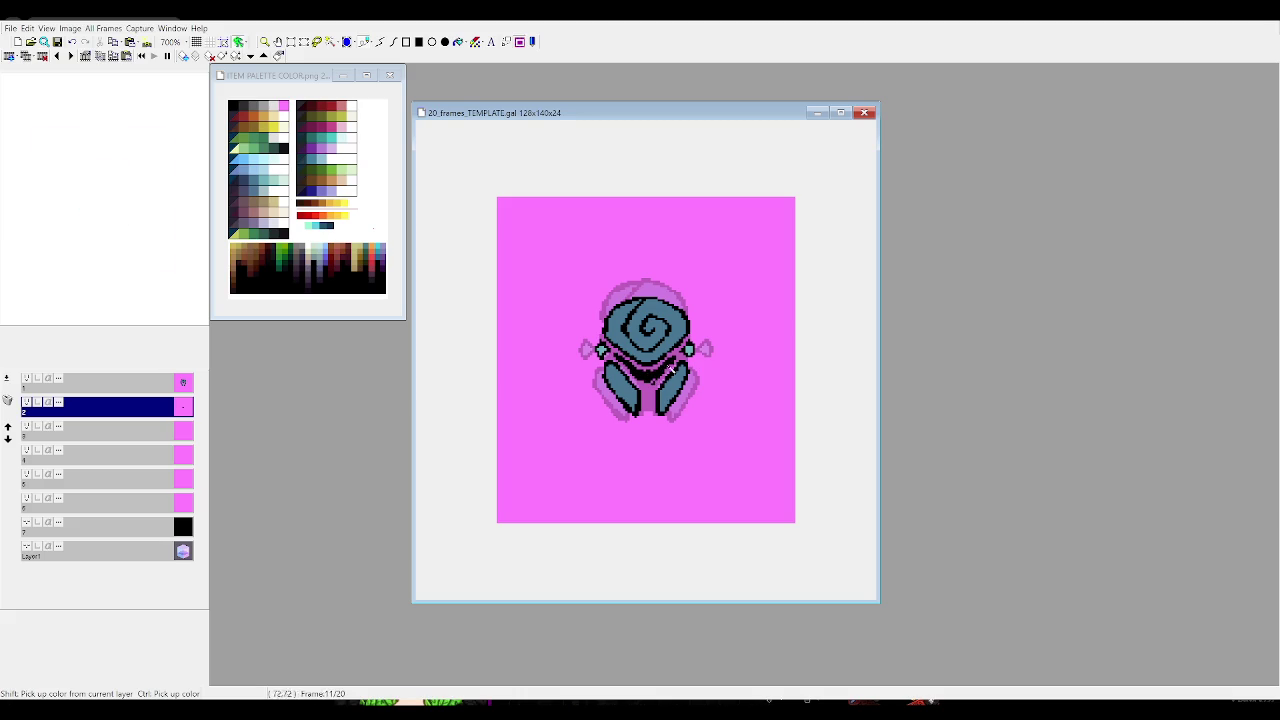
pyautogui.moveTo(651, 383); pyautogui.dragTo(651, 381)
# Page through frames 8 to 13 to review the stem across the turn
pyautogui.press('Right')
pyautogui.press('Right')
pyautogui.press('Left')
pyautogui.press('Left')
pyautogui.press('Left')
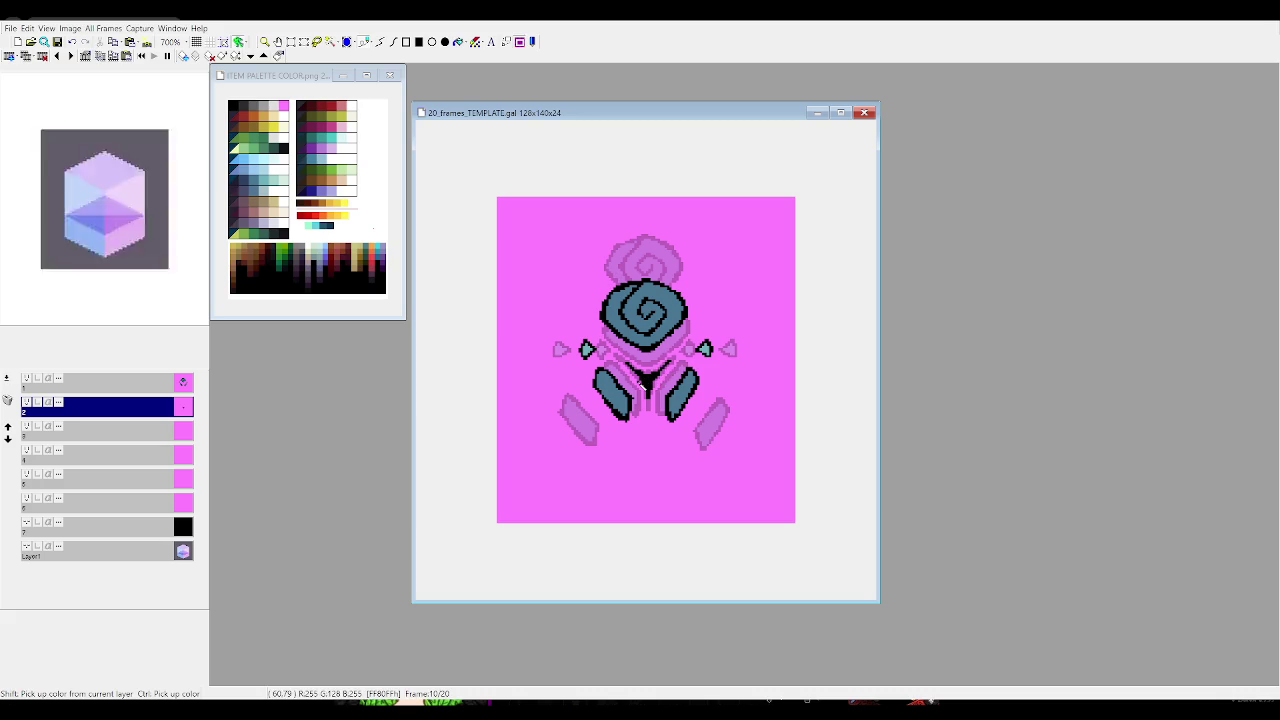
pyautogui.press('pageup')
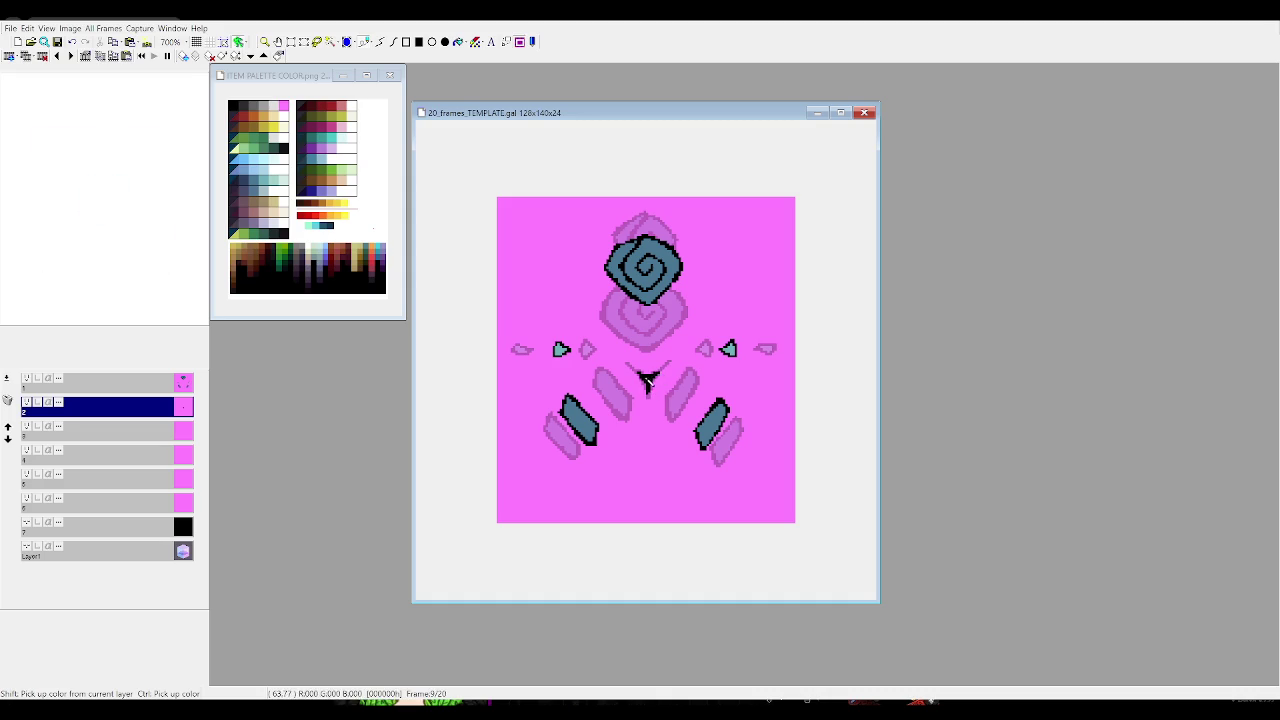
pyautogui.press('pageup')
pyautogui.press('pageup')
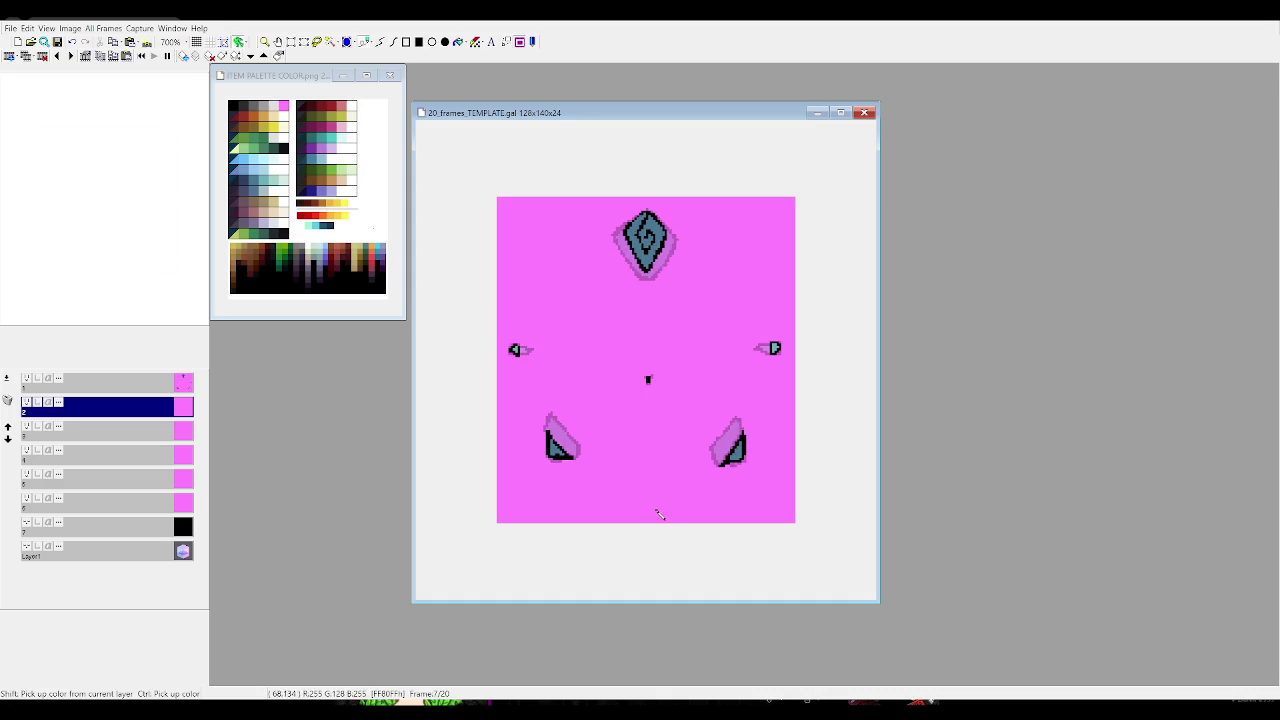
pyautogui.press('pagedown')
pyautogui.press('pagedown')
pyautogui.press('pagedown')
pyautogui.press('pagedown')
pyautogui.press('pagedown')
pyautogui.press('pagedown')
pyautogui.press('pageup')
pyautogui.press('pageup')
pyautogui.press('pageup')
pyautogui.press('pageup')
pyautogui.press('pageup')
pyautogui.press('pagedown')
pyautogui.press('pagedown')
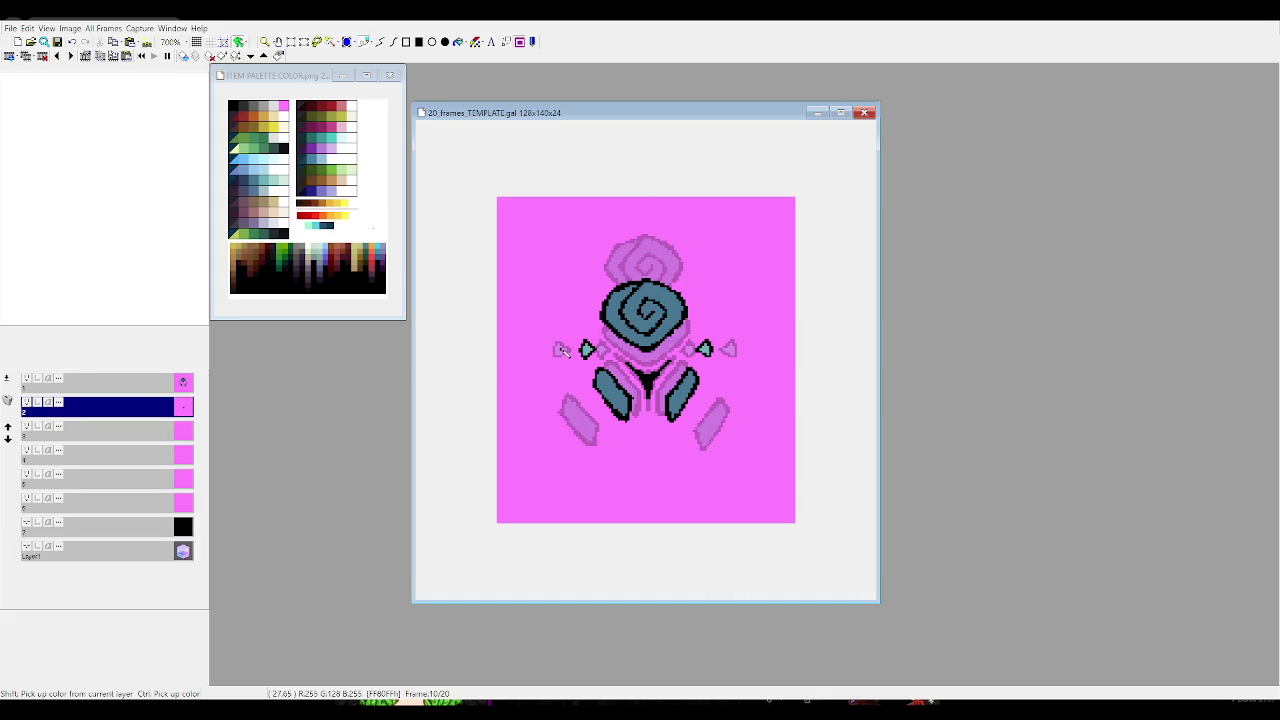
pyautogui.press('pagedown')
pyautogui.press('pageup')
pyautogui.press('pageup')
pyautogui.press('pagedown')
pyautogui.press('pagedown')
pyautogui.press('pagedown')
pyautogui.press('pagedown')
pyautogui.press('pageup')
pyautogui.press('pageup')
pyautogui.press('pagedown')
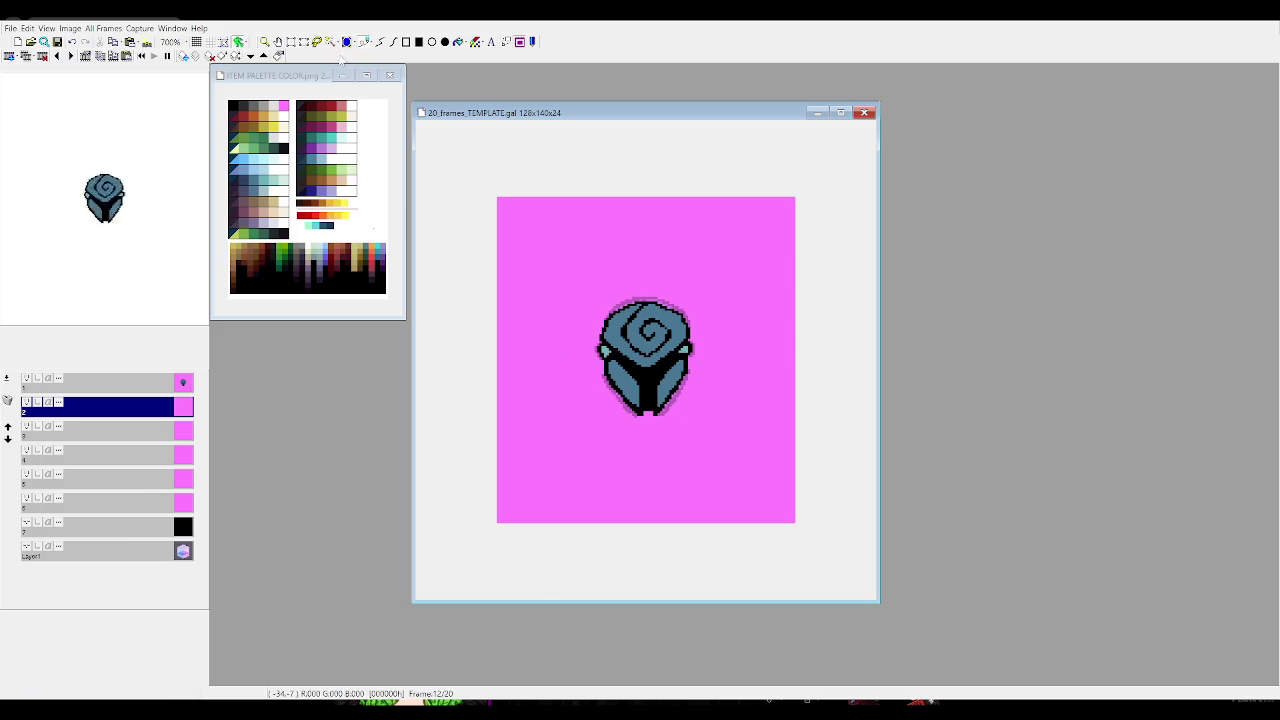
# Flip between frames 11, 12 and 13 to compare the rose poses
pyautogui.press('pagedown')
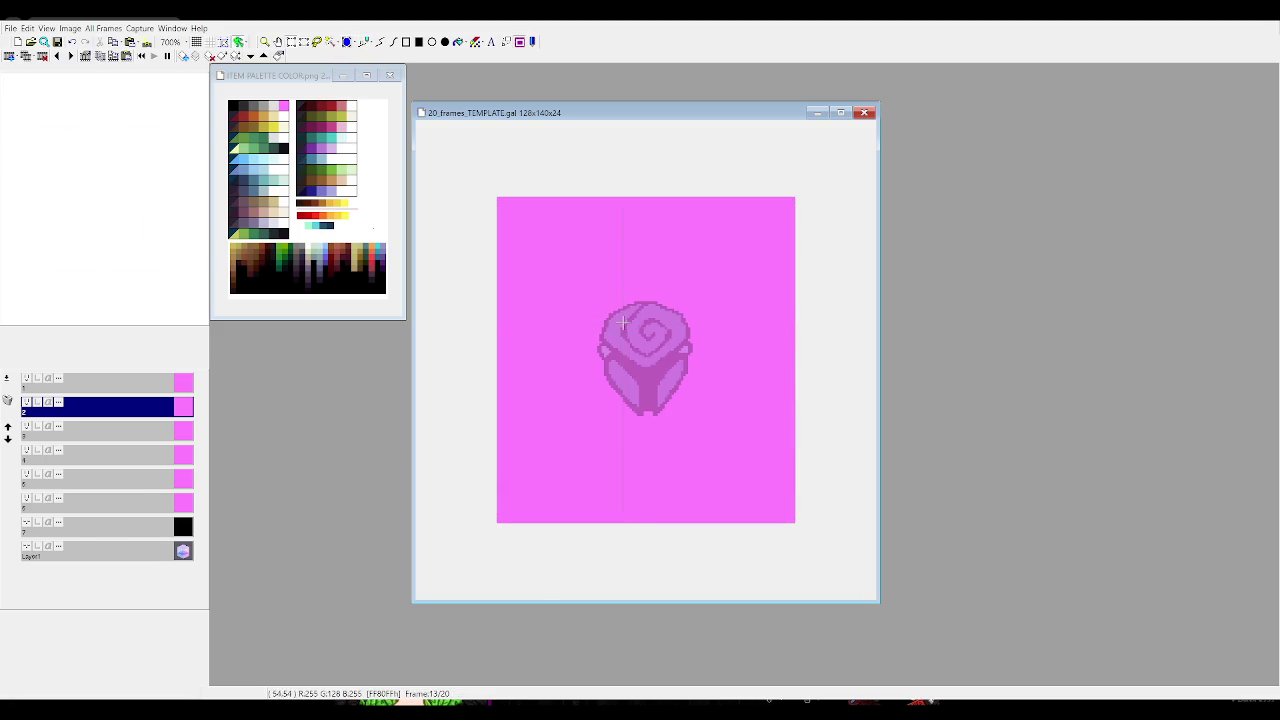
pyautogui.press('pageup')
pyautogui.press('pagedown')
pyautogui.hotkey('ctrl', 'v')
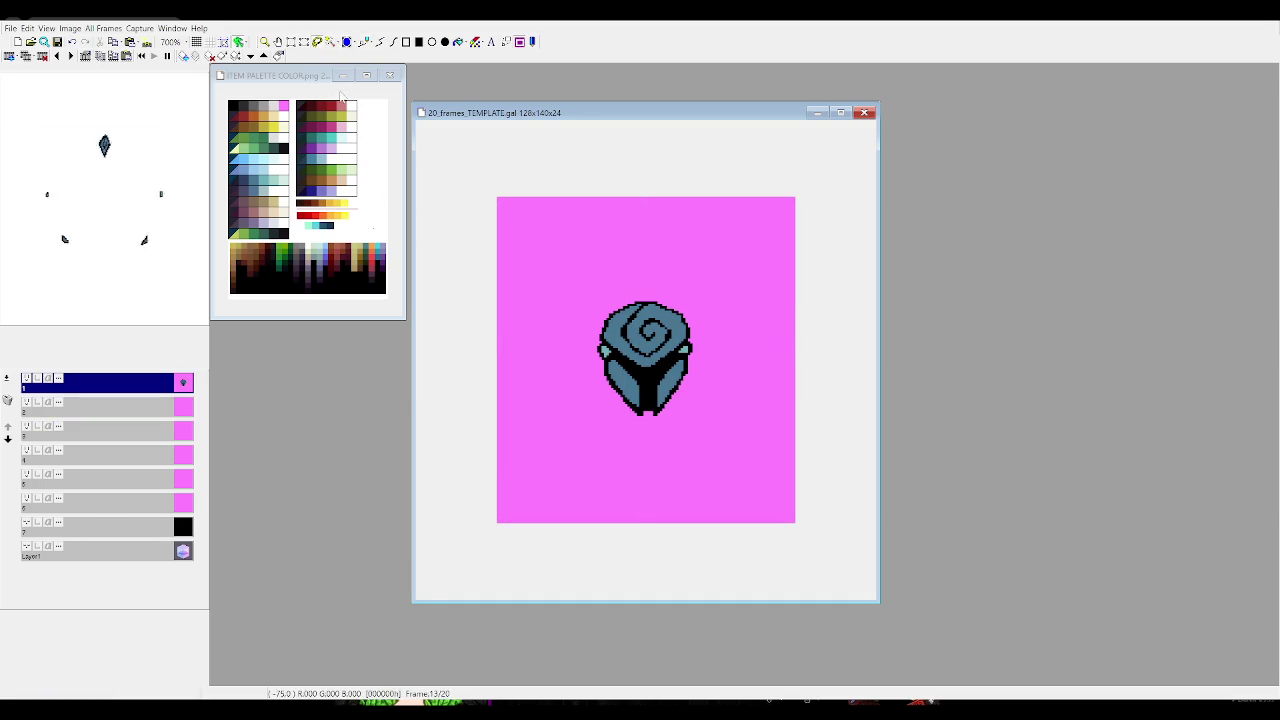
pyautogui.press('pageup')
pyautogui.press('pageup')
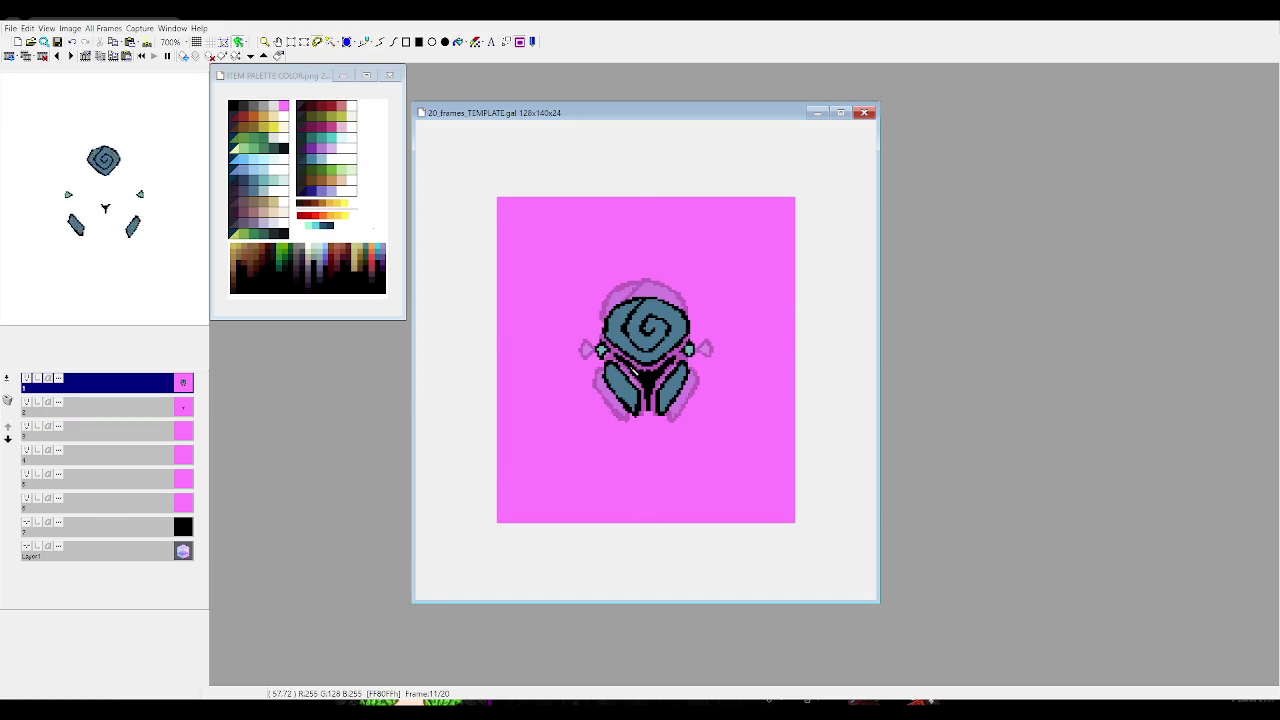
pyautogui.press('pagedown')
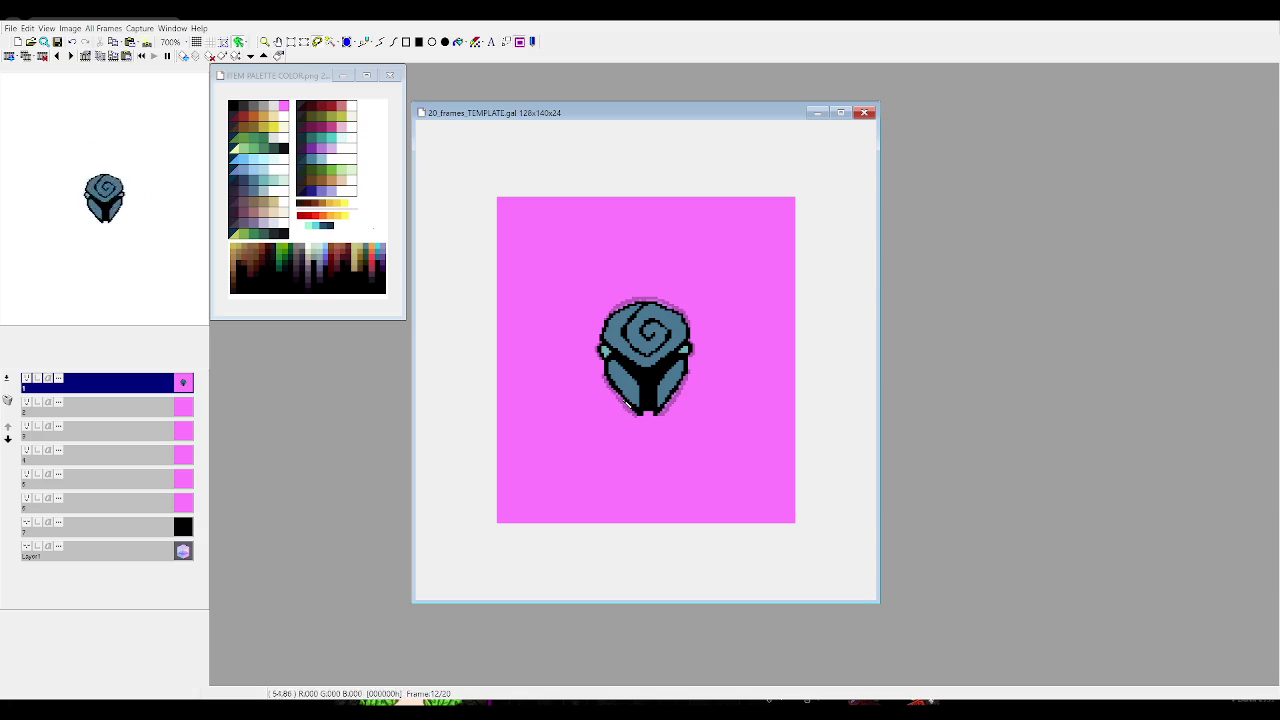
# Select all of frame 12's finished rose image and copy it
pyautogui.hotkey('ctrl', 'a')
pyautogui.press('pagedown')
pyautogui.press('pagedown')
pyautogui.press('pagedown')
pyautogui.press('pagedown')
pyautogui.press('pagedown')
pyautogui.press('pagedown')
pyautogui.press('pagedown')
pyautogui.press('pagedown')
pyautogui.press('pagedown')
pyautogui.press('pagedown')
pyautogui.press('pagedown')
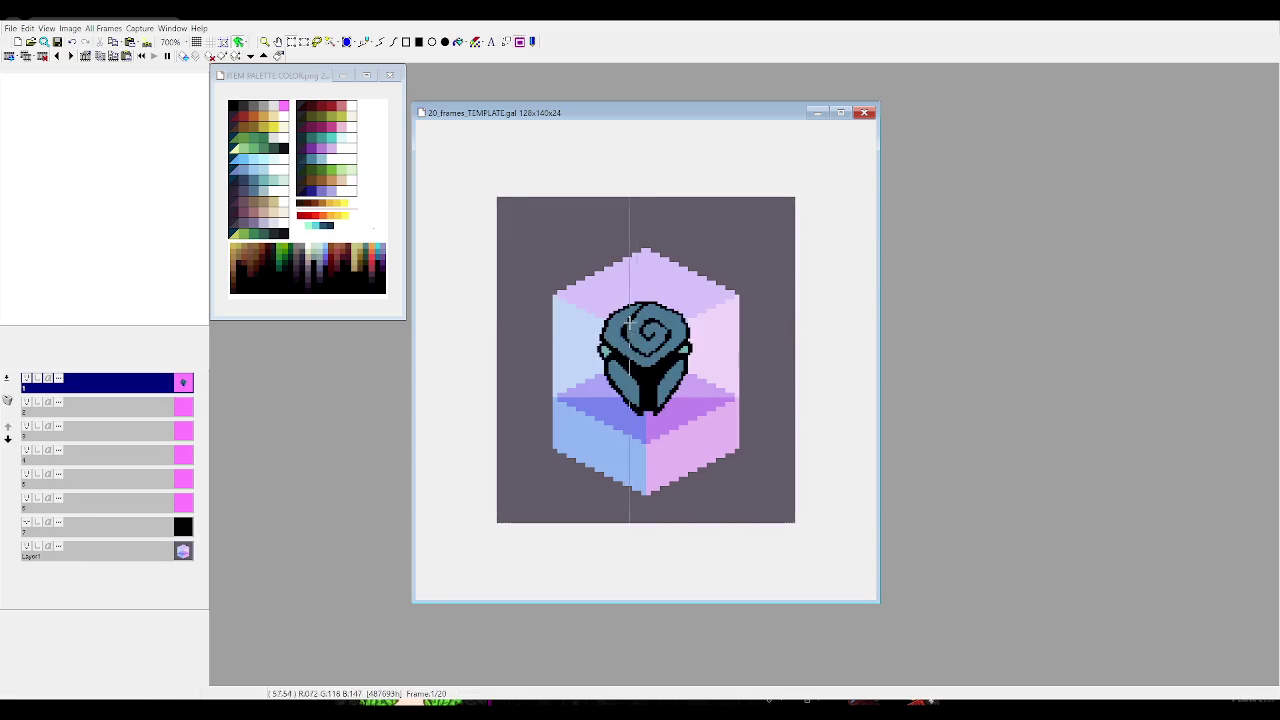
pyautogui.press('pagedown')
pyautogui.press('pagedown')
pyautogui.press('pagedown')
pyautogui.press('pagedown')
pyautogui.press('pagedown')
pyautogui.press('pagedown')
pyautogui.press('pagedown')
pyautogui.press('pagedown')
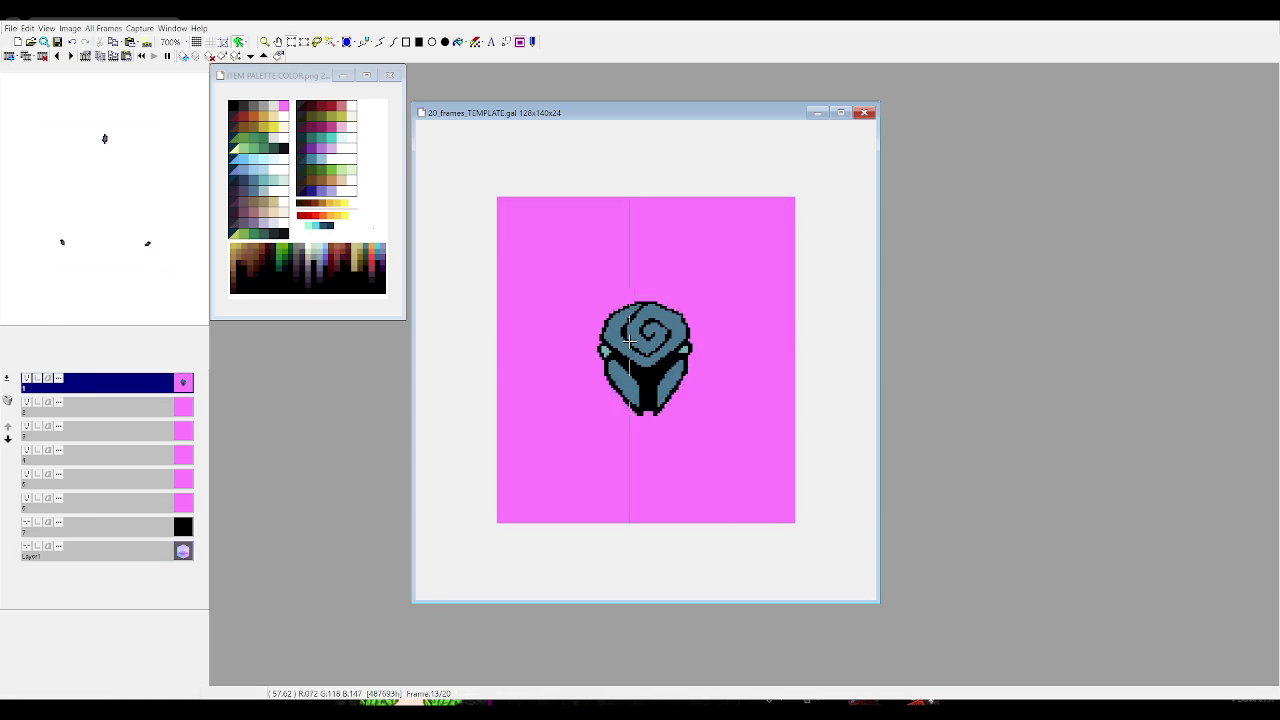
pyautogui.press('pagedown')
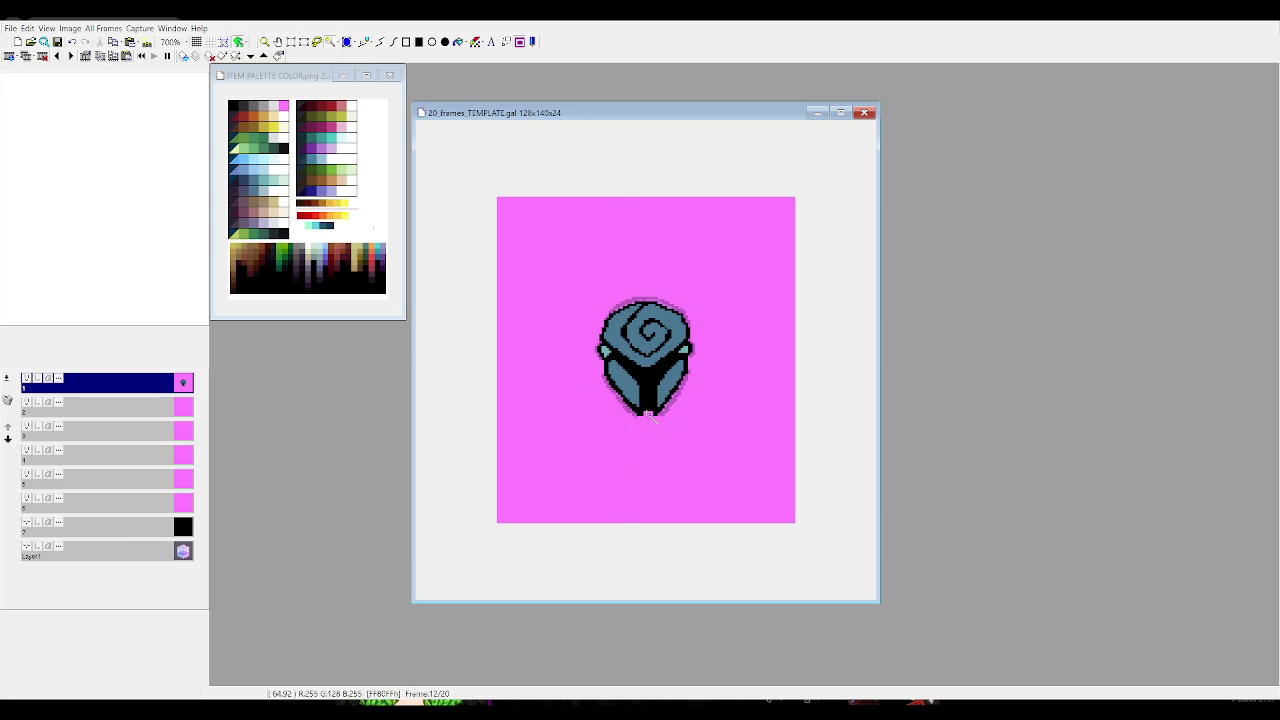
pyautogui.hotkey('ctrl', 'a')
pyautogui.hotkey('ctrl', 'c')
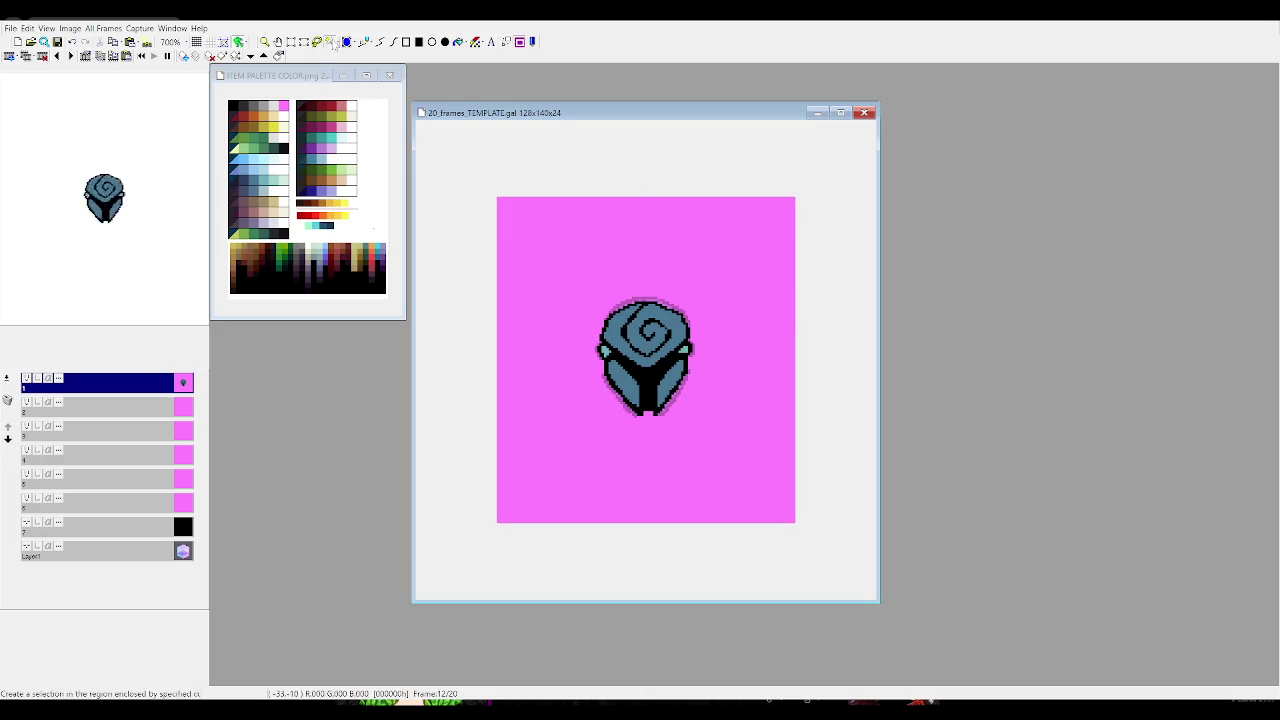
# Lasso the rose's left part and shift it up and left on frame 13
pyautogui.moveTo(626, 289)
pyautogui.mouseDown()
pyautogui.moveTo(634, 330)
pyautogui.moveTo(600, 345)
pyautogui.moveTo(628, 379)
pyautogui.mouseUp()
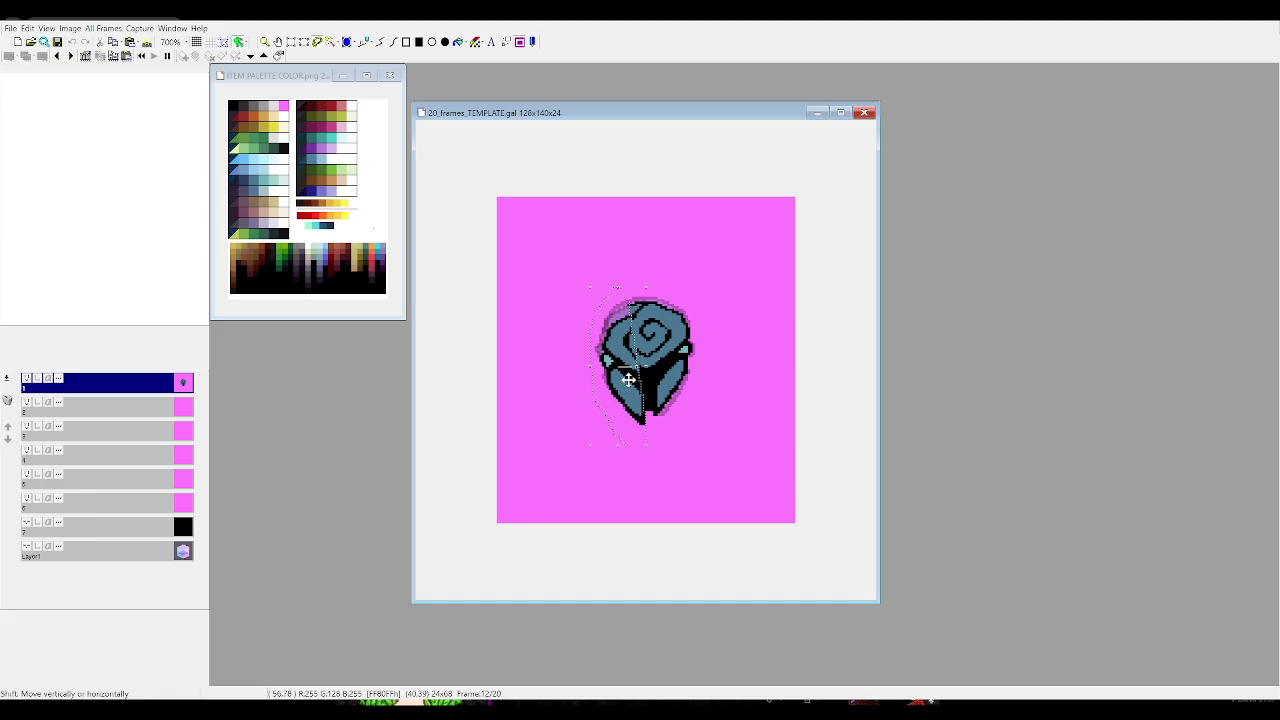
pyautogui.click(628, 379)
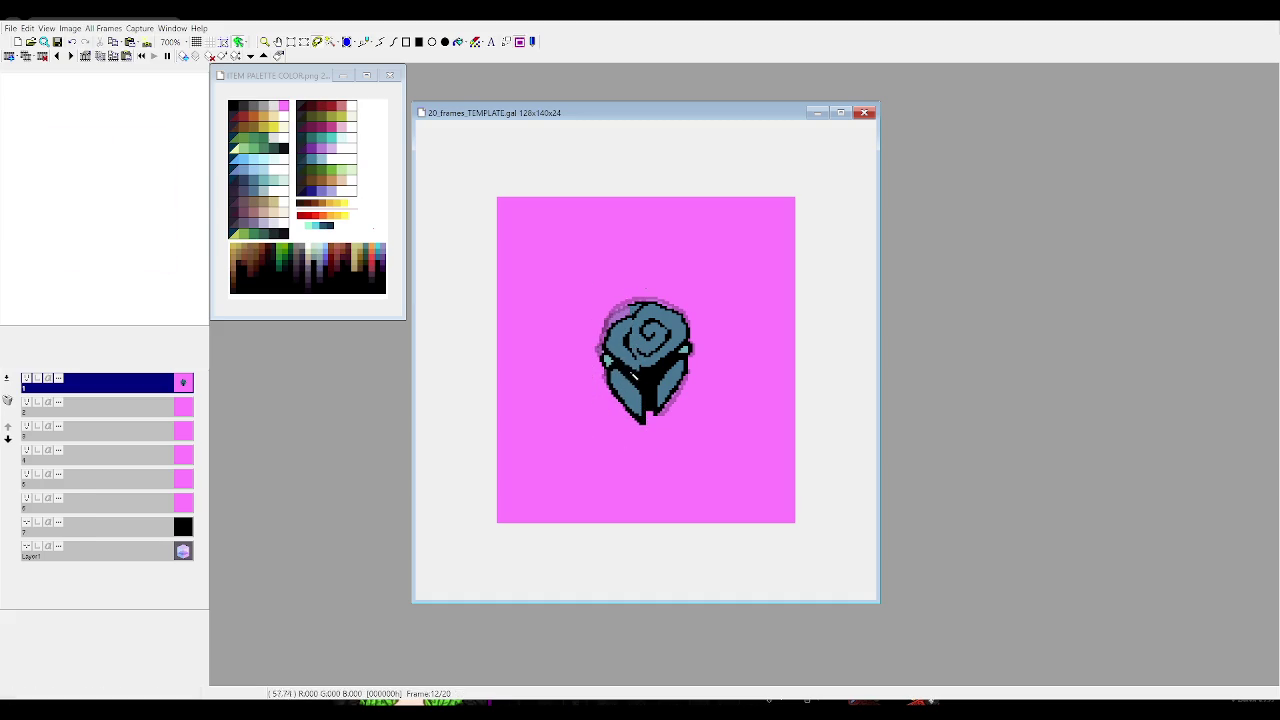
pyautogui.press('Right')
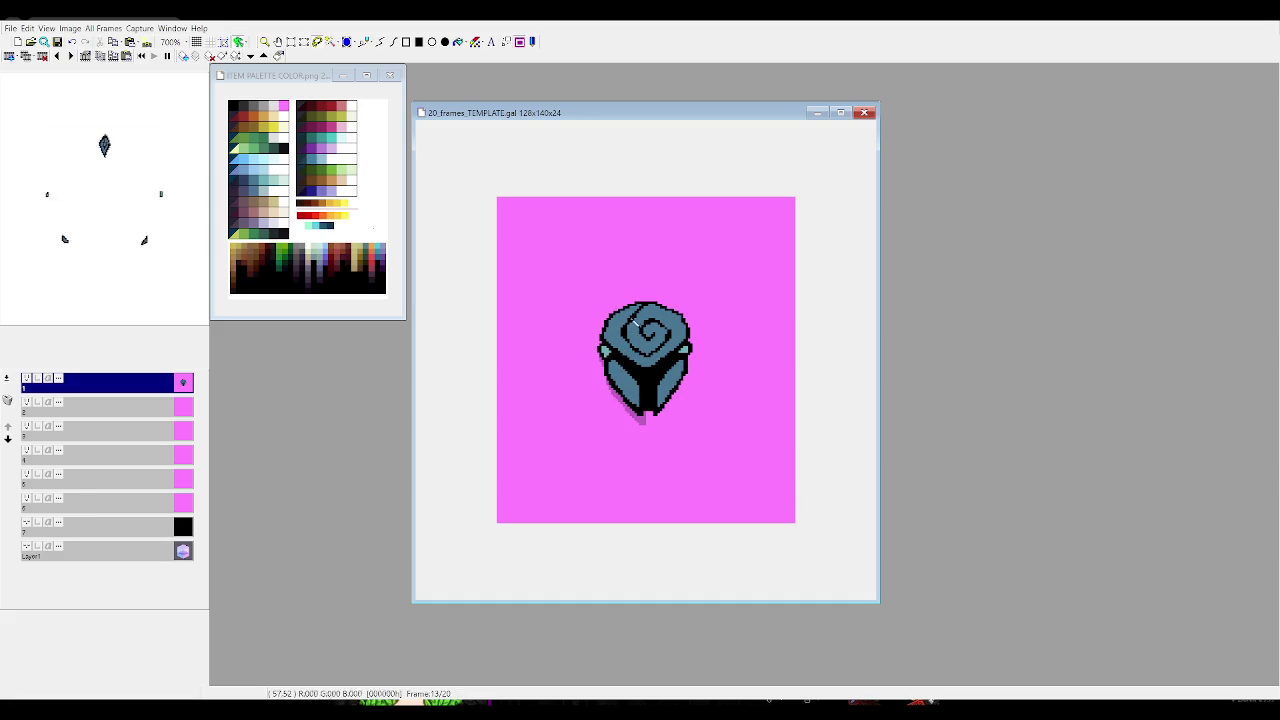
pyautogui.moveTo(630, 305); pyautogui.dragTo(640, 362)
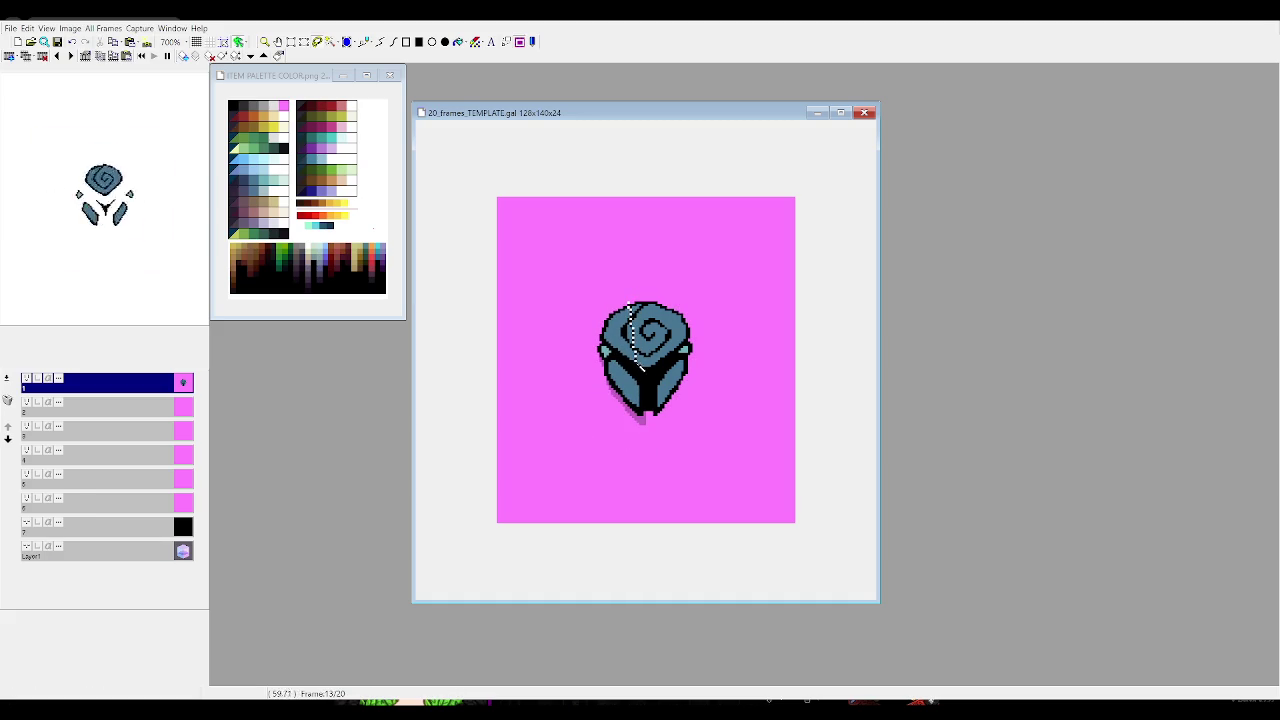
pyautogui.moveTo(648, 413); pyautogui.dragTo(630, 306)
pyautogui.moveTo(628, 385); pyautogui.dragTo(633, 370)
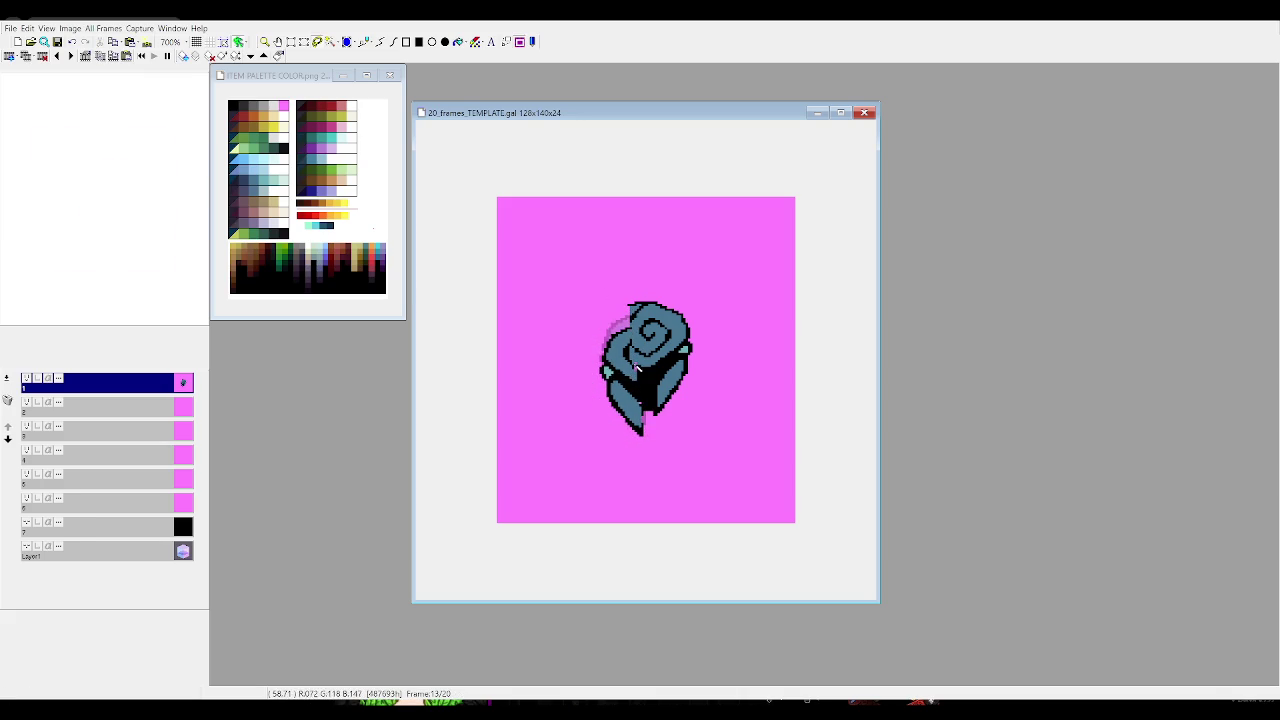
# Centre the rose over its ghost on frame 14 and compare it with frames 12 and 13
pyautogui.press('Right')
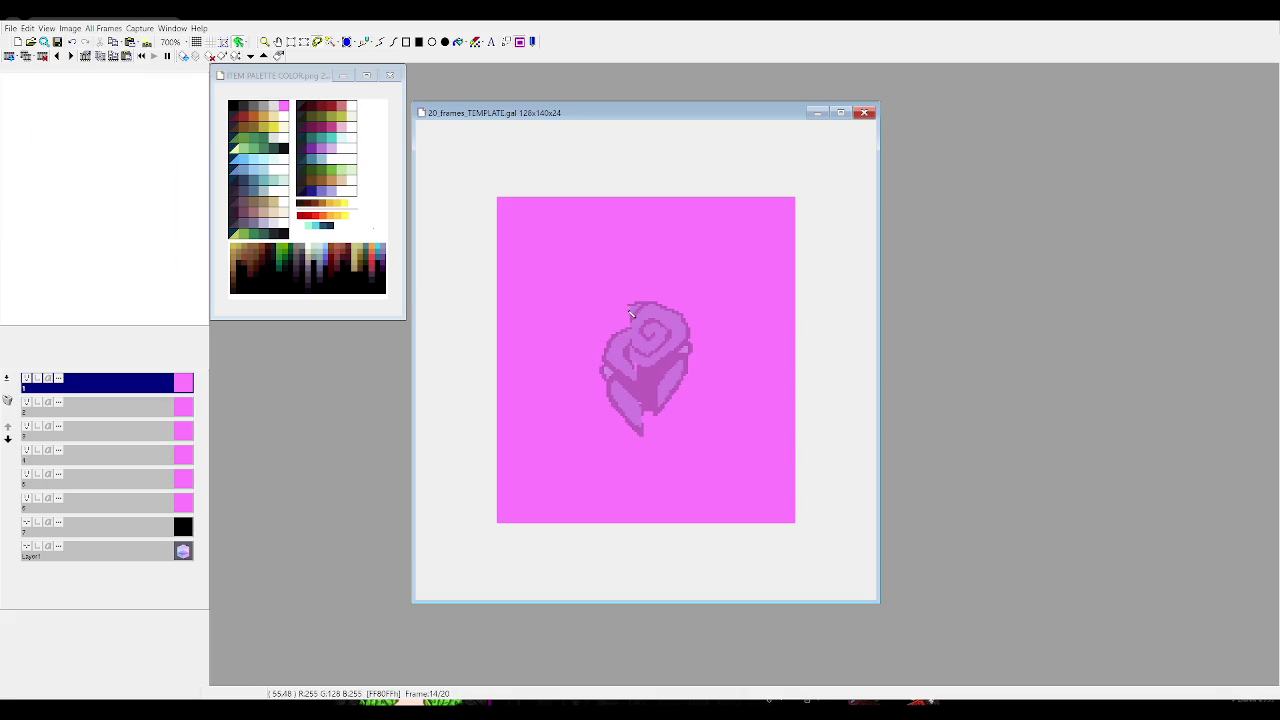
pyautogui.moveTo(722, 463); pyautogui.dragTo(629, 363)
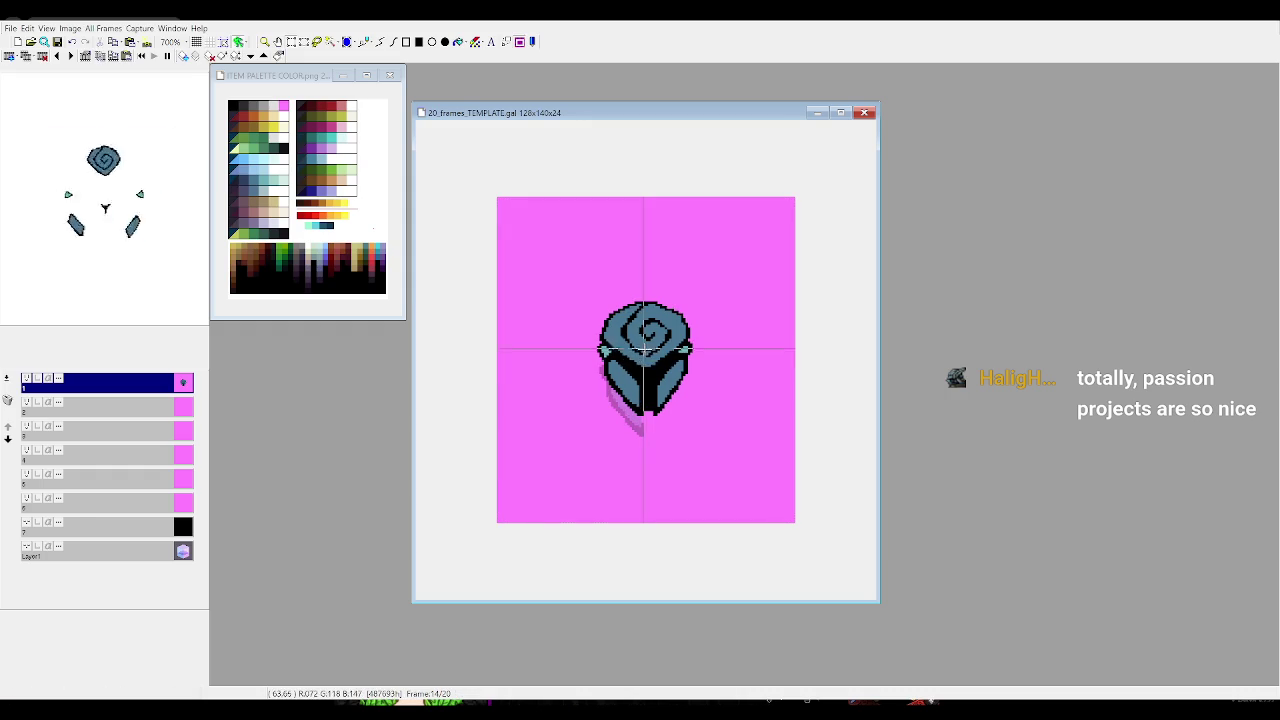
pyautogui.press('Left')
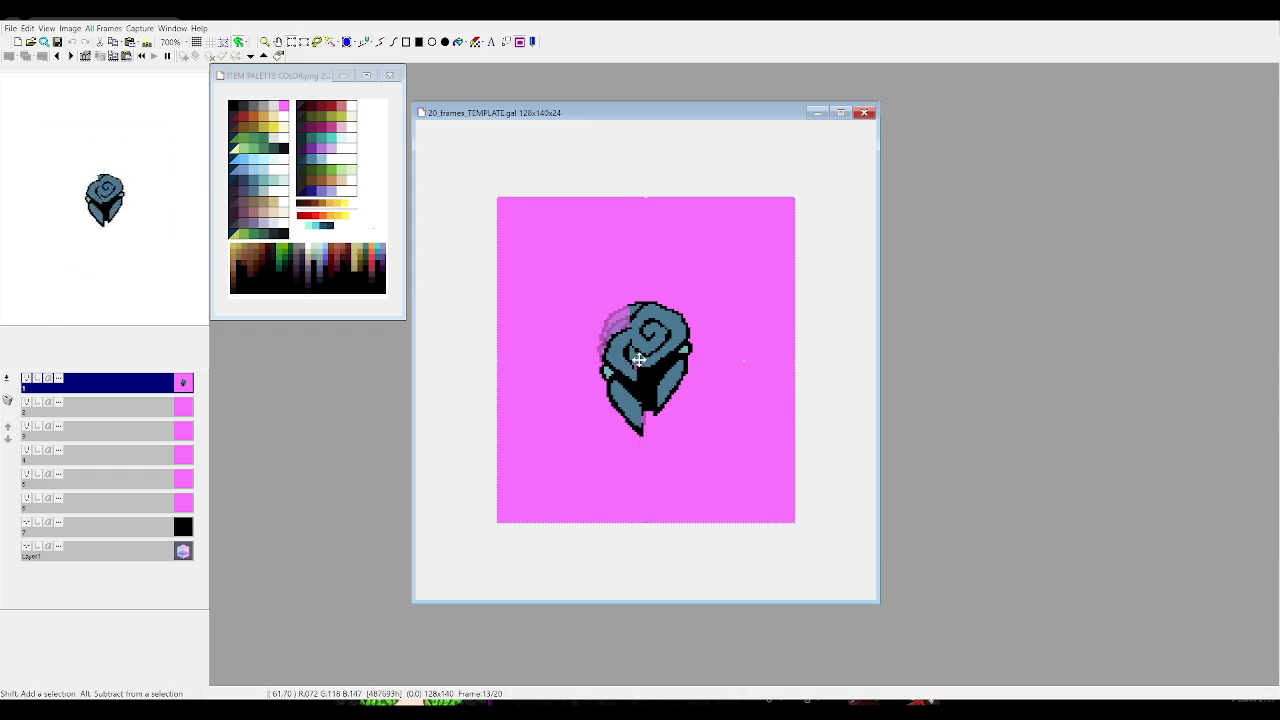
pyautogui.press('Right')
pyautogui.press('Right')
pyautogui.press('Right')
pyautogui.press('Left')
pyautogui.press('Left')
pyautogui.press('Left')
pyautogui.press('Left')
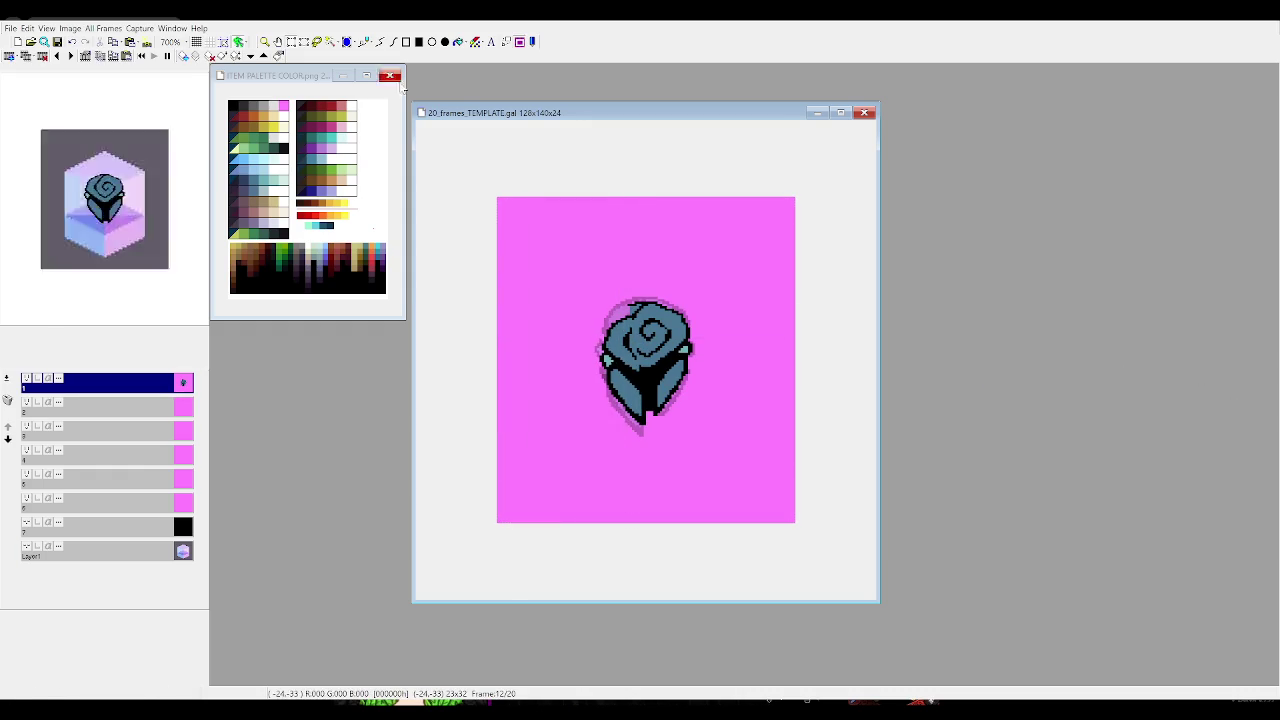
pyautogui.press('Left')
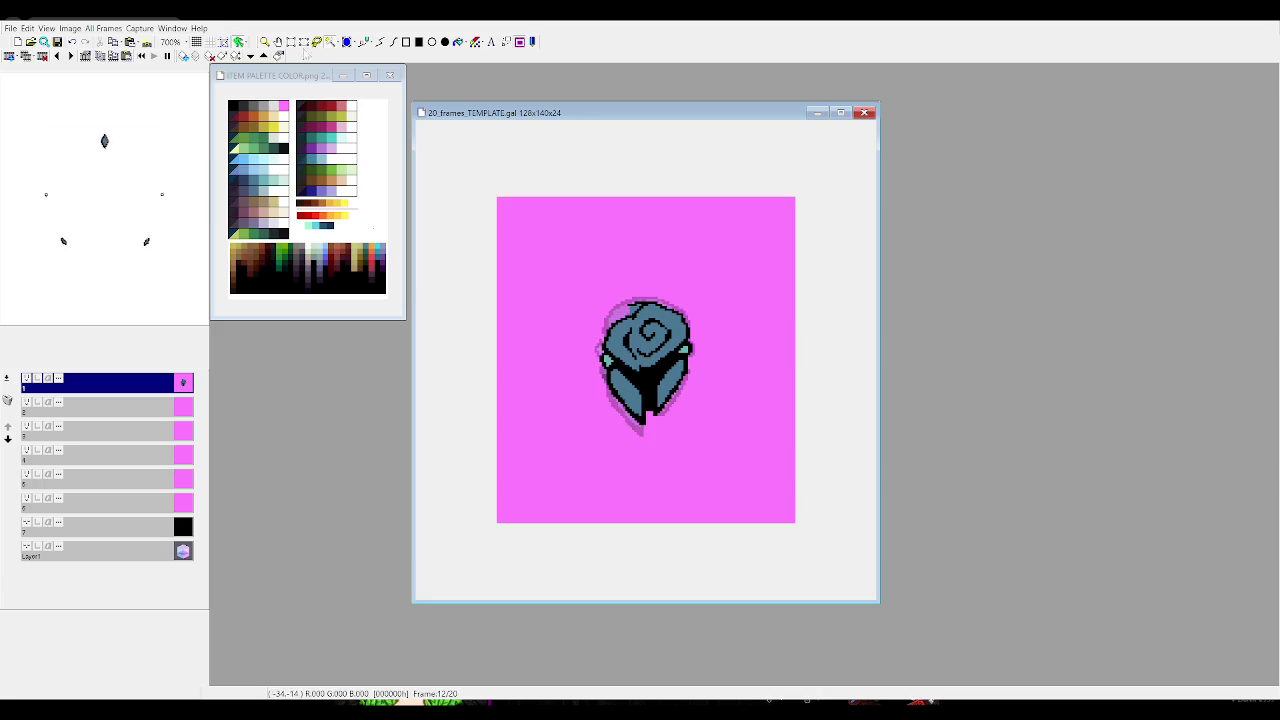
pyautogui.press('Right')
pyautogui.press('Right')
pyautogui.press('Right')
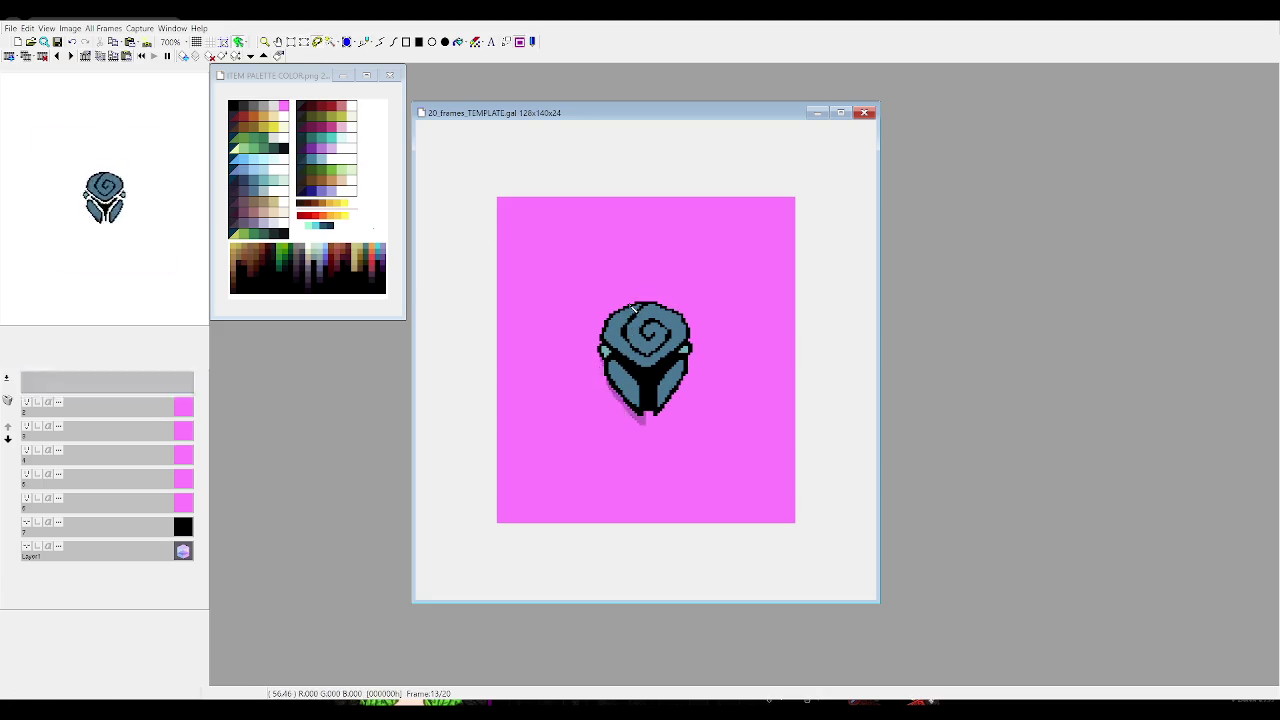
# Lasso and shift the rose's left side on frame 14
pyautogui.moveTo(644, 423); pyautogui.dragTo(640, 274)
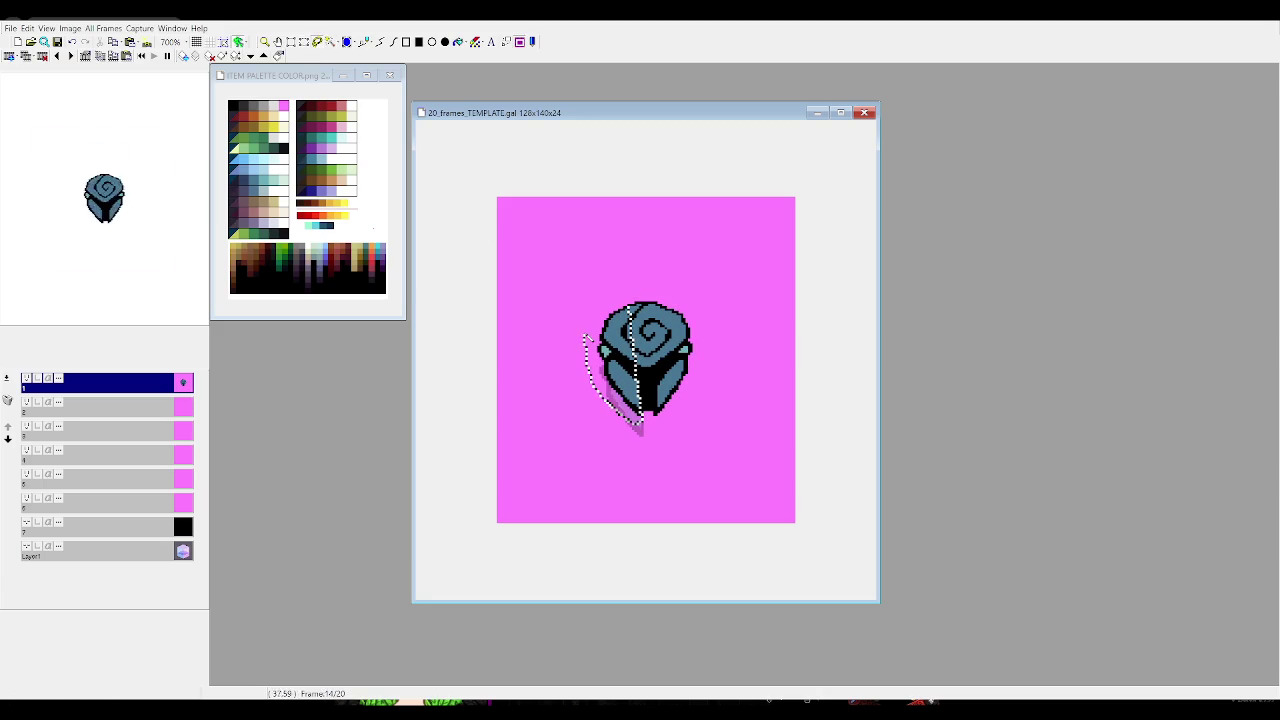
pyautogui.click(634, 316)
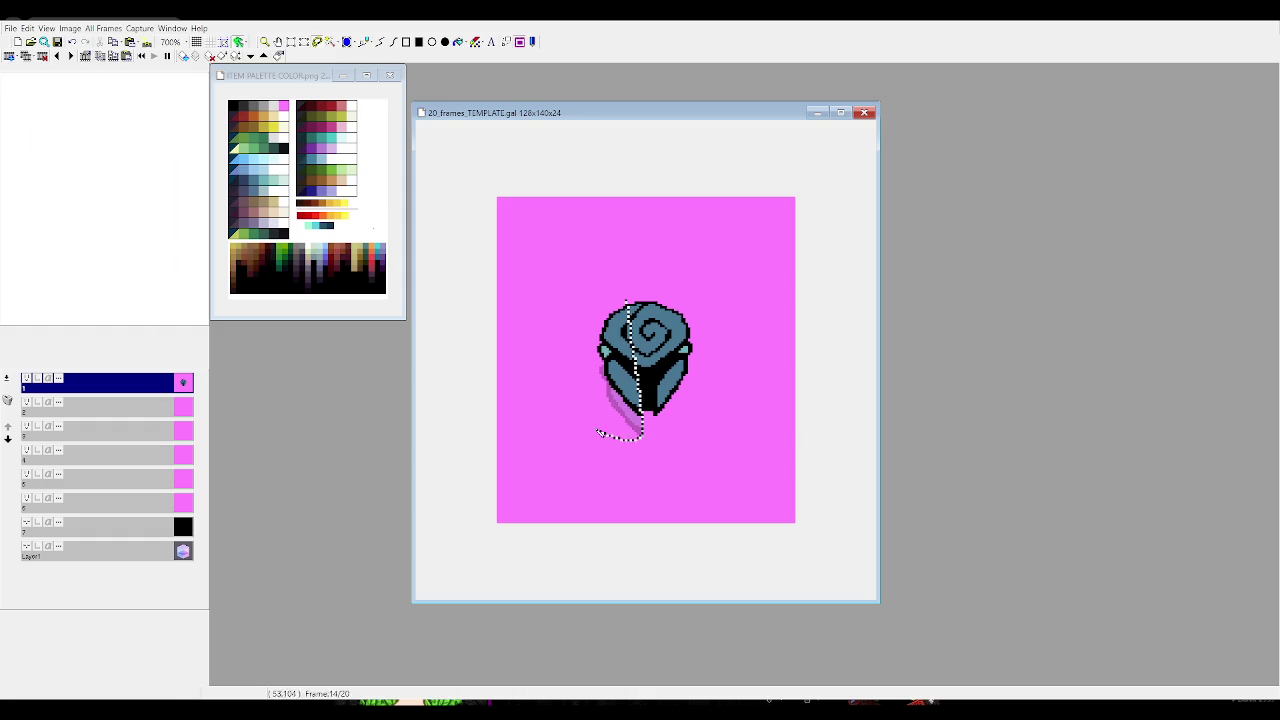
pyautogui.moveTo(630, 443); pyautogui.dragTo(645, 228)
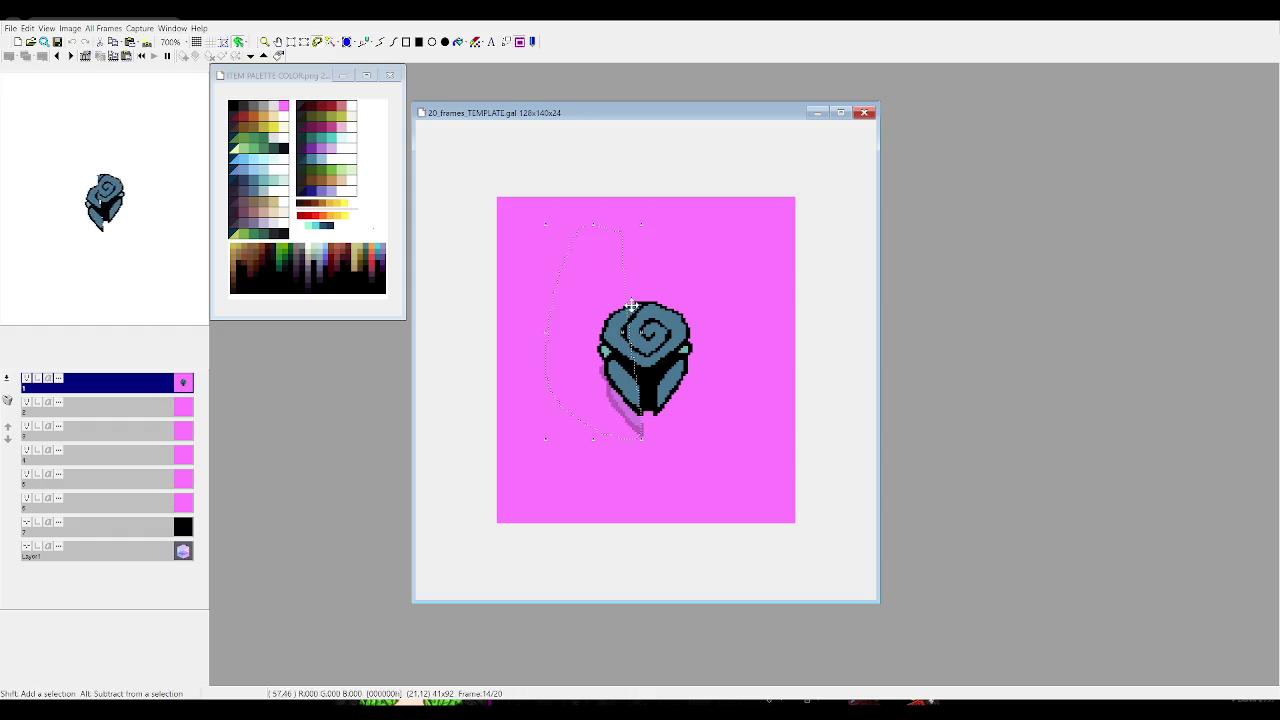
pyautogui.click(626, 383)
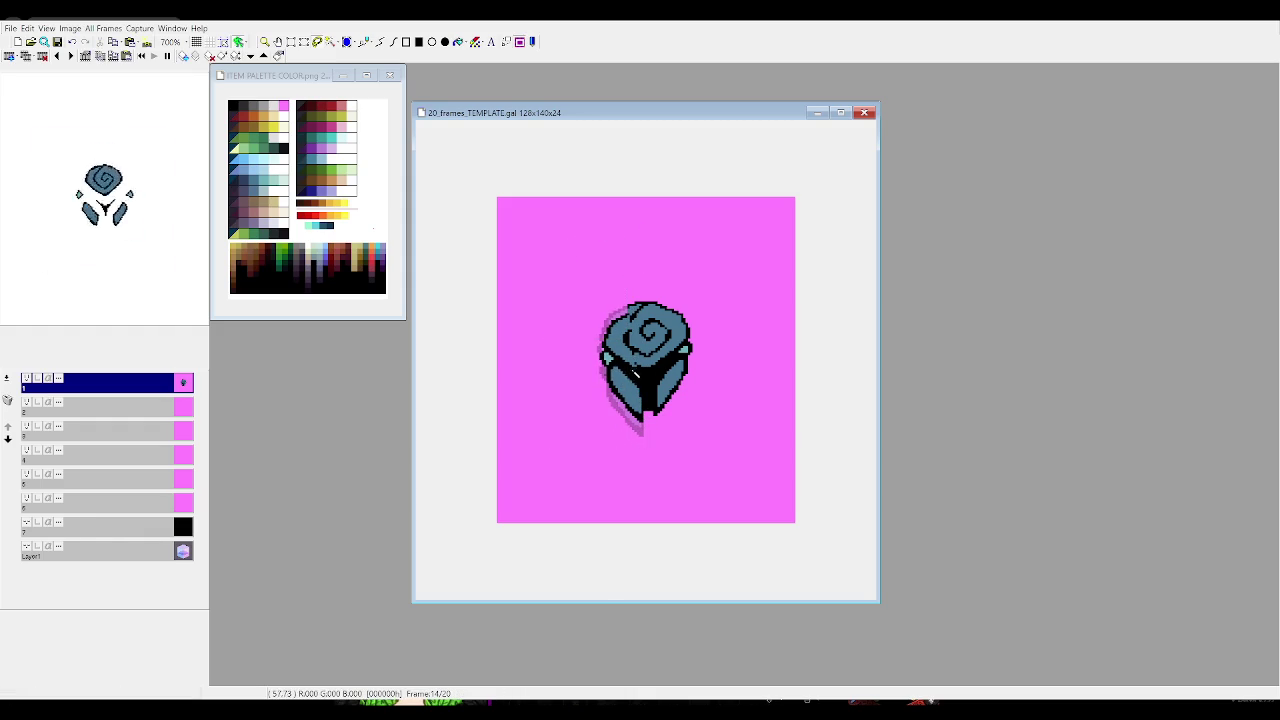
# Shift the rose's left side on frames 15 and 16, then step back through earlier frames
pyautogui.press('Right')
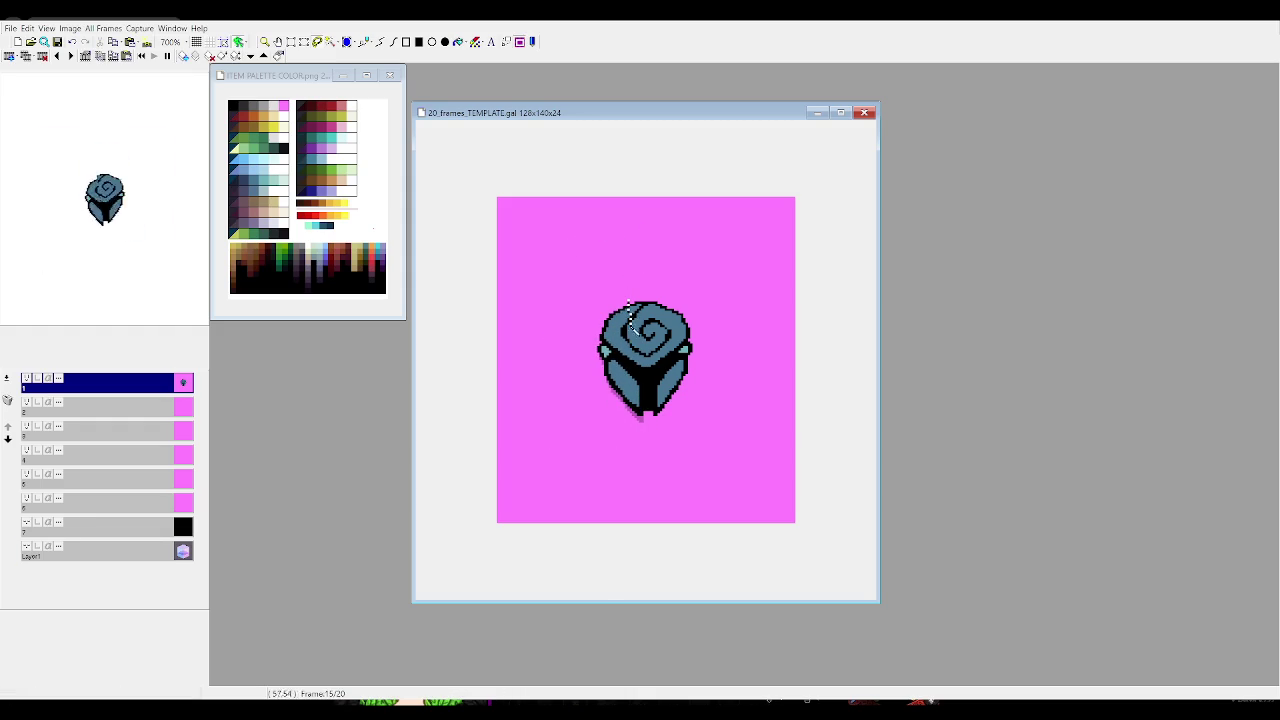
pyautogui.moveTo(643, 412); pyautogui.dragTo(610, 250)
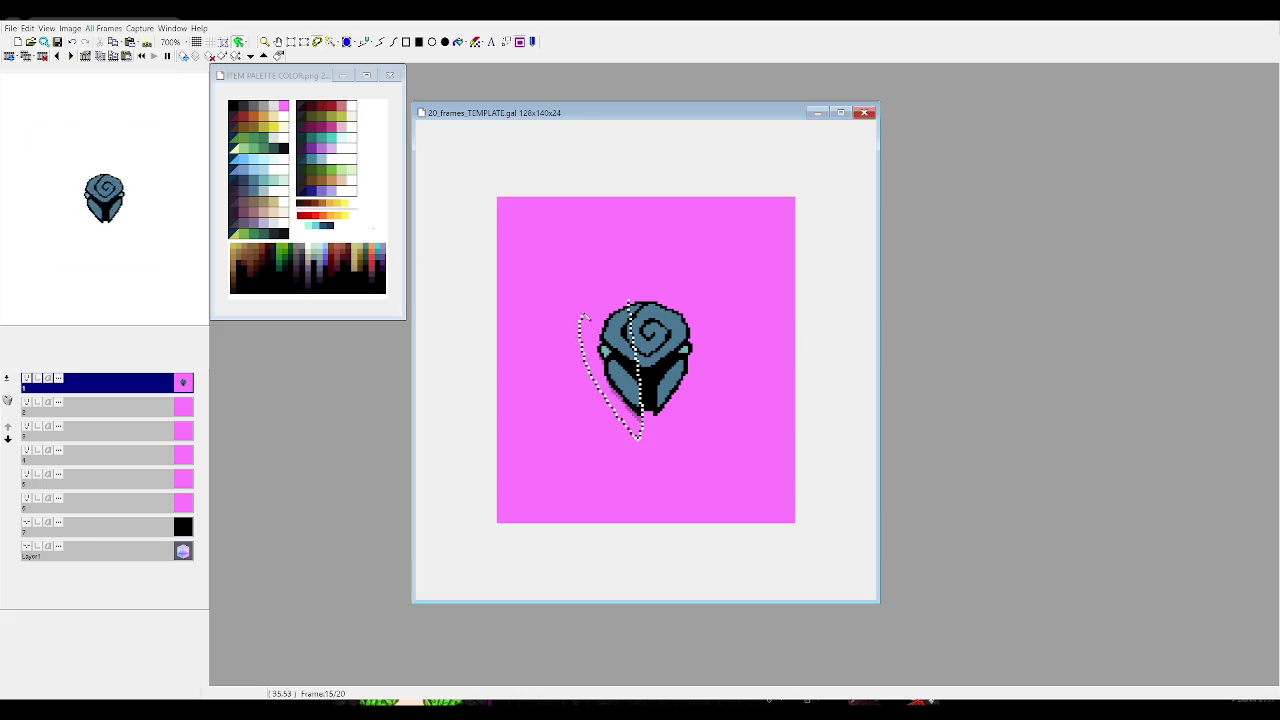
pyautogui.click(632, 341)
pyautogui.press('Right')
pyautogui.moveTo(628, 305)
pyautogui.mouseDown()
pyautogui.moveTo(643, 387)
pyautogui.moveTo(612, 236)
pyautogui.mouseUp()
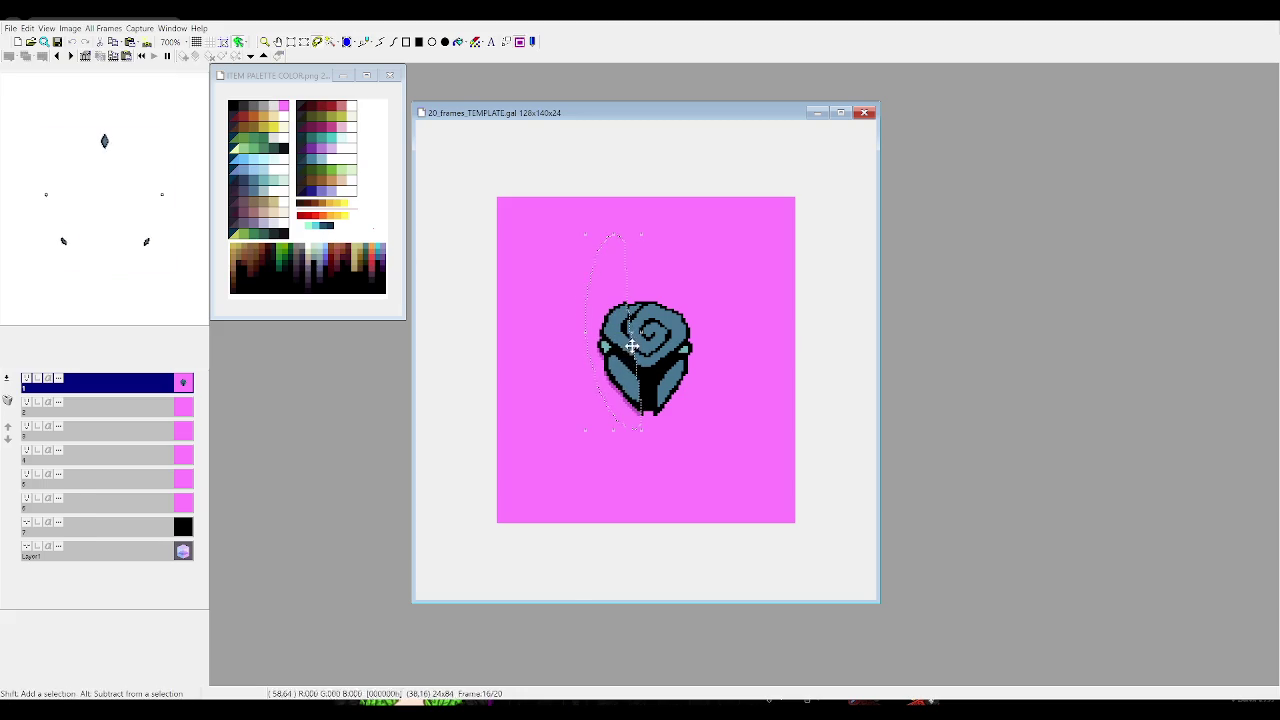
pyautogui.click(640, 448)
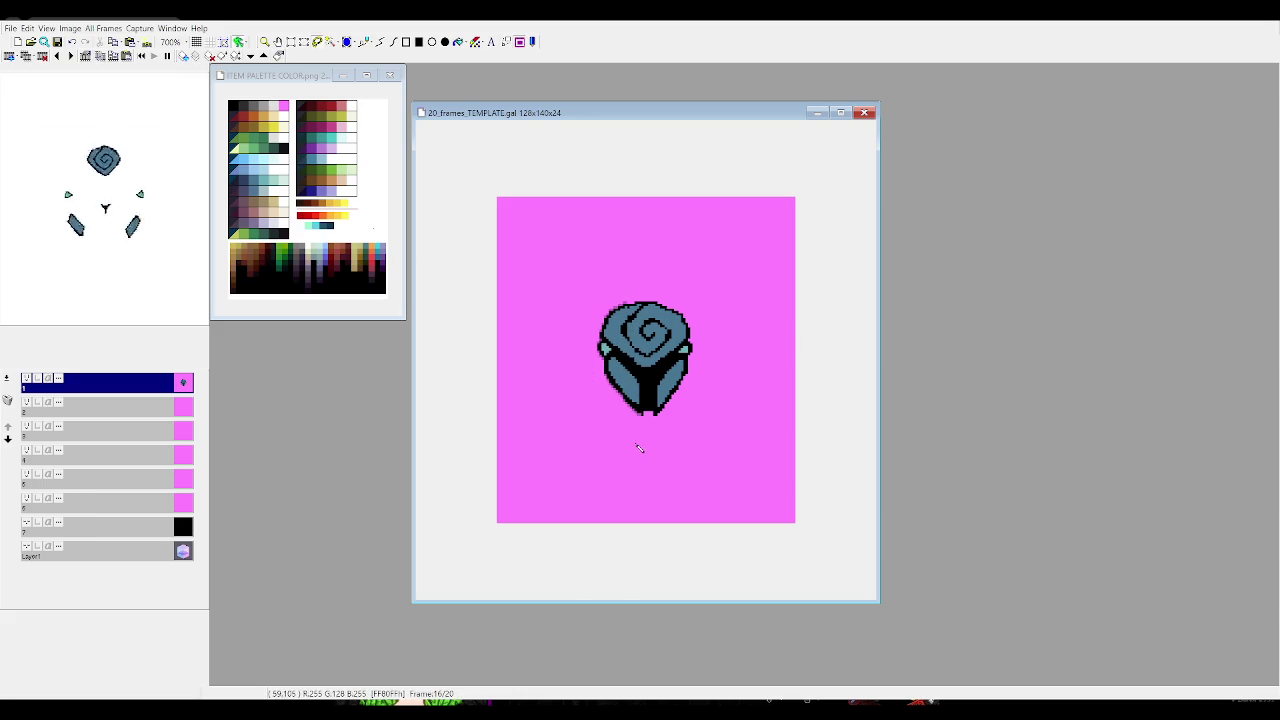
pyautogui.press('Left')
pyautogui.press('Left')
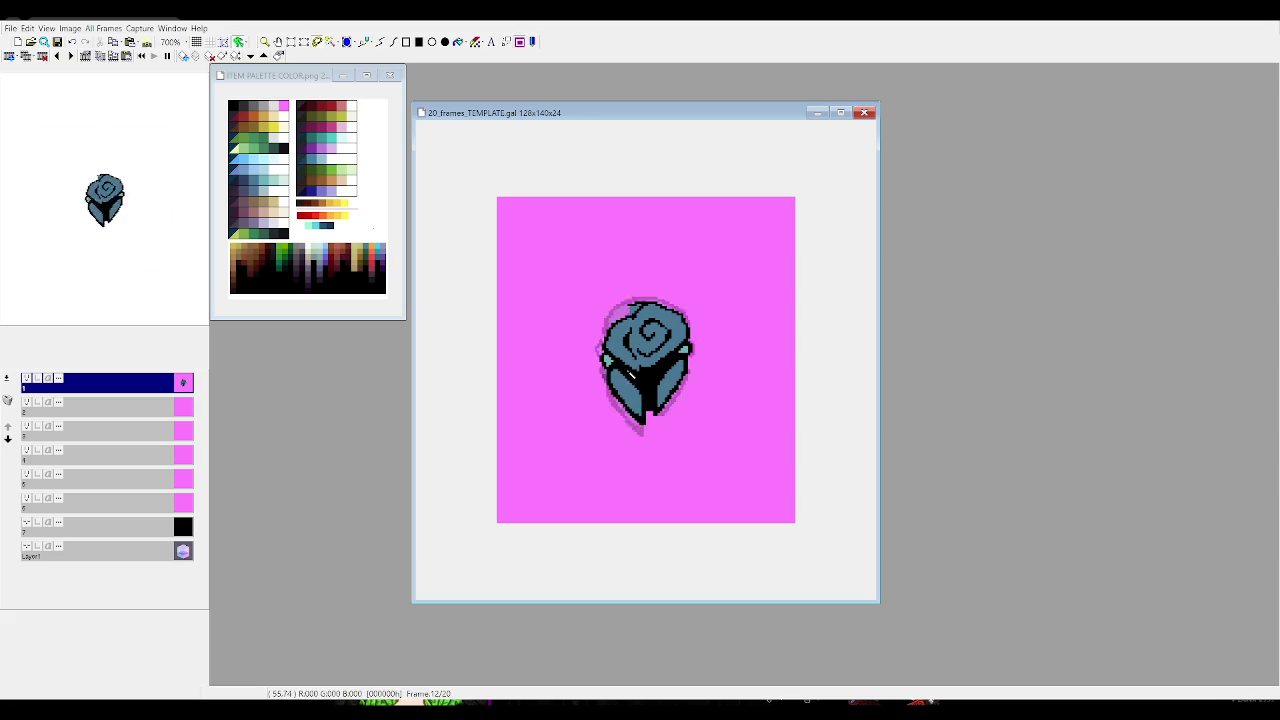
pyautogui.press('Left')
pyautogui.press('Left')
pyautogui.press('Left')
# On frame 12, lasso the rose's right stem area and shift it into place
pyautogui.press('Right')
pyautogui.press('Right')
pyautogui.press('Right')
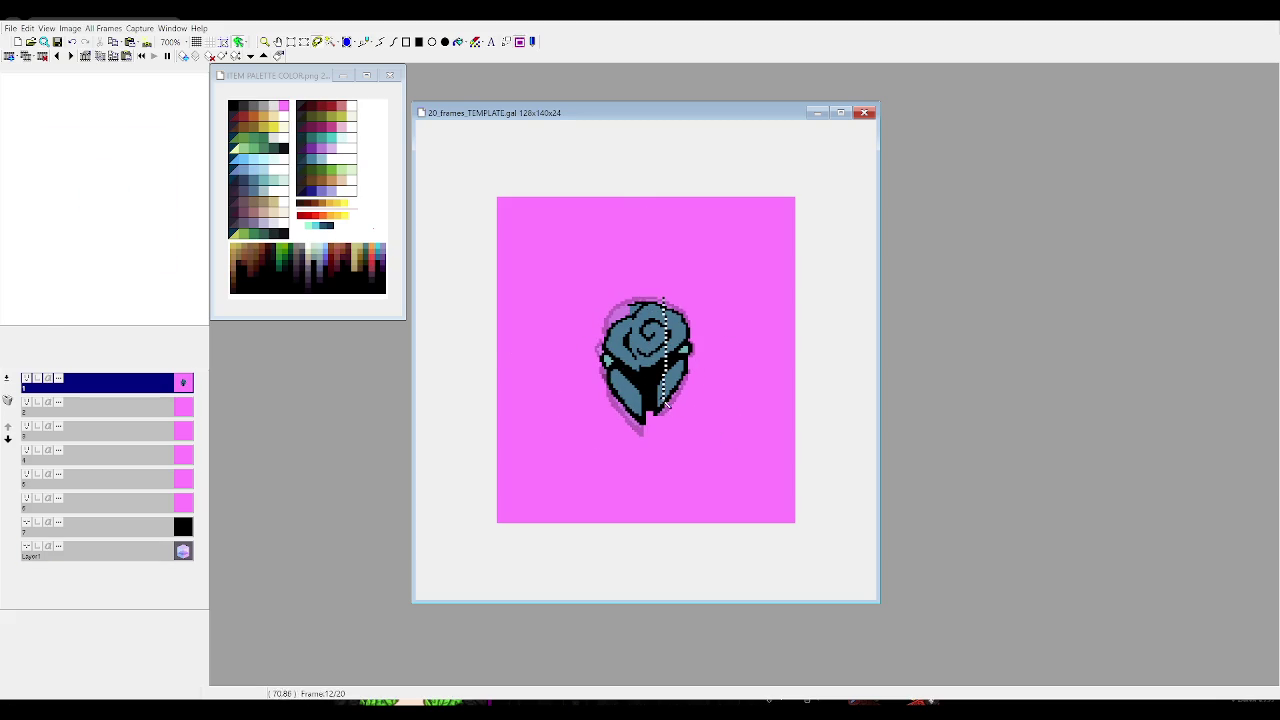
pyautogui.moveTo(646, 418); pyautogui.dragTo(637, 348)
pyautogui.moveTo(634, 268); pyautogui.dragTo(632, 262)
pyautogui.moveTo(646, 309); pyautogui.dragTo(644, 315)
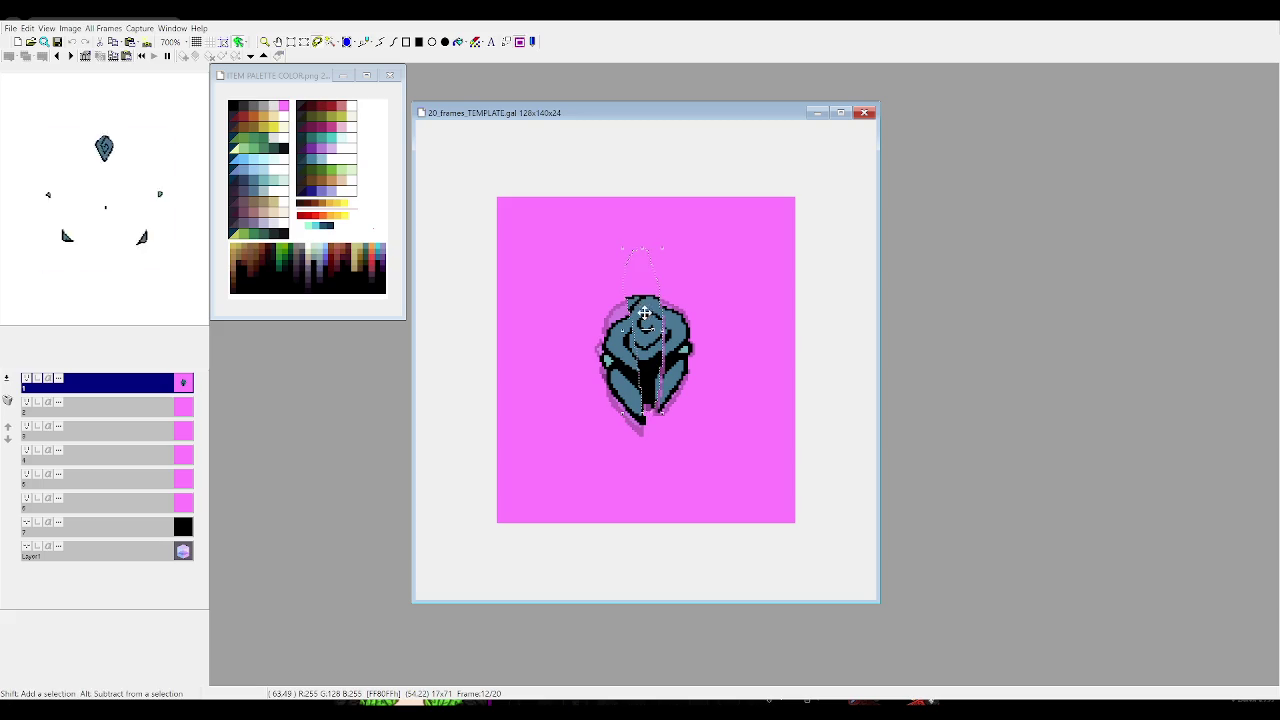
pyautogui.click(647, 322)
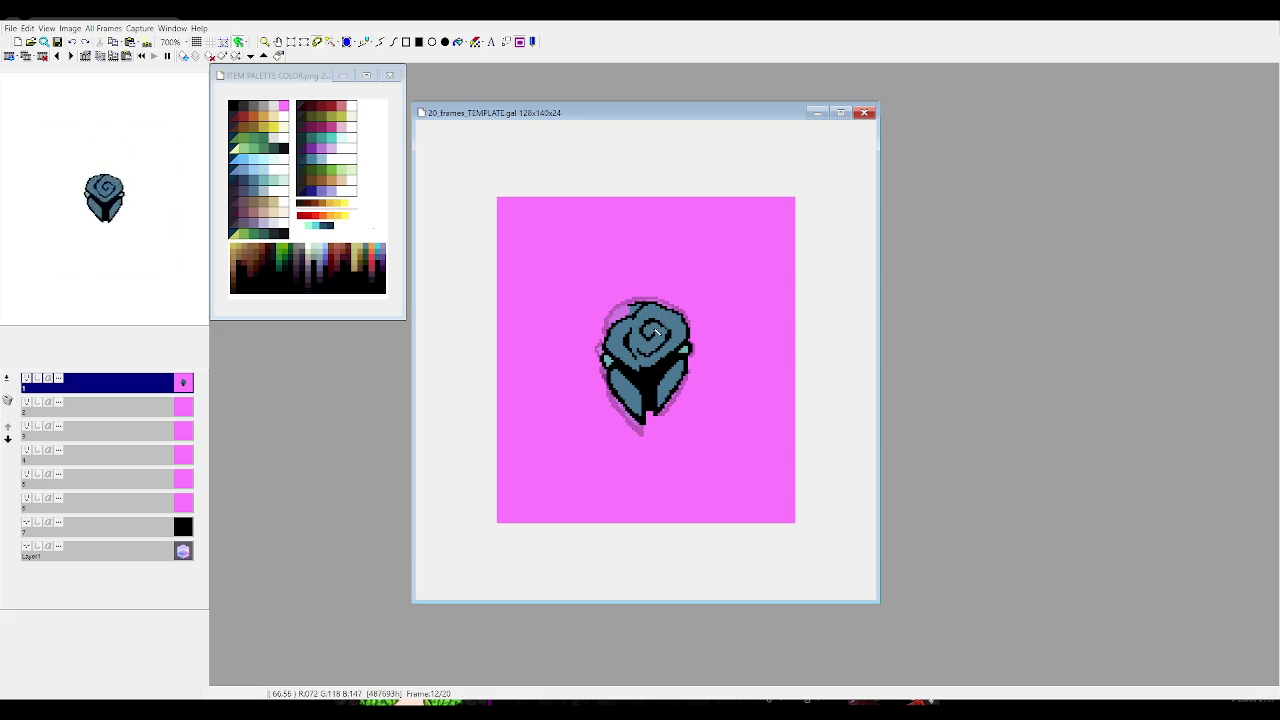
# Compare neighbouring frames, then move the rose's upper spiral into the turned pose
pyautogui.press('Left')
pyautogui.press('Right')
pyautogui.press('Right')
pyautogui.press('Left')
pyautogui.press('Left')
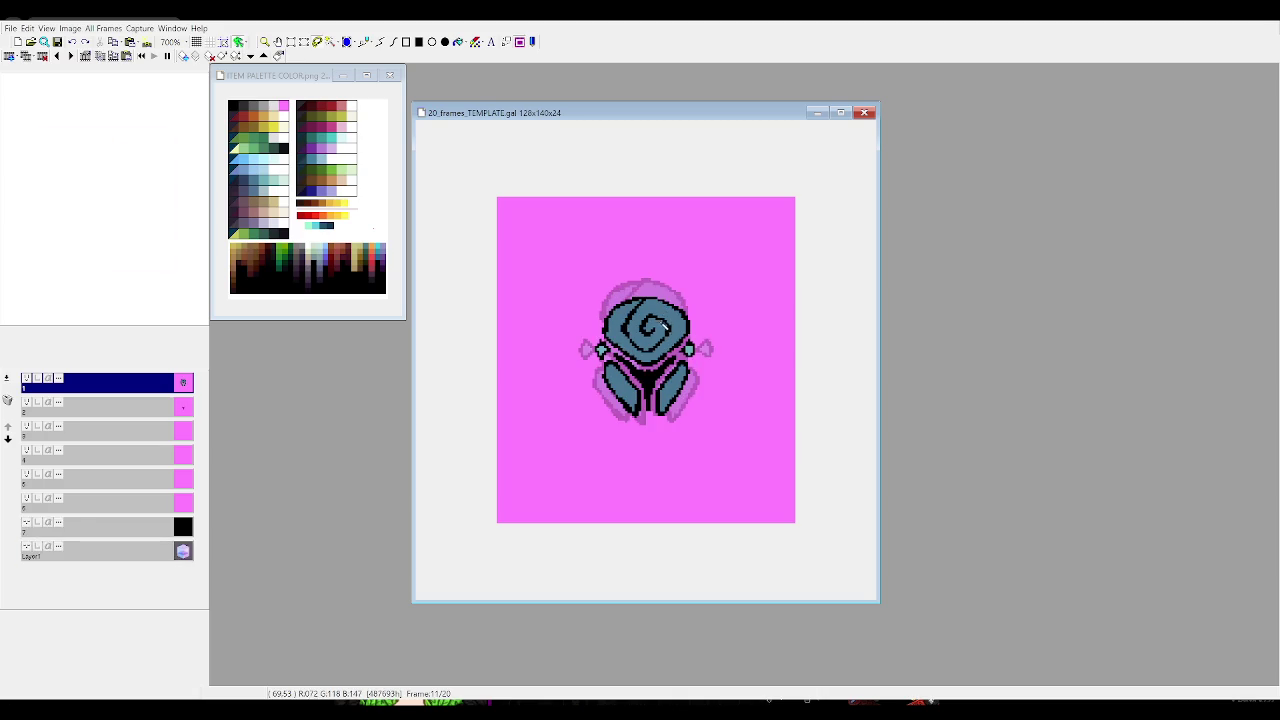
pyautogui.press('Right')
pyautogui.press('Right')
pyautogui.moveTo(662, 302); pyautogui.dragTo(665, 393)
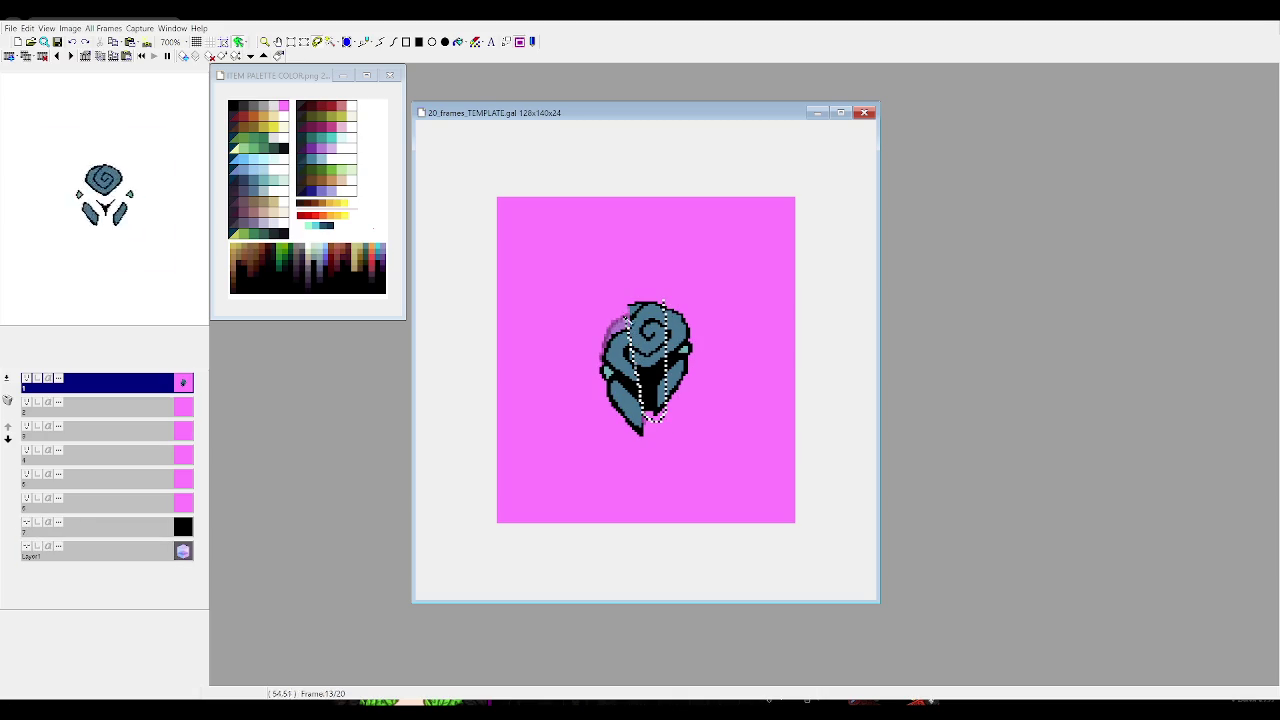
pyautogui.moveTo(675, 285); pyautogui.dragTo(656, 354)
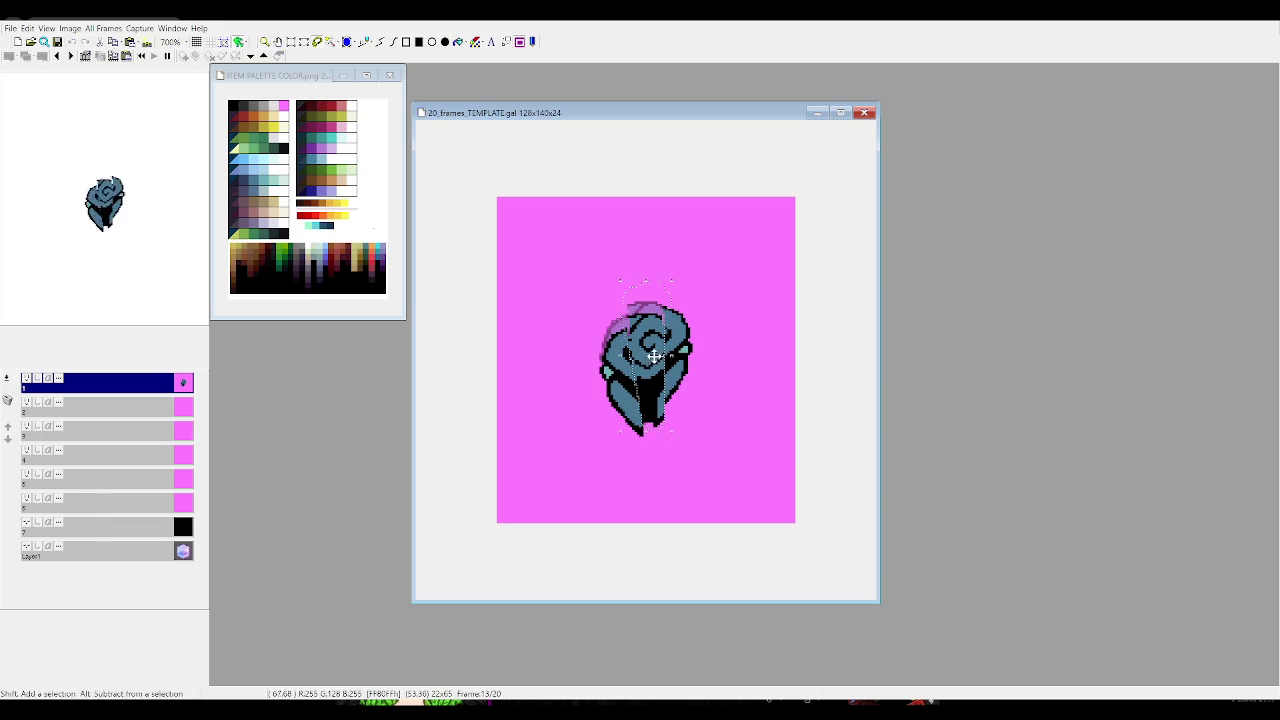
# On the next frame, lasso the rose's middle strip and reposition it
pyautogui.press('Right')
pyautogui.moveTo(631, 298); pyautogui.dragTo(634, 342)
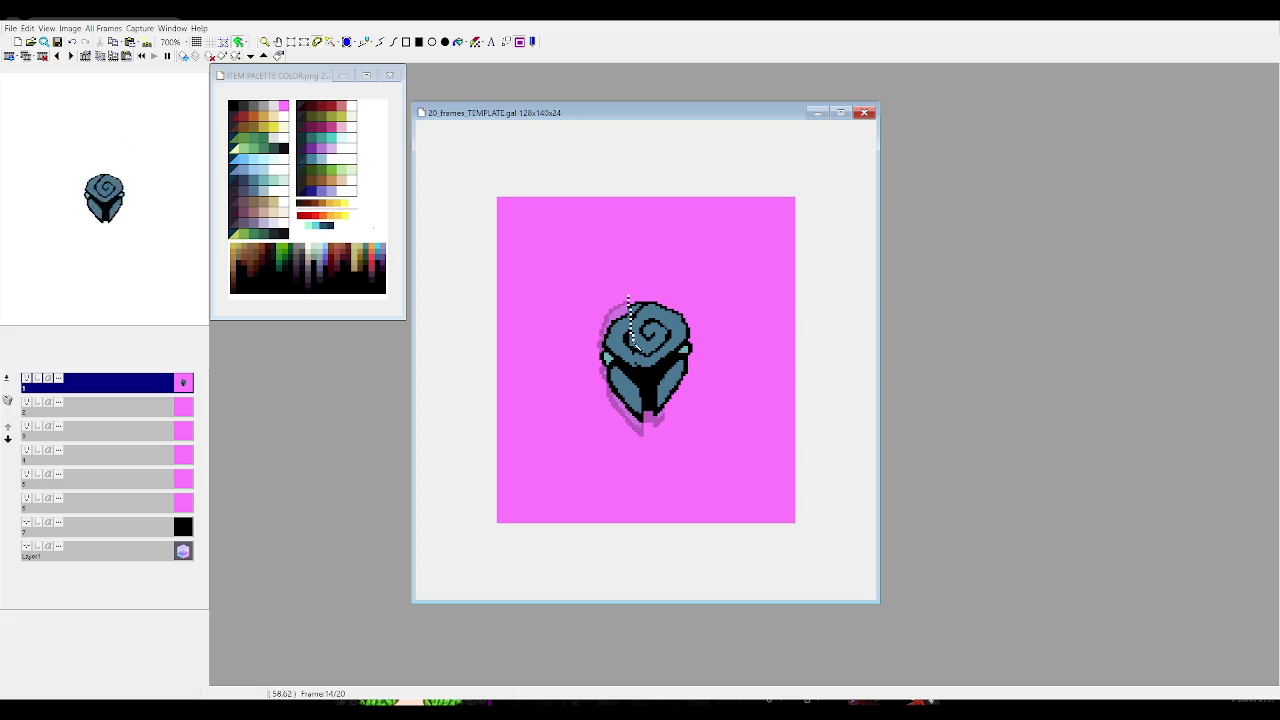
pyautogui.moveTo(641, 409); pyautogui.dragTo(658, 426)
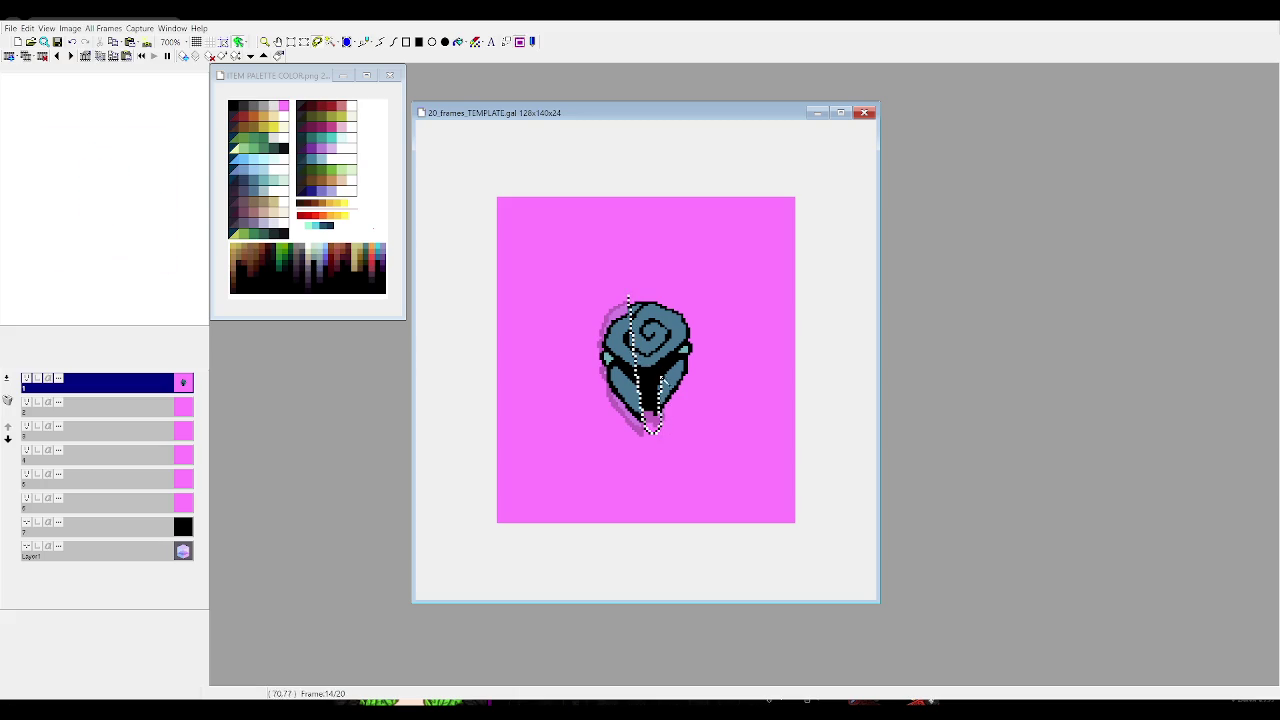
pyautogui.moveTo(665, 318); pyautogui.dragTo(636, 310)
pyautogui.click(650, 370)
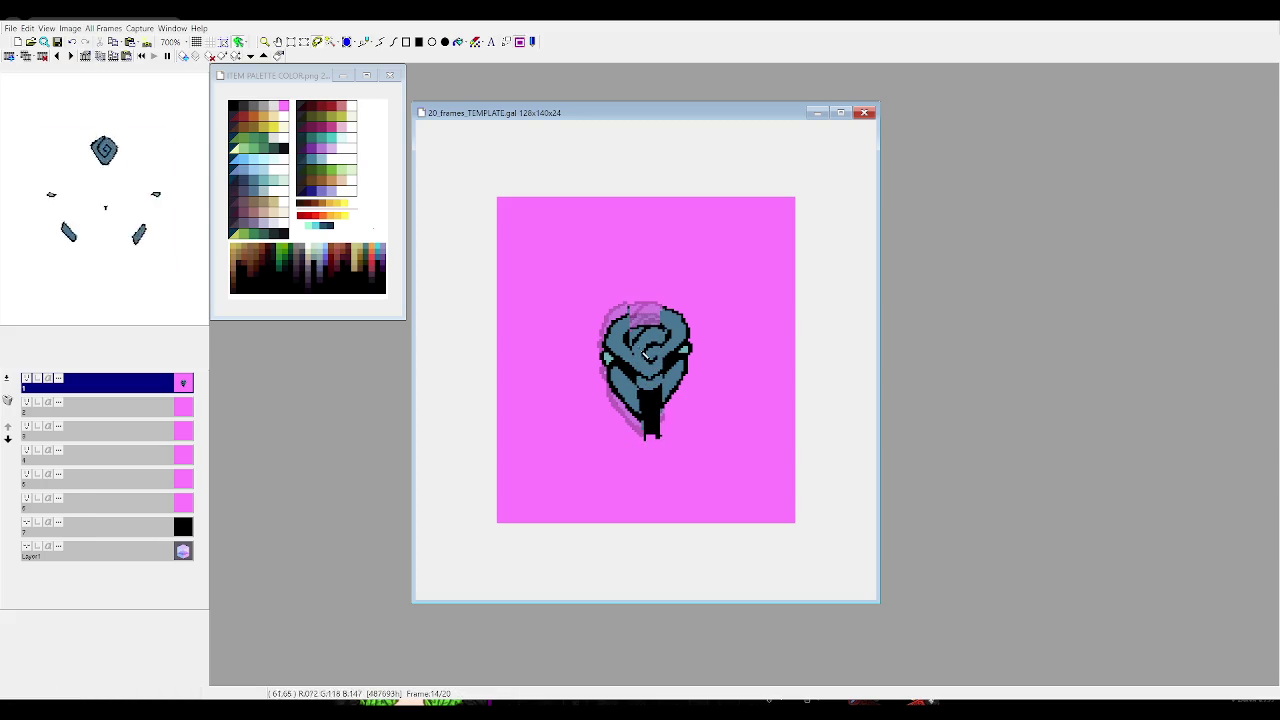
# Shift a vertical strip of the rose, then outline the middle strip on the following frame
pyautogui.moveTo(627, 300); pyautogui.dragTo(650, 408)
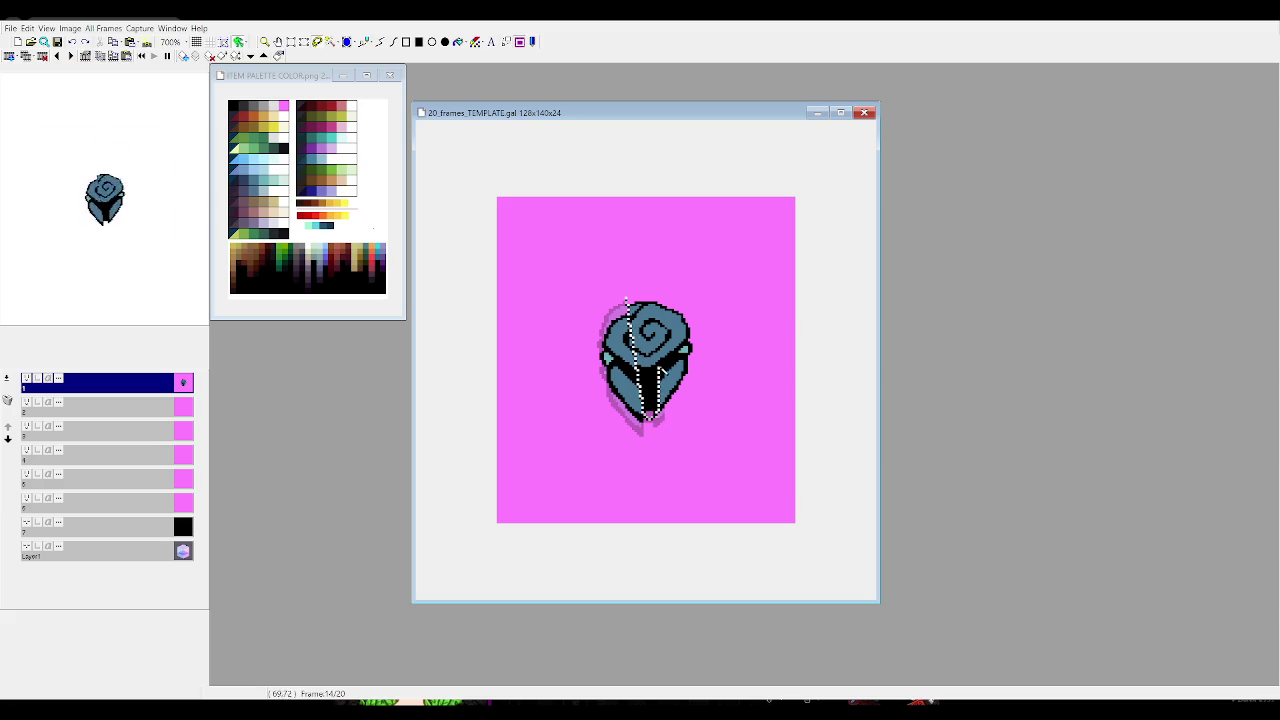
pyautogui.moveTo(650, 412); pyautogui.dragTo(650, 352)
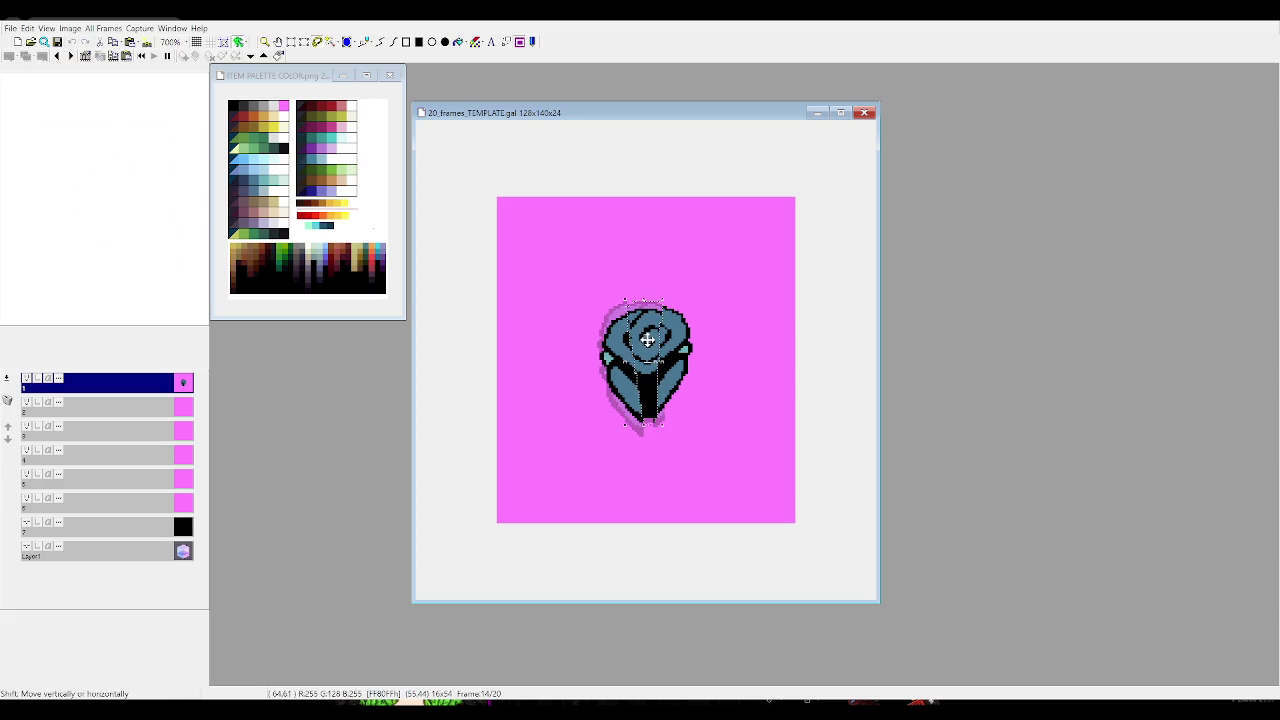
pyautogui.press('Right')
pyautogui.moveTo(627, 301); pyautogui.dragTo(630, 312)
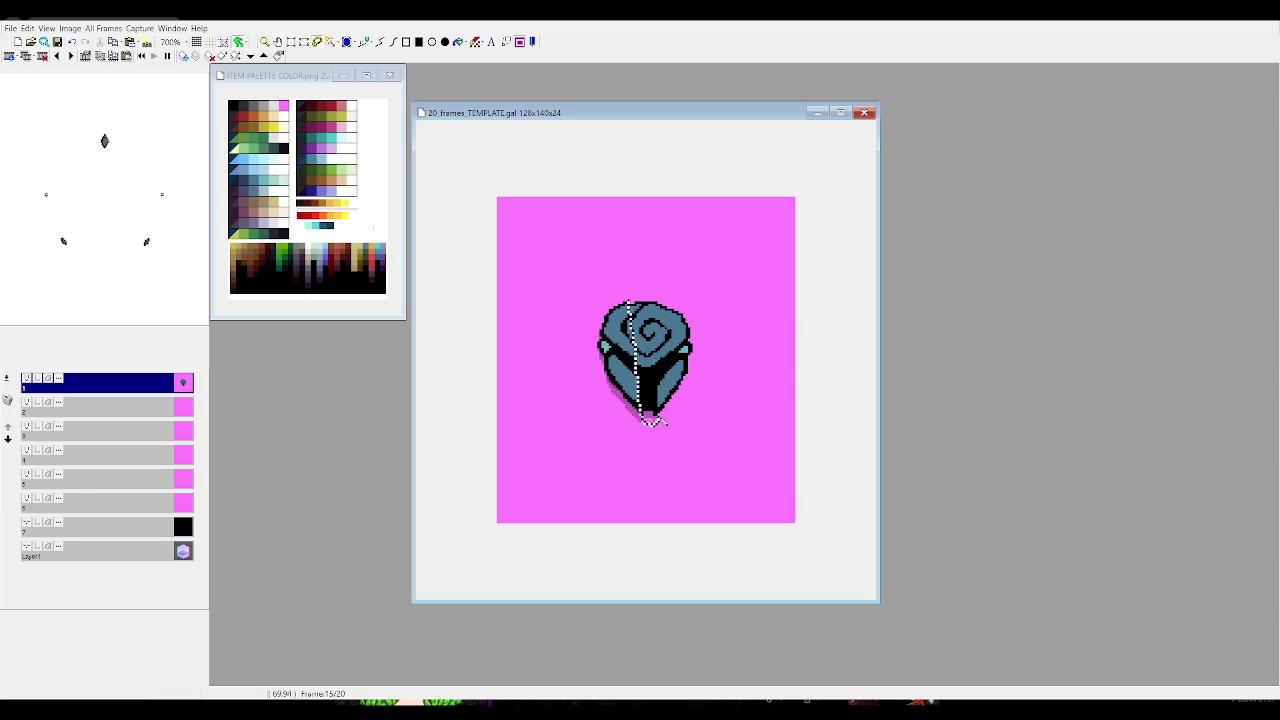
pyautogui.moveTo(660, 368)
pyautogui.mouseDown()
pyautogui.moveTo(650, 325)
pyautogui.moveTo(651, 341)
pyautogui.mouseUp()
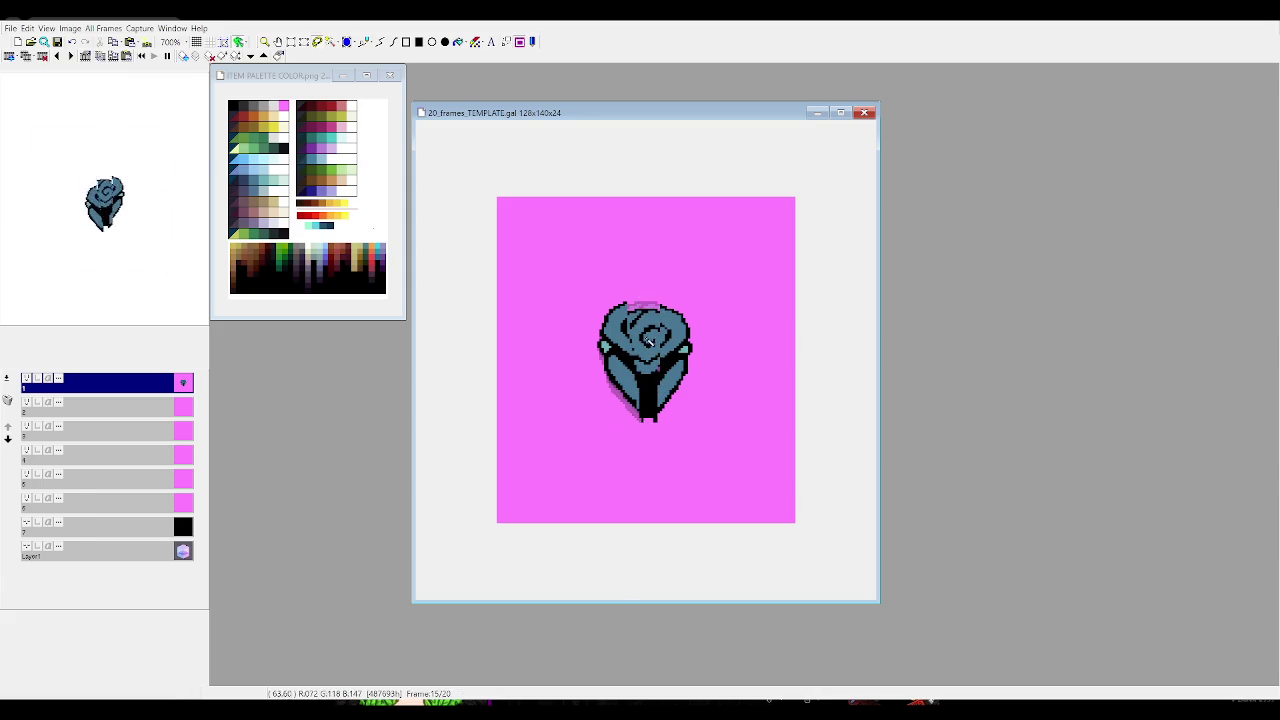
# Select the rose's middle strip on the next frame, then compare frames 12 to 14
pyautogui.press('Right')
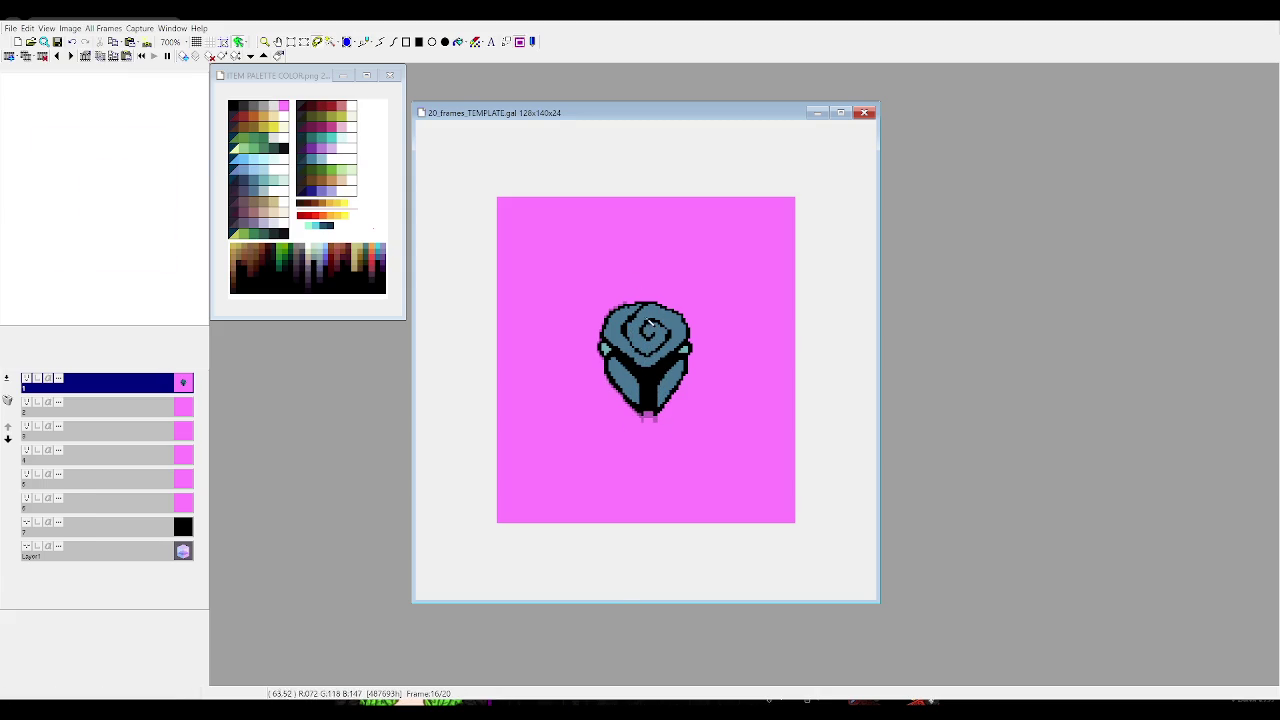
pyautogui.moveTo(628, 302); pyautogui.dragTo(647, 421)
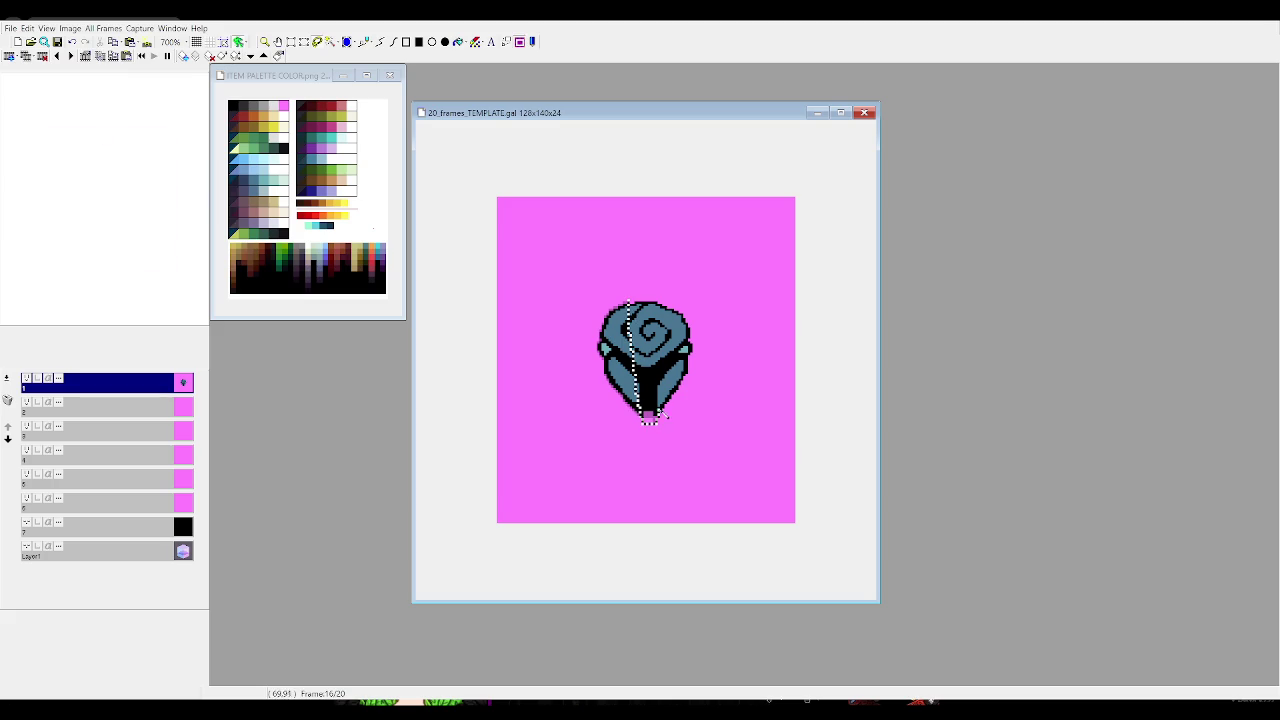
pyautogui.moveTo(650, 288)
pyautogui.mouseDown()
pyautogui.moveTo(638, 296)
pyautogui.moveTo(651, 324)
pyautogui.mouseUp()
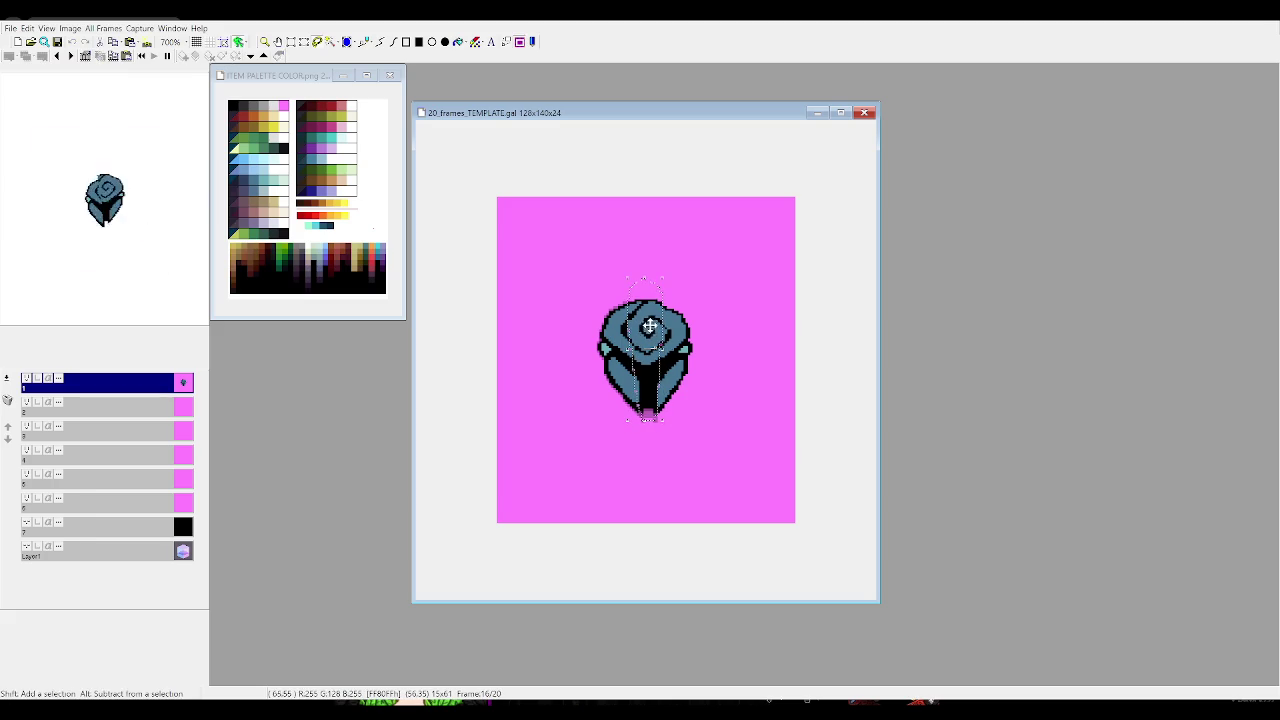
pyautogui.press('.')
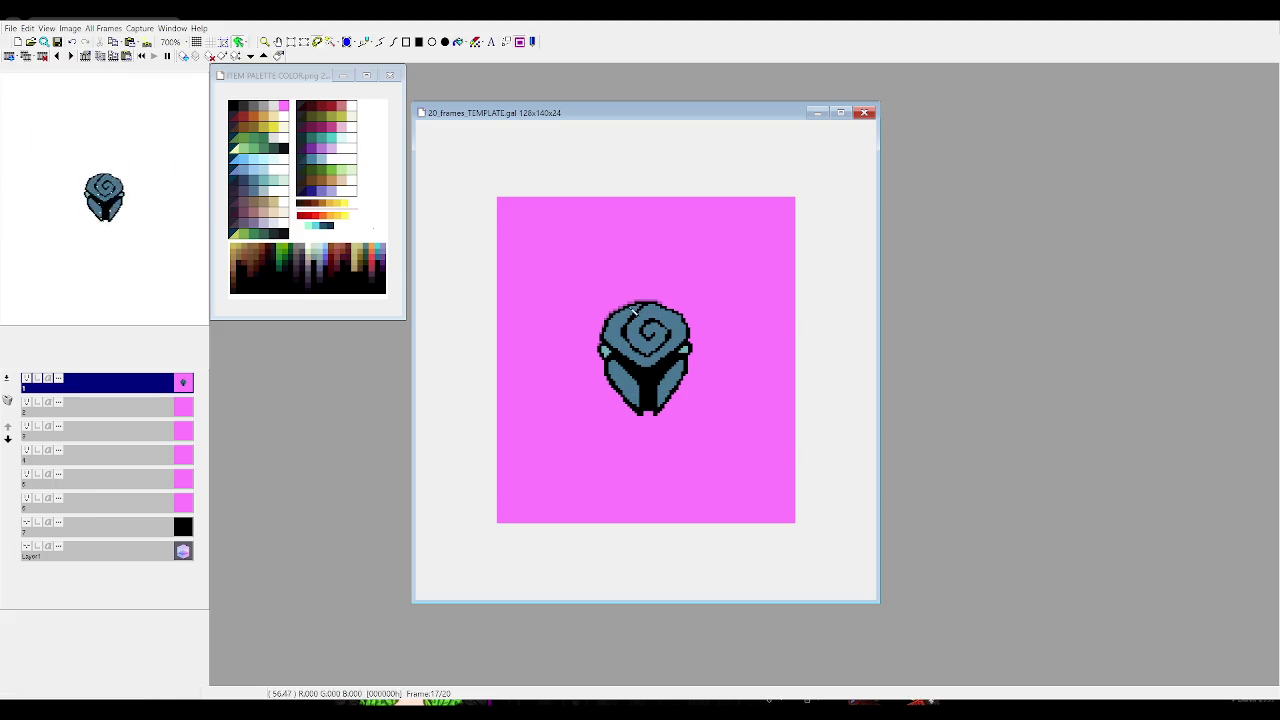
pyautogui.press(',')
pyautogui.press(',')
pyautogui.press(',')
pyautogui.press(',')
pyautogui.press(',')
pyautogui.press('.')
pyautogui.press('.')
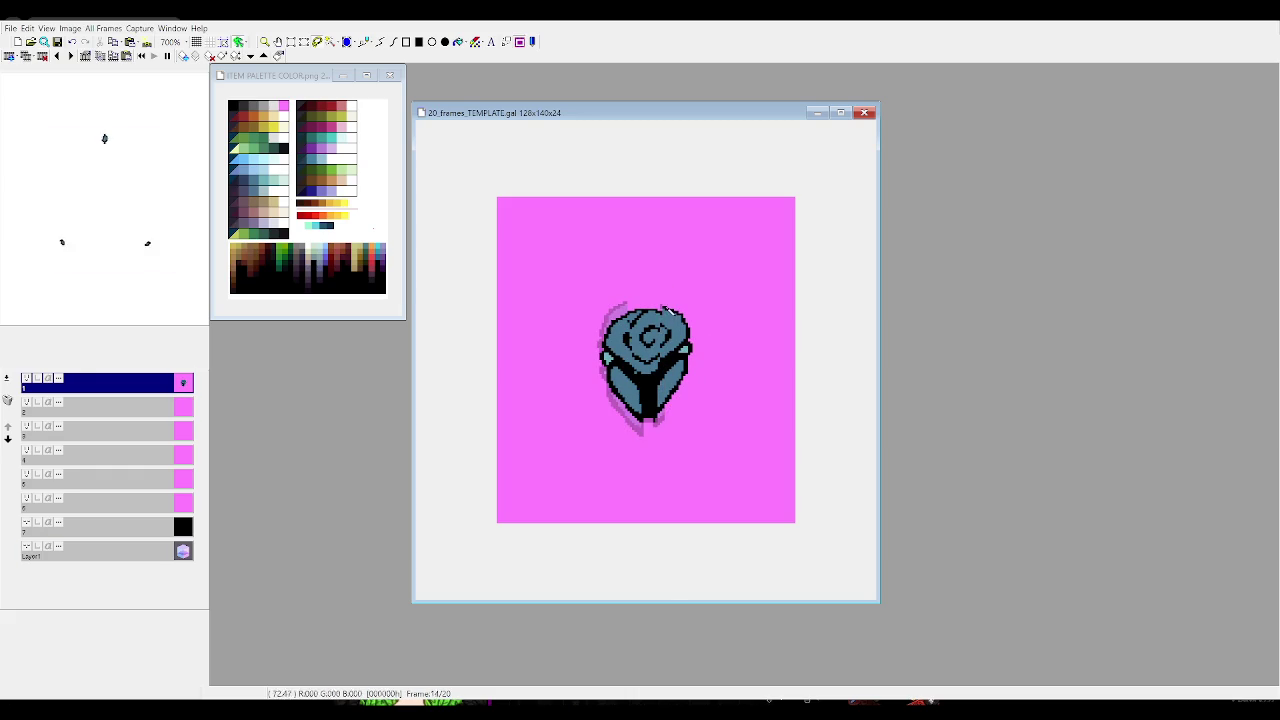
# Select and adjust the right half of the rose on frames 14 through 17
pyautogui.moveTo(668, 424); pyautogui.dragTo(672, 373)
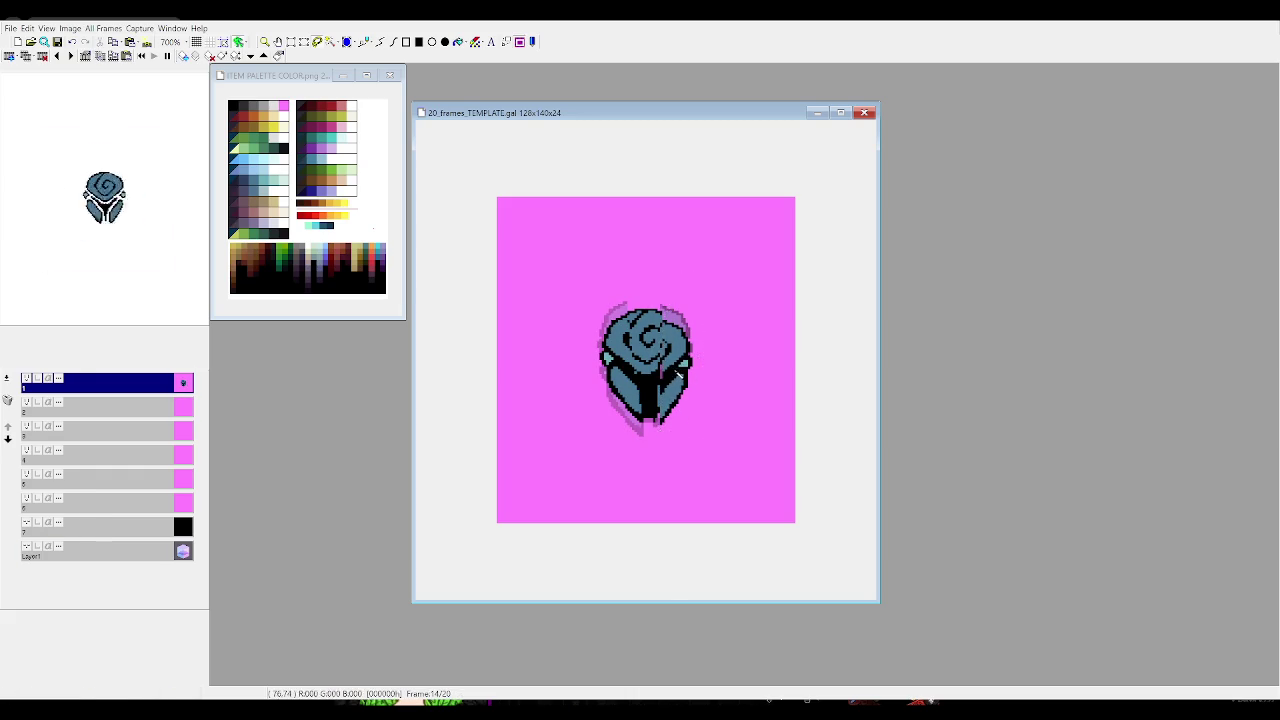
pyautogui.press('.')
pyautogui.moveTo(665, 427); pyautogui.dragTo(675, 384)
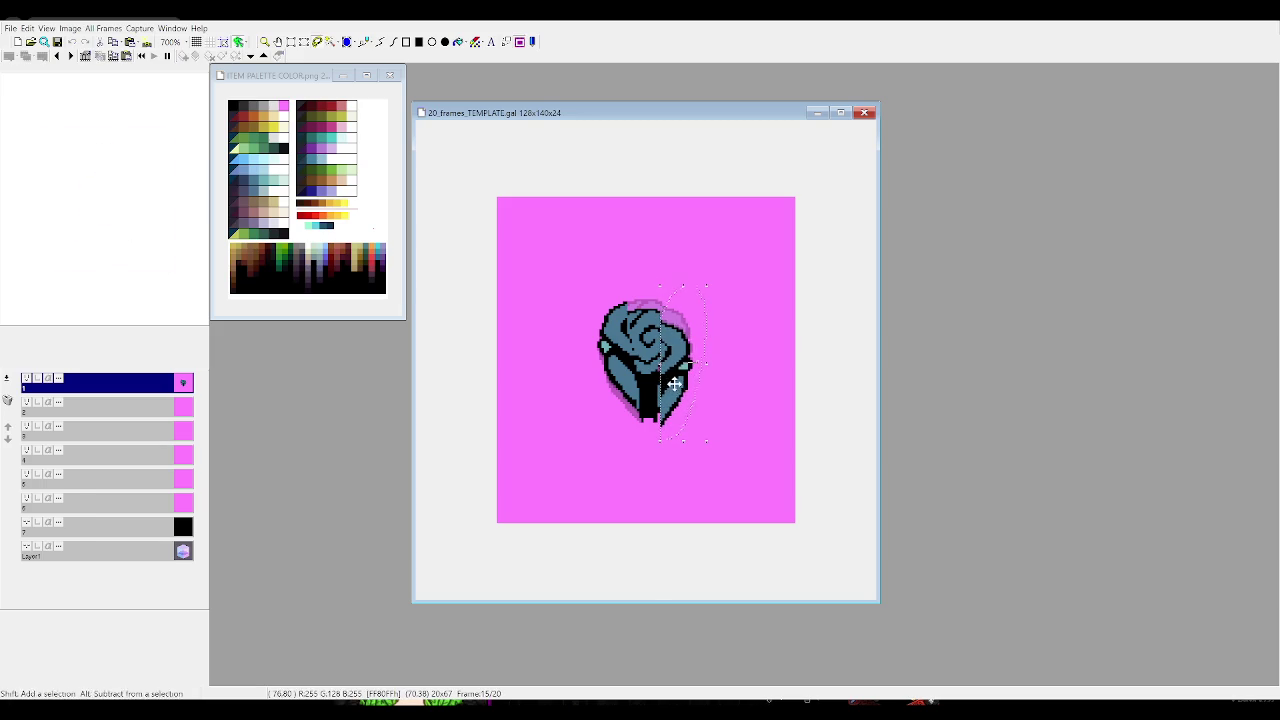
pyautogui.press('.')
pyautogui.moveTo(668, 396); pyautogui.dragTo(703, 428)
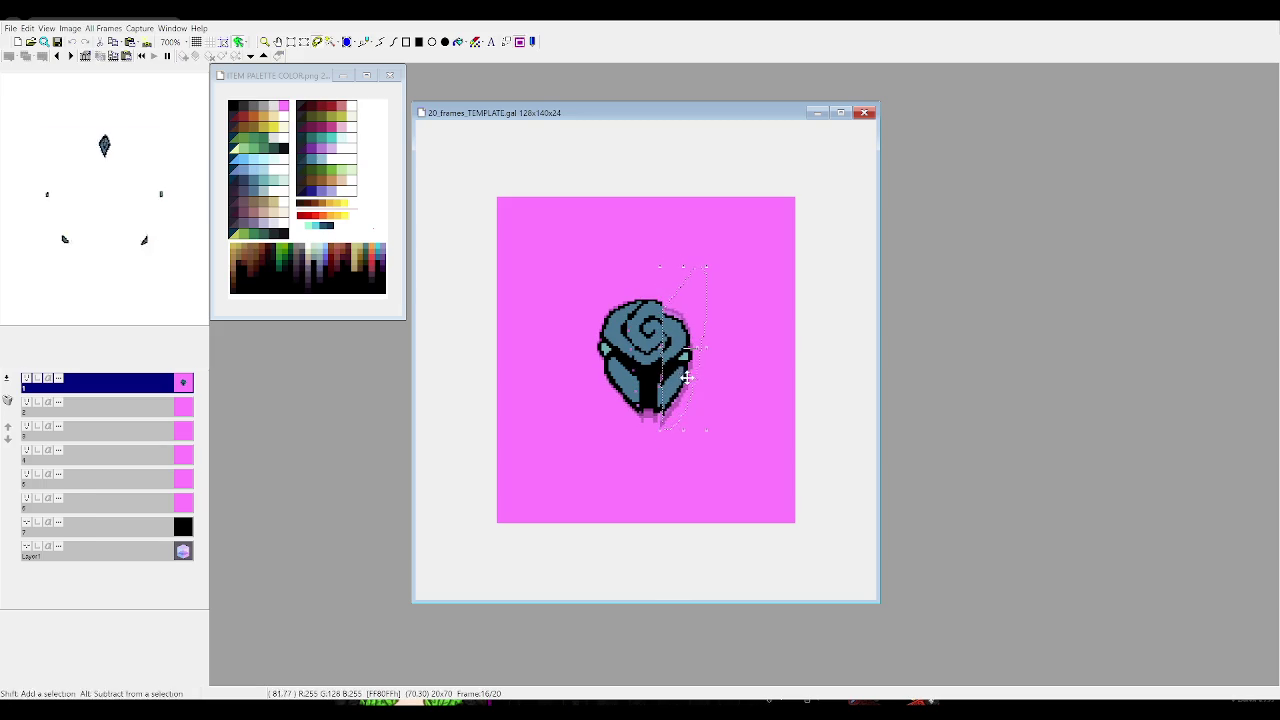
pyautogui.press('.')
pyautogui.moveTo(670, 396); pyautogui.dragTo(698, 282)
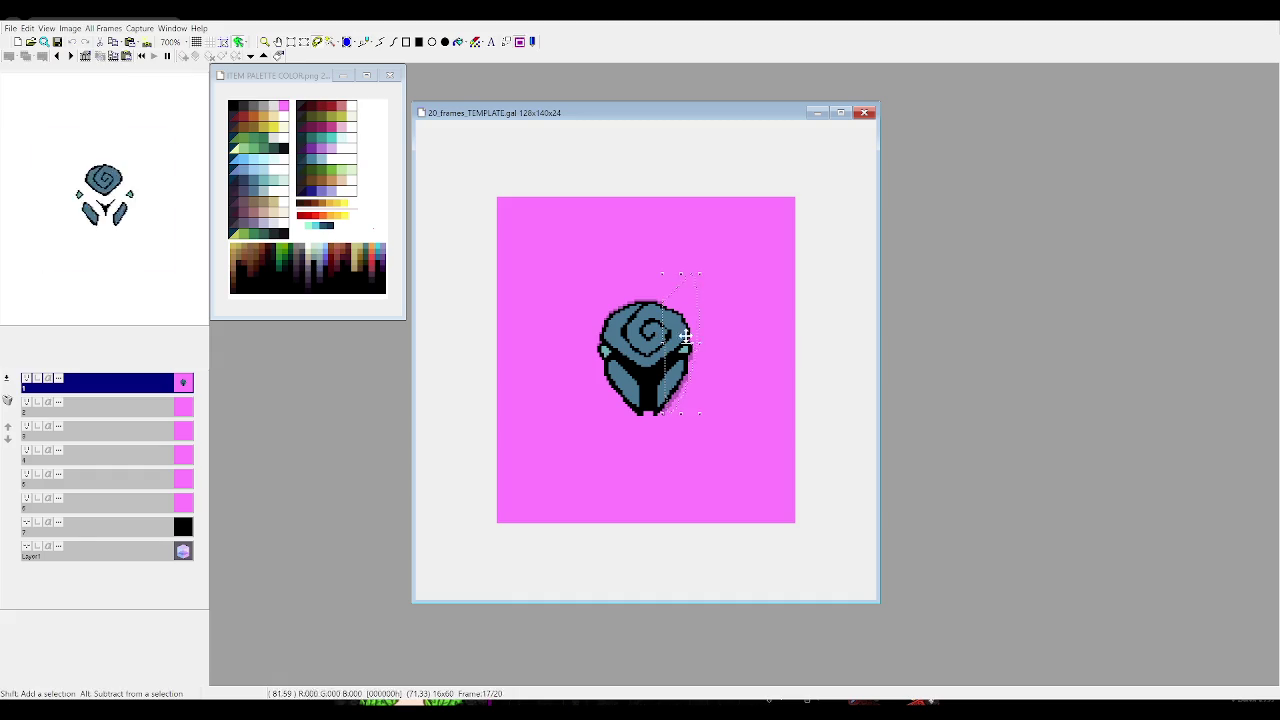
# Paste the full blue rose over the faded rose in frames 18 and 20
pyautogui.press('.')
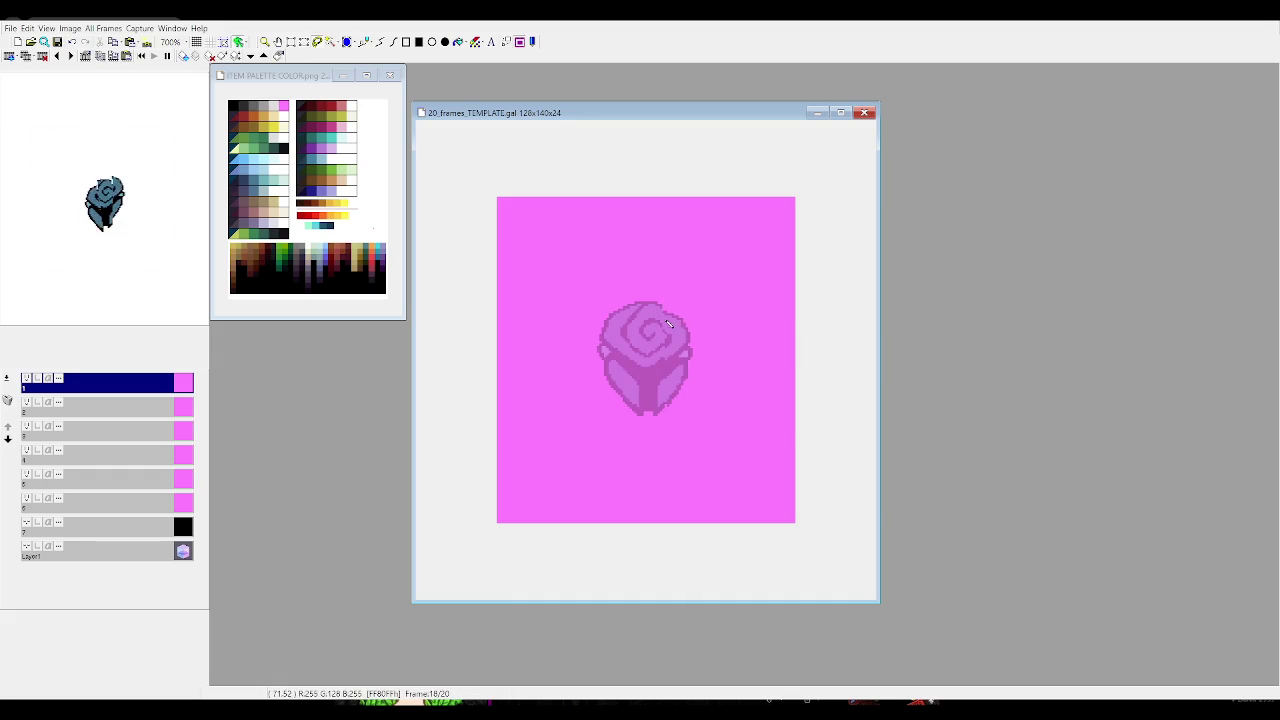
pyautogui.hotkey('ctrl', 'v')
pyautogui.moveTo(757, 400); pyautogui.dragTo(603, 349)
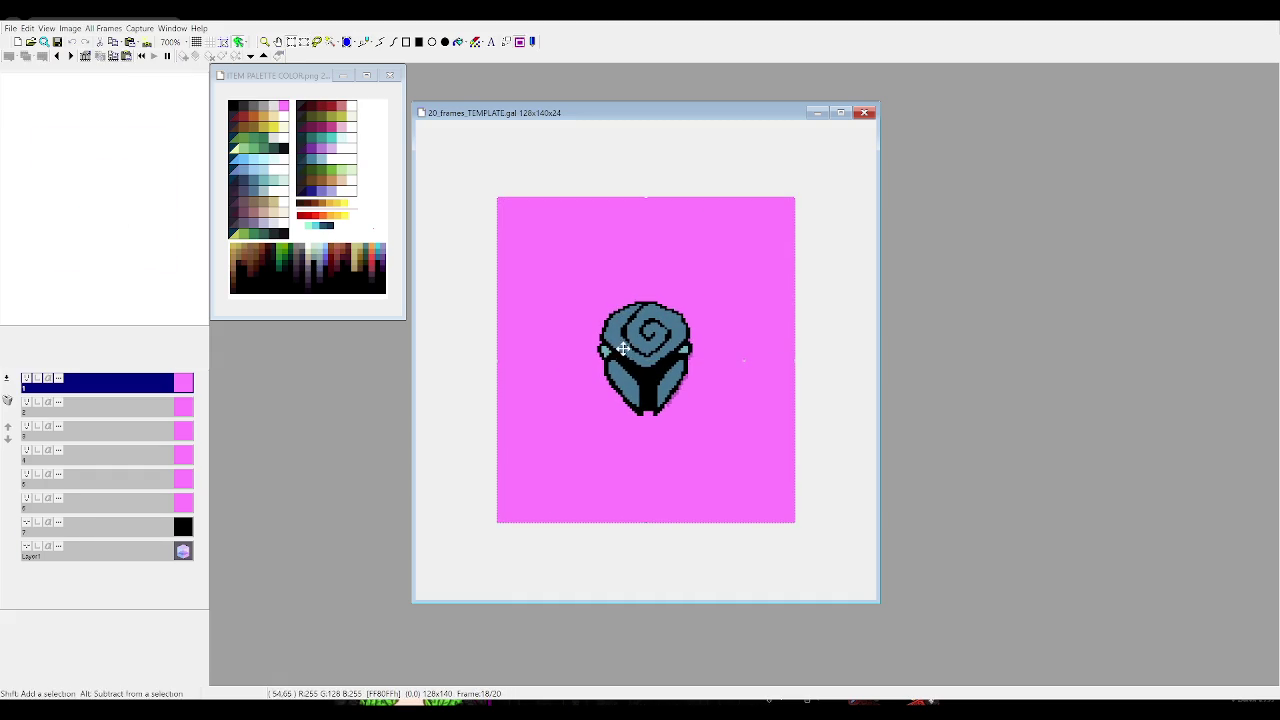
pyautogui.click(537, 405)
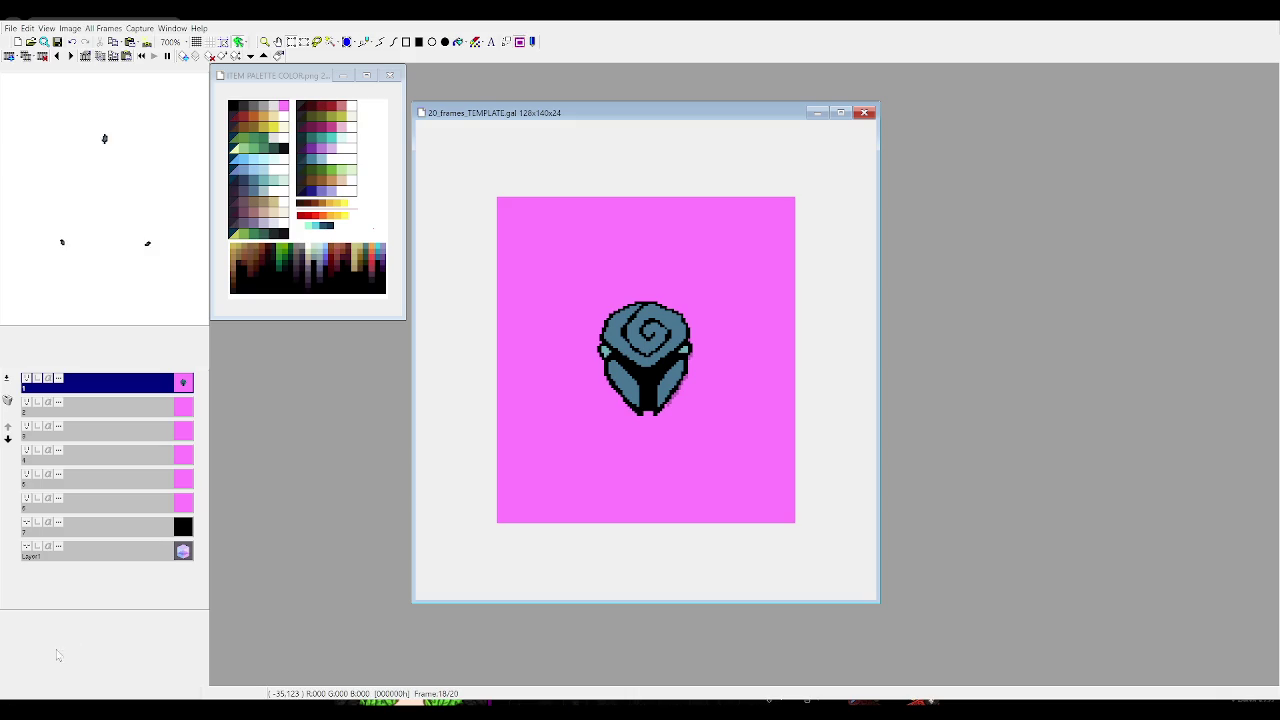
pyautogui.press('.')
pyautogui.hotkey('ctrl', 'v')
pyautogui.press('.')
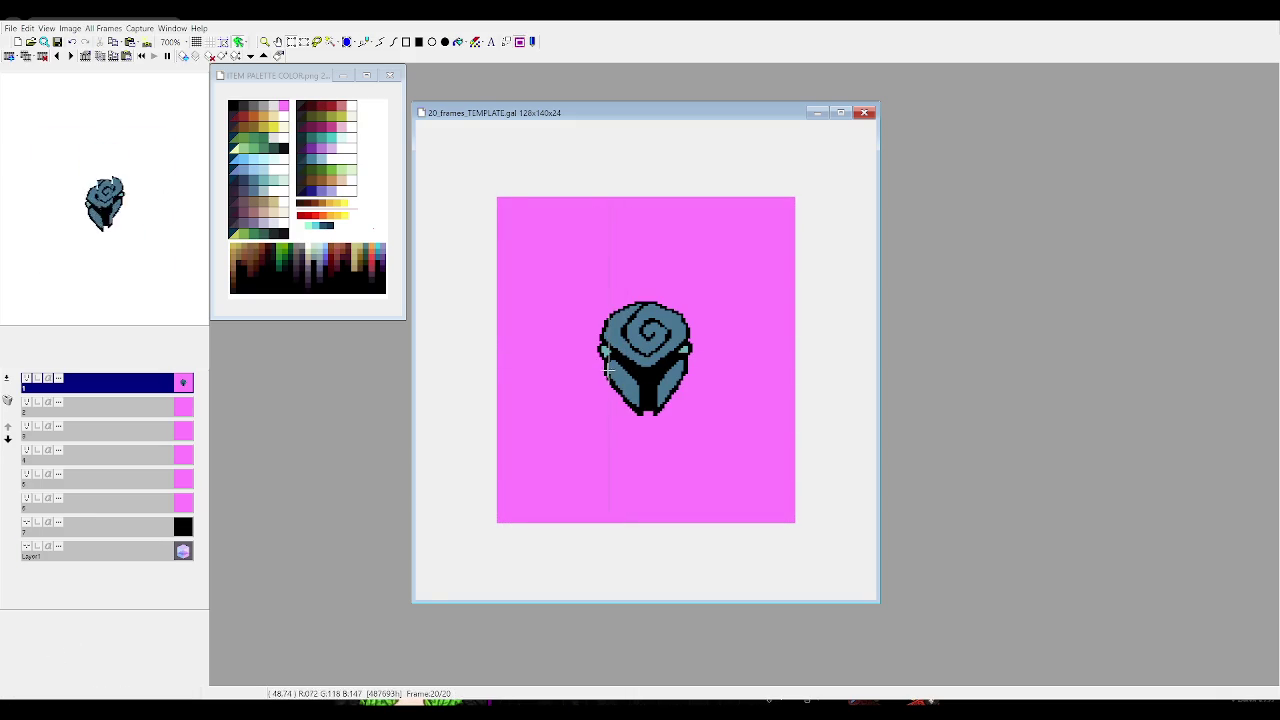
# Lasso the rose's right part on frame 18 and nudge it to fit the turn
pyautogui.press(',')
pyautogui.press(',')
pyautogui.press(',')
pyautogui.press(',')
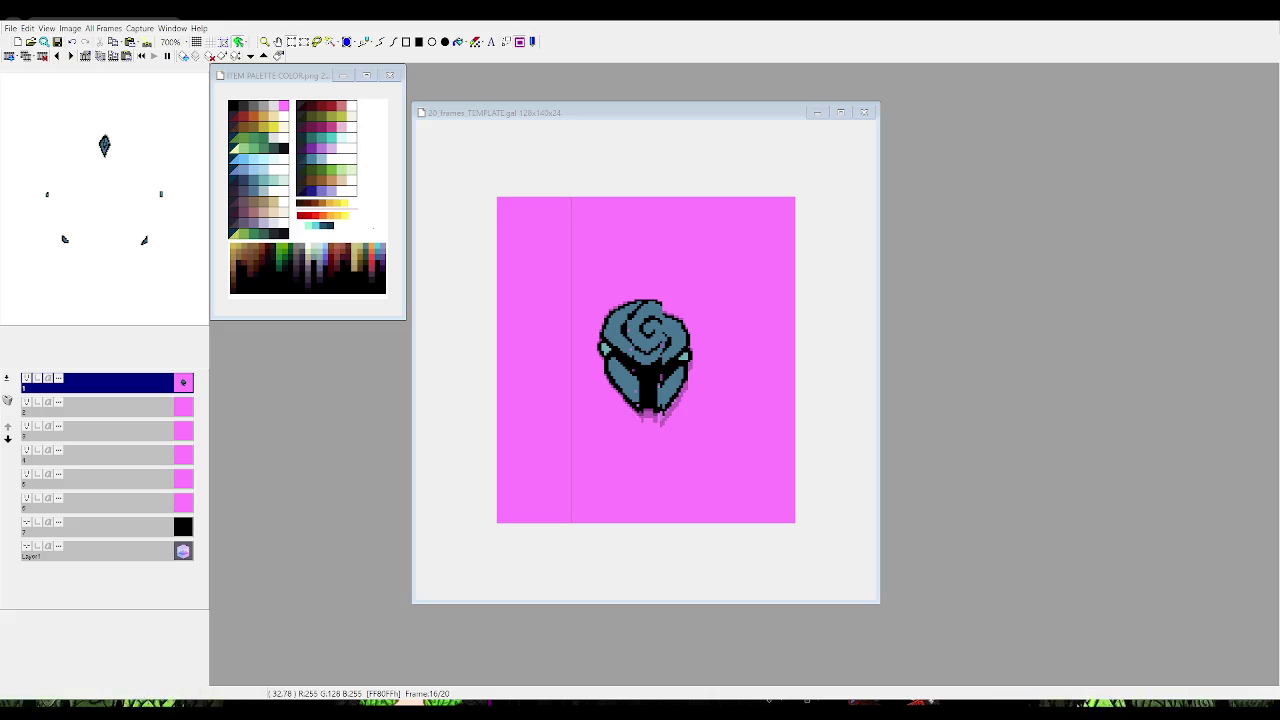
pyautogui.click(620, 380)
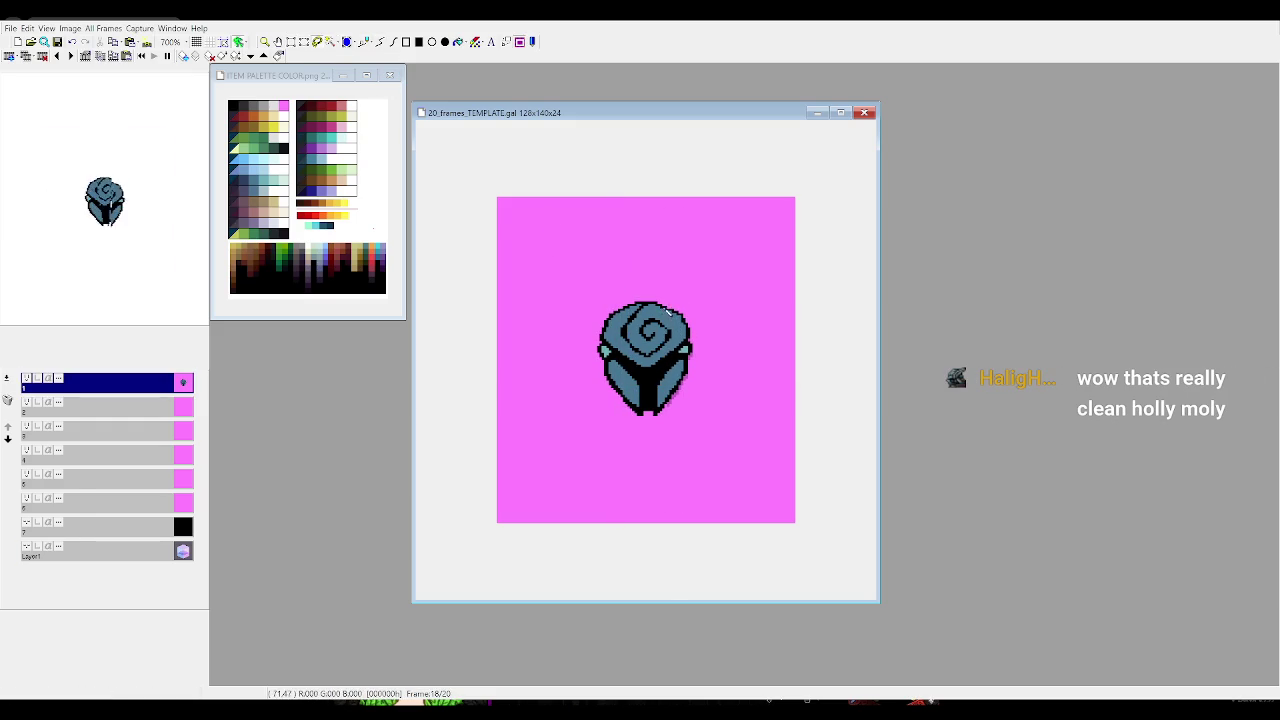
pyautogui.moveTo(666, 388)
pyautogui.mouseDown()
pyautogui.moveTo(697, 289)
pyautogui.moveTo(690, 345)
pyautogui.mouseUp()
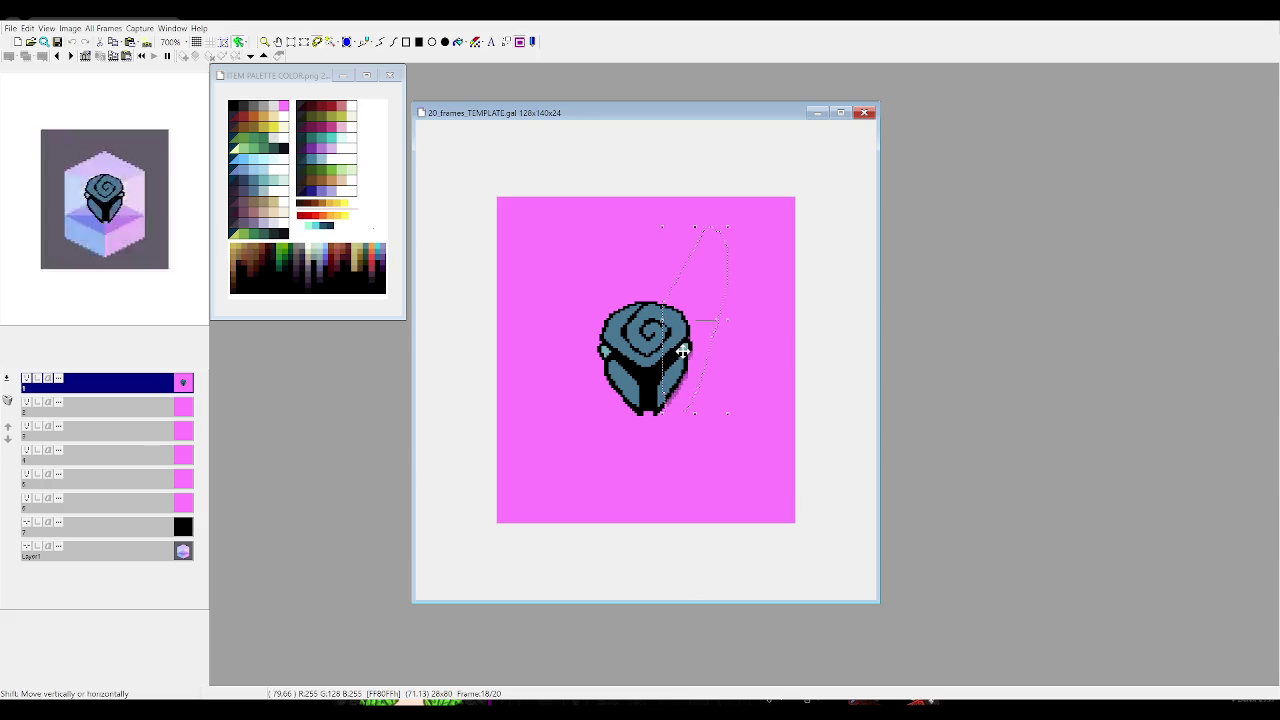
pyautogui.click(684, 347)
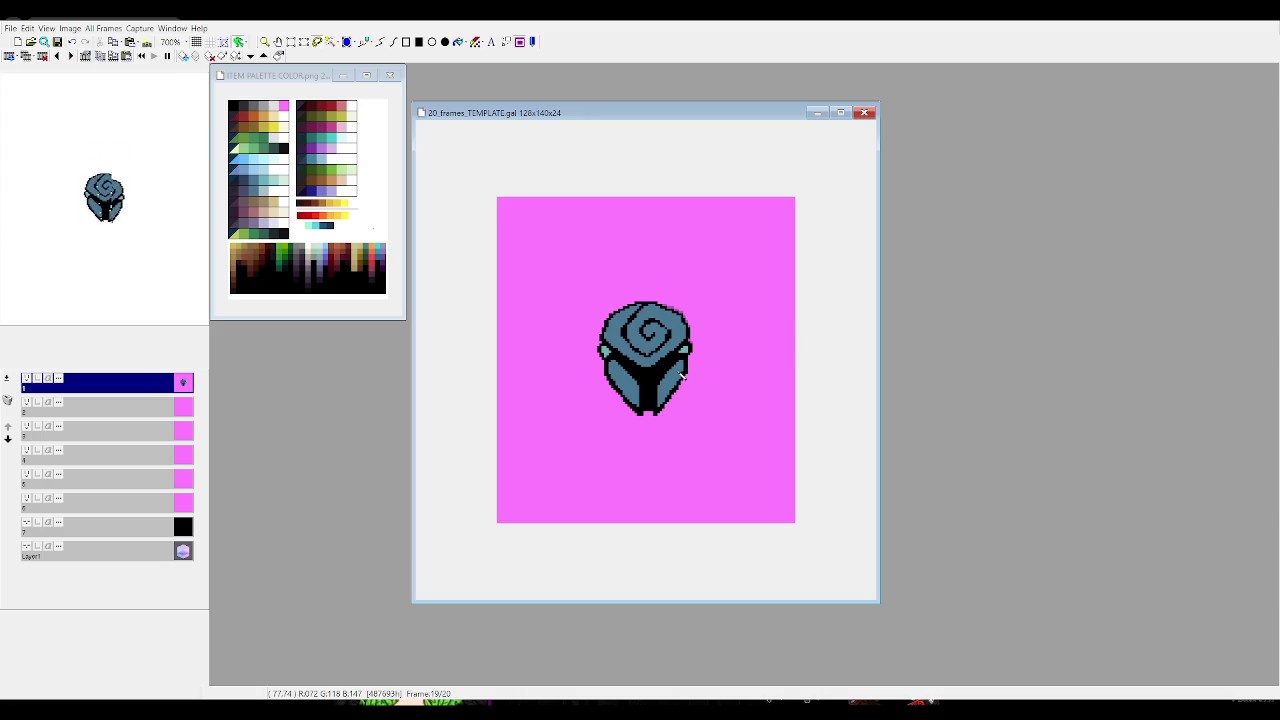
pyautogui.press('Left')
pyautogui.press('Left')
pyautogui.press('Left')
pyautogui.press('Left')
pyautogui.press('Left')
pyautogui.press('Left')
pyautogui.press('Left')
pyautogui.press('Left')
pyautogui.press('Left')
pyautogui.press('Right')
pyautogui.press('Right')
pyautogui.press('Right')
pyautogui.press('Right')
pyautogui.press('Right')
pyautogui.press('Right')
pyautogui.press('Right')
pyautogui.press('Right')
pyautogui.press('Right')
pyautogui.press('Left')
pyautogui.press('Left')
pyautogui.press('Left')
pyautogui.press('Left')
pyautogui.press('Left')
pyautogui.press('Left')
pyautogui.press('Left')
pyautogui.press('Left')
pyautogui.press('Left')
pyautogui.press('Left')
pyautogui.press('Left')
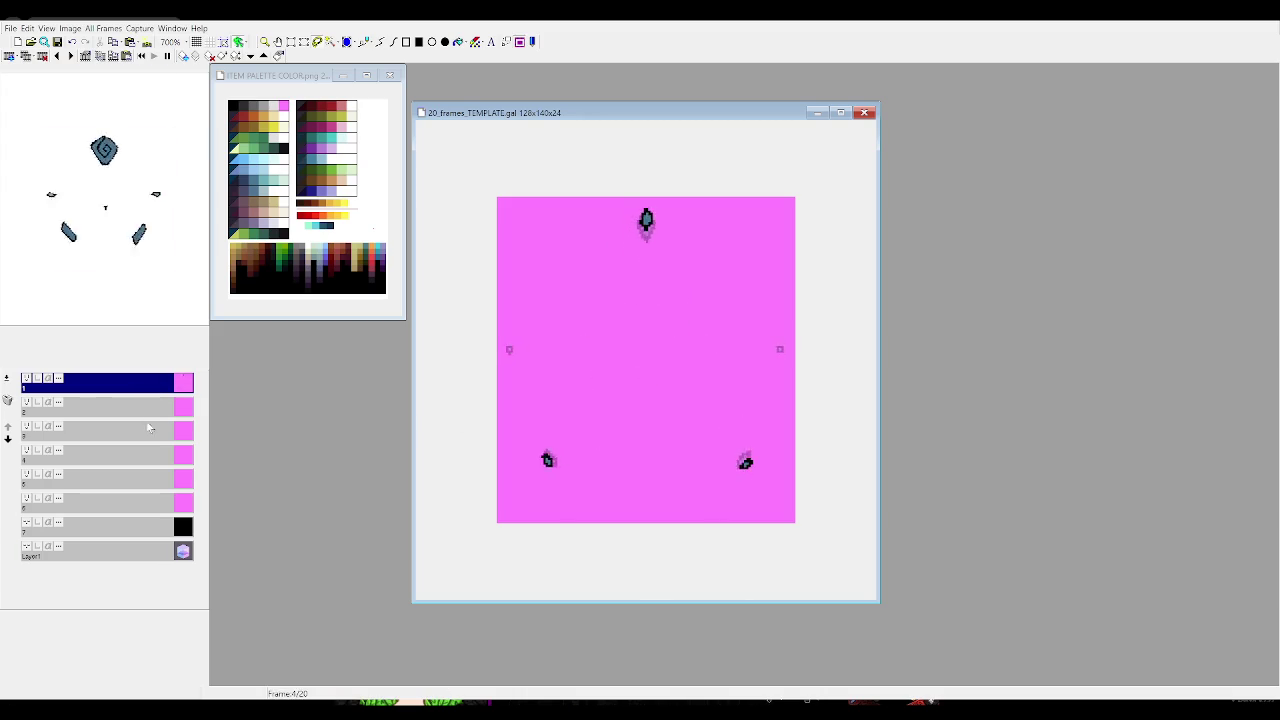
pyautogui.press('Left')
pyautogui.press('Left')
pyautogui.press('Left')
pyautogui.click(142, 455)
pyautogui.press('Right')
pyautogui.click(147, 456)
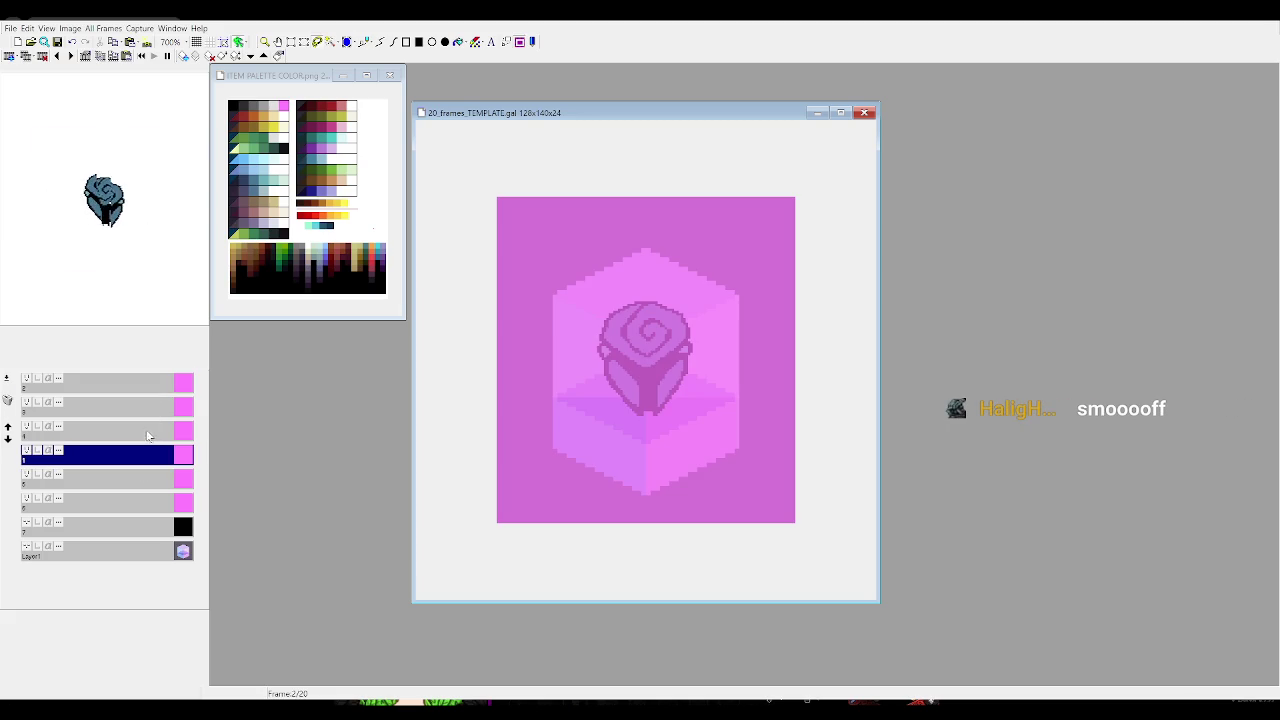
pyautogui.press('Right')
pyautogui.click(151, 457)
pyautogui.press('Right')
pyautogui.press('Right')
pyautogui.press('Right')
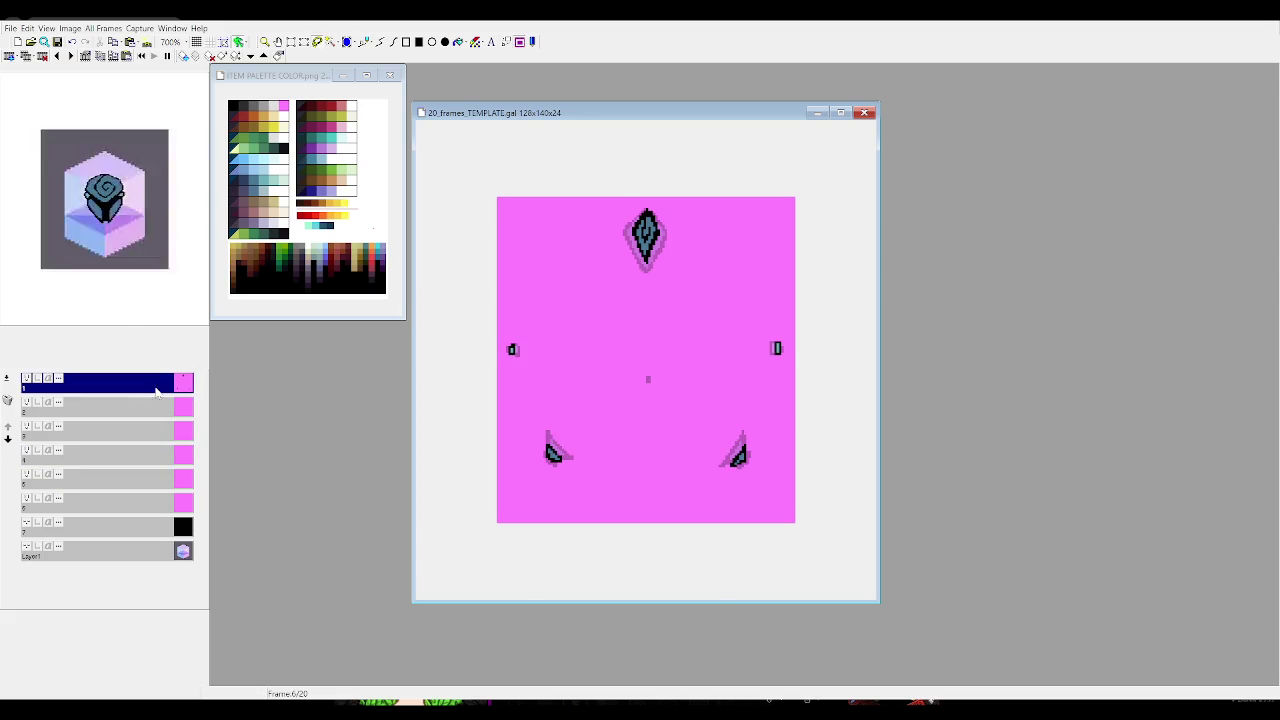
pyautogui.press('Right')
pyautogui.click(156, 455)
pyautogui.press('Right')
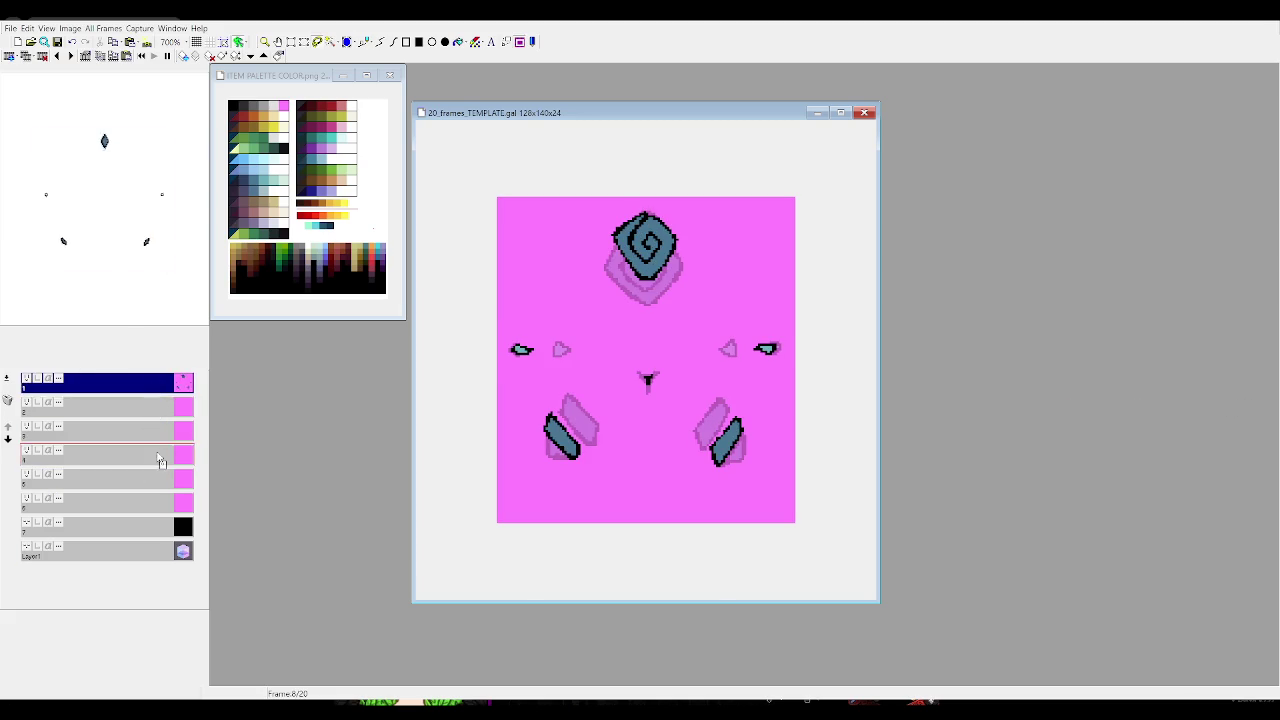
pyautogui.click(157, 455)
pyautogui.press('Right')
pyautogui.press('Right')
pyautogui.click(158, 456)
pyautogui.press('Right')
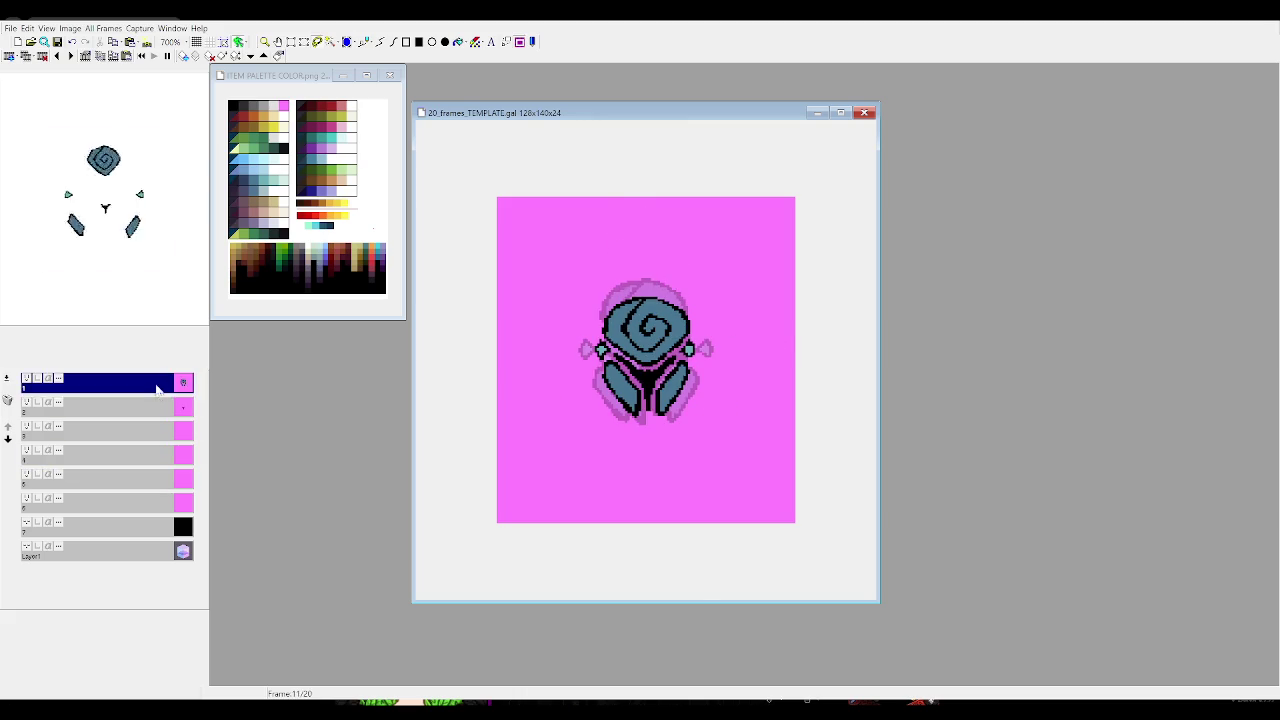
pyautogui.press('Right')
pyautogui.click(160, 452)
pyautogui.press('Right')
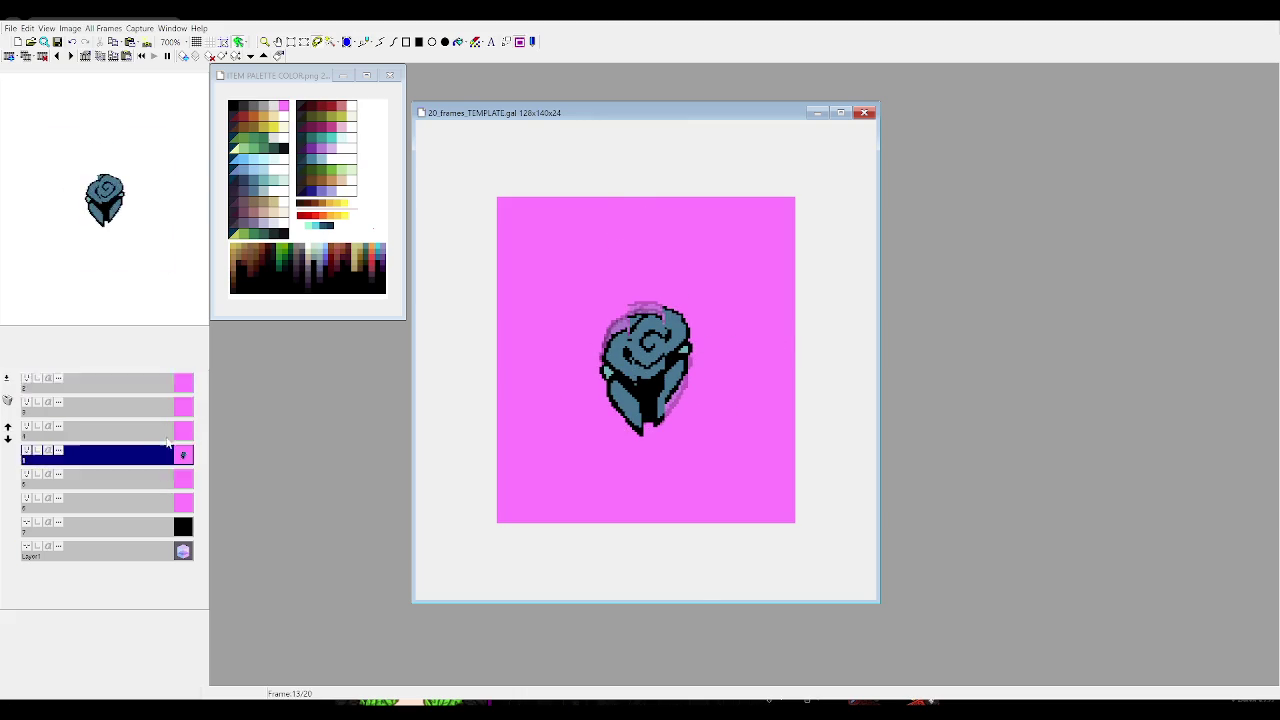
pyautogui.press('Right')
pyautogui.click(160, 455)
pyautogui.press('Right')
pyautogui.press('Right')
pyautogui.click(162, 455)
pyautogui.press('Right')
pyautogui.press('Right')
pyautogui.click(163, 455)
pyautogui.press('Right')
pyautogui.press('Right')
pyautogui.click(163, 456)
pyautogui.press('Right')
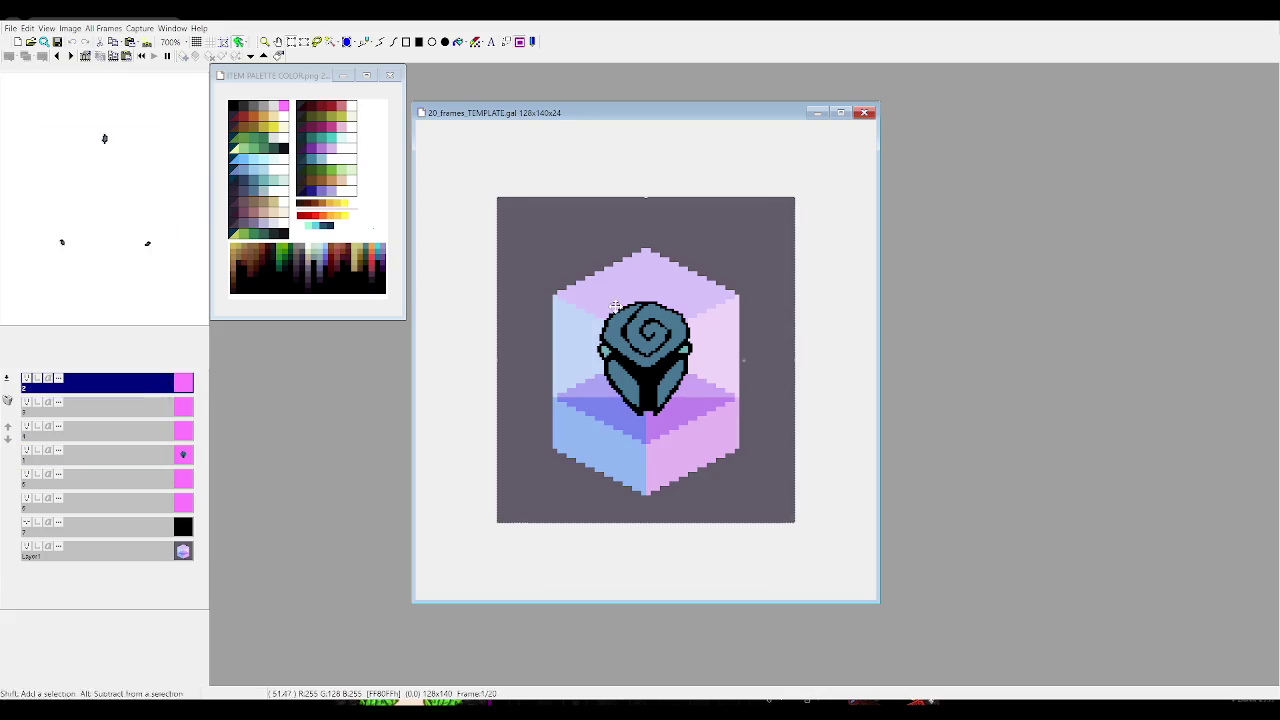
pyautogui.click(170, 457)
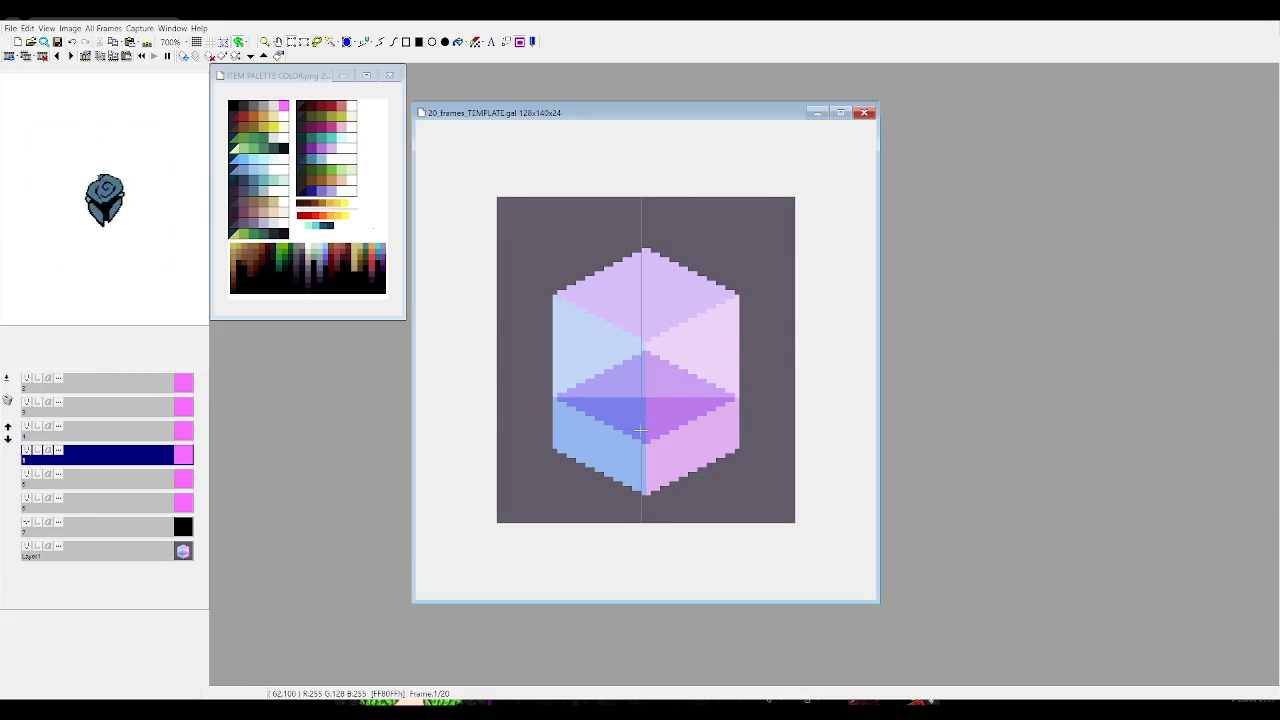
pyautogui.press('Right')
pyautogui.press('Right')
pyautogui.press('Right')
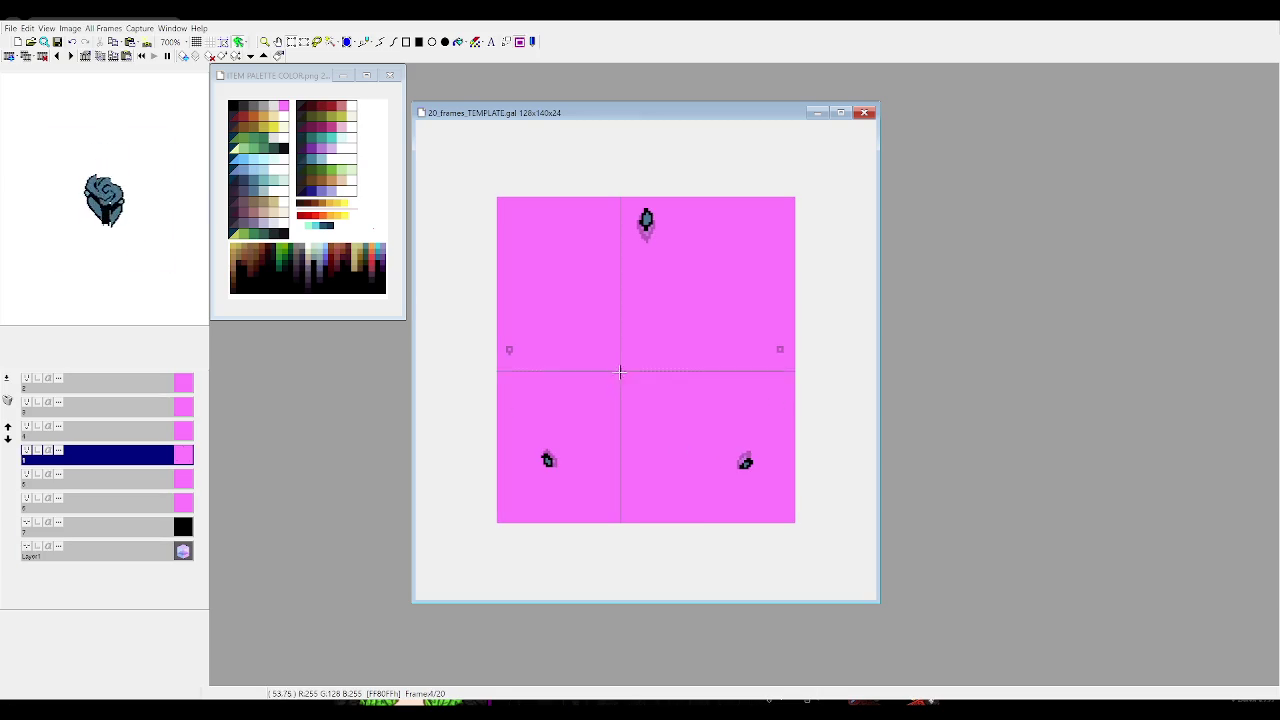
pyautogui.press('Right')
pyautogui.press('Right')
pyautogui.press('Right')
pyautogui.press('Right')
pyautogui.press('Right')
pyautogui.press('Right')
pyautogui.press('Right')
pyautogui.press('Right')
pyautogui.press('Right')
pyautogui.press('Right')
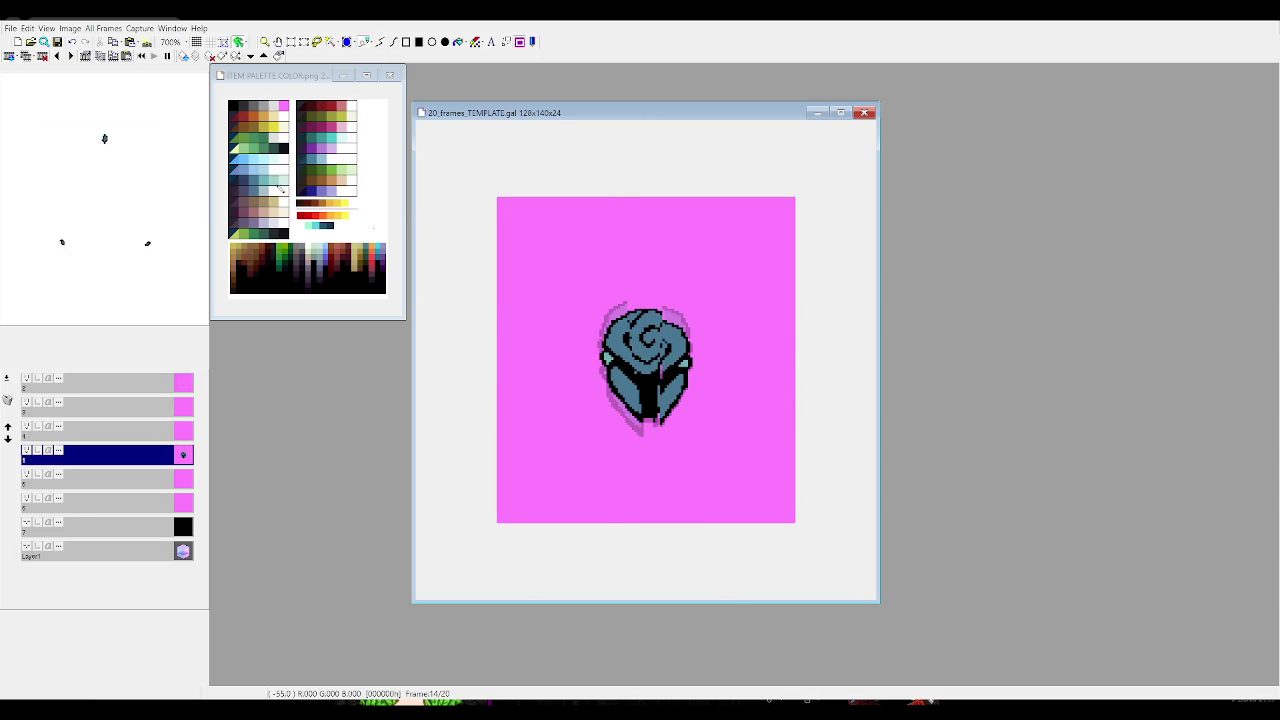
# Switch to the palette image and back, then step through frames 11 to 16
pyautogui.click(284, 186)
pyautogui.click(620, 320)
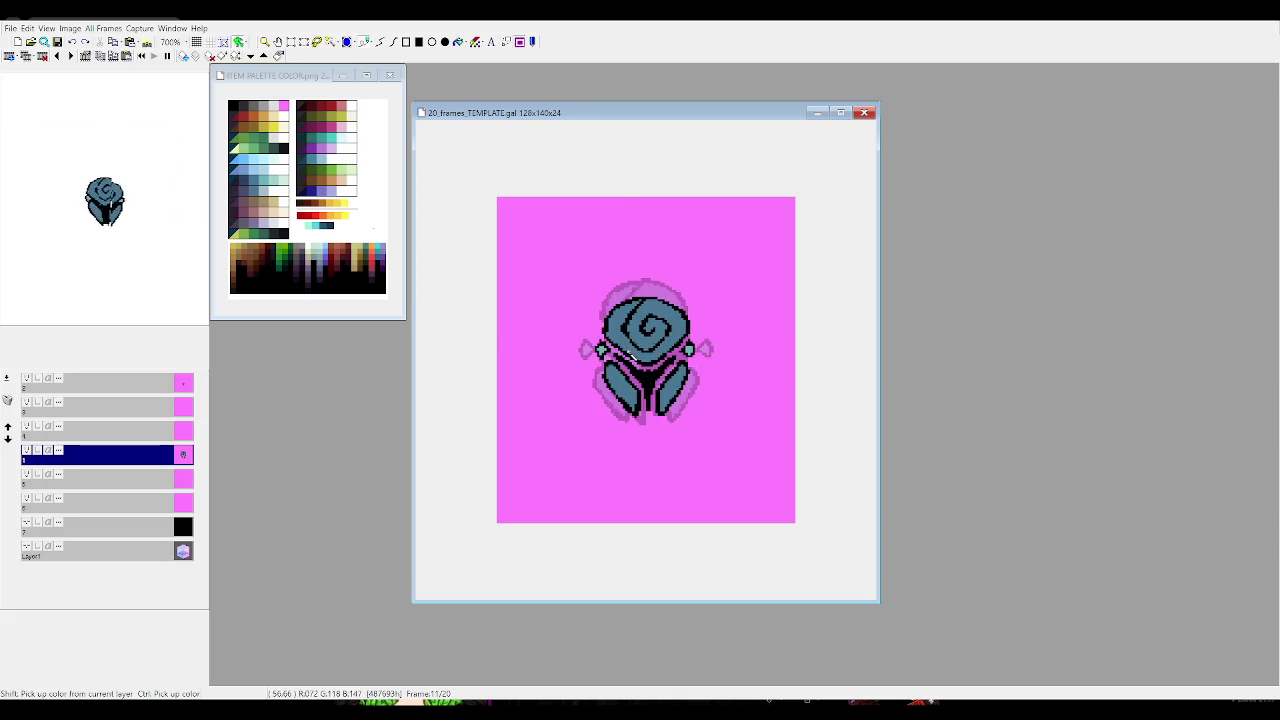
pyautogui.press('Right')
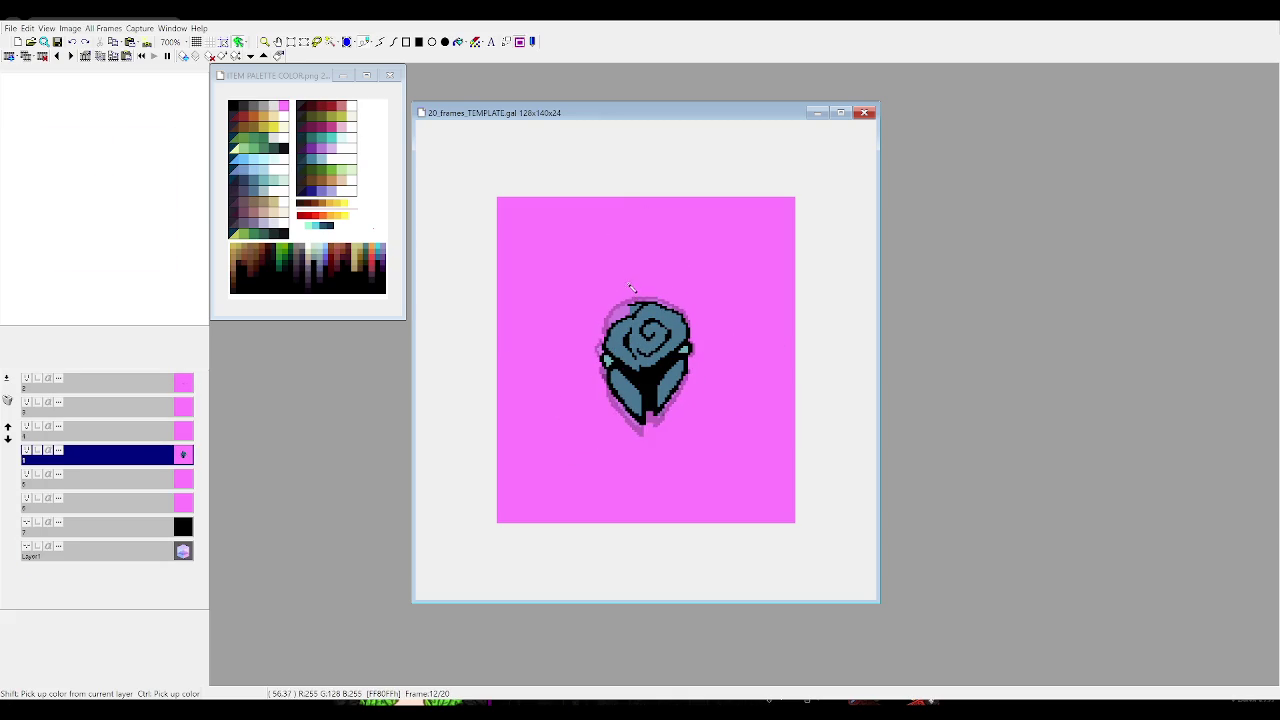
pyautogui.press('Right')
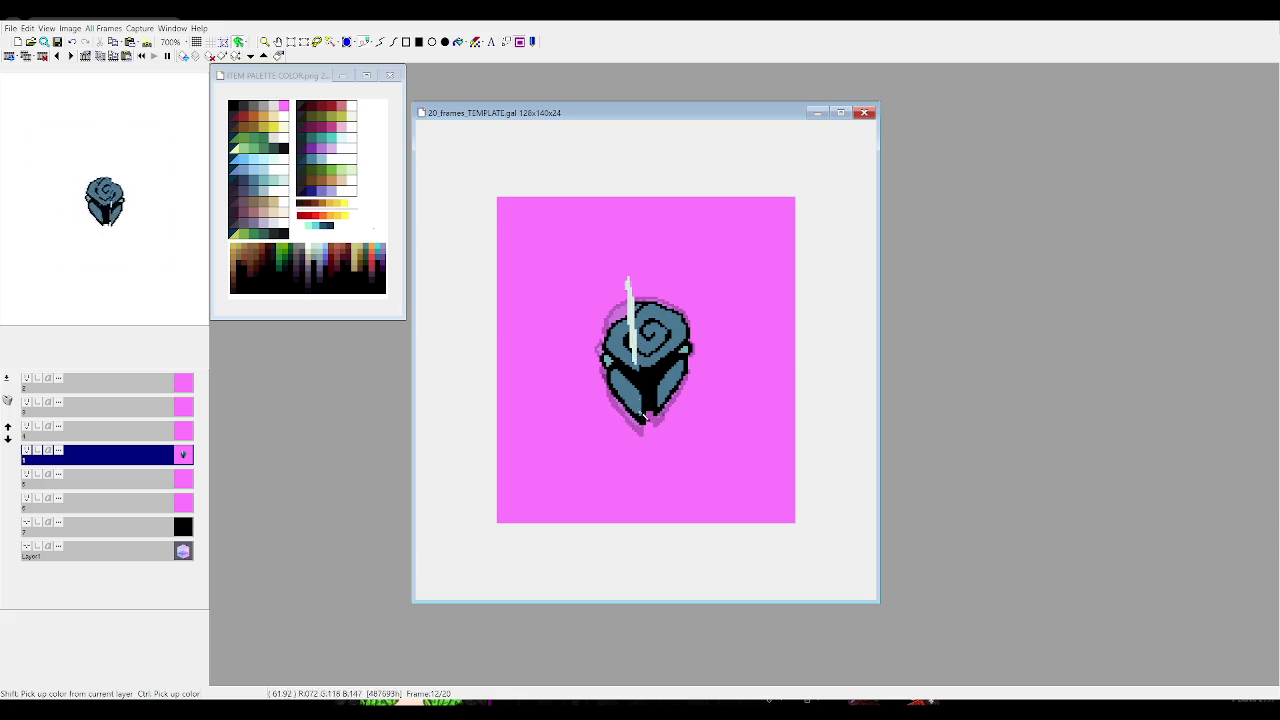
pyautogui.press('Right')
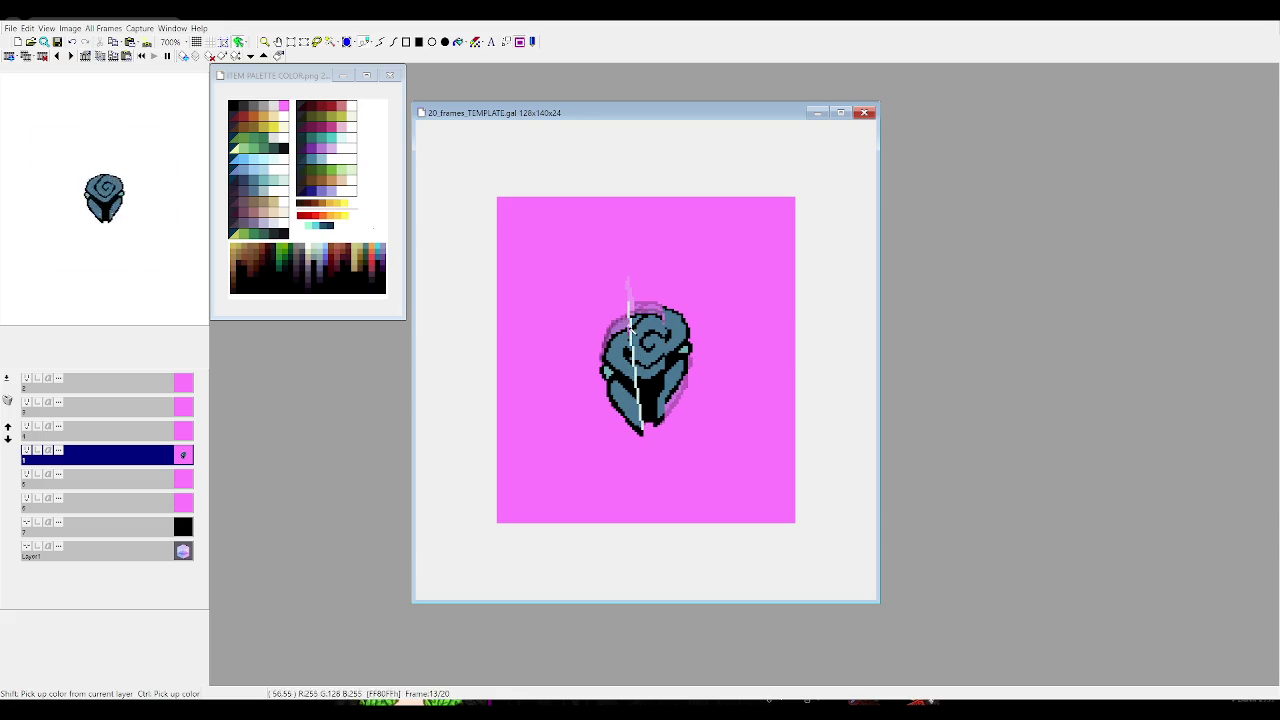
pyautogui.press('Right')
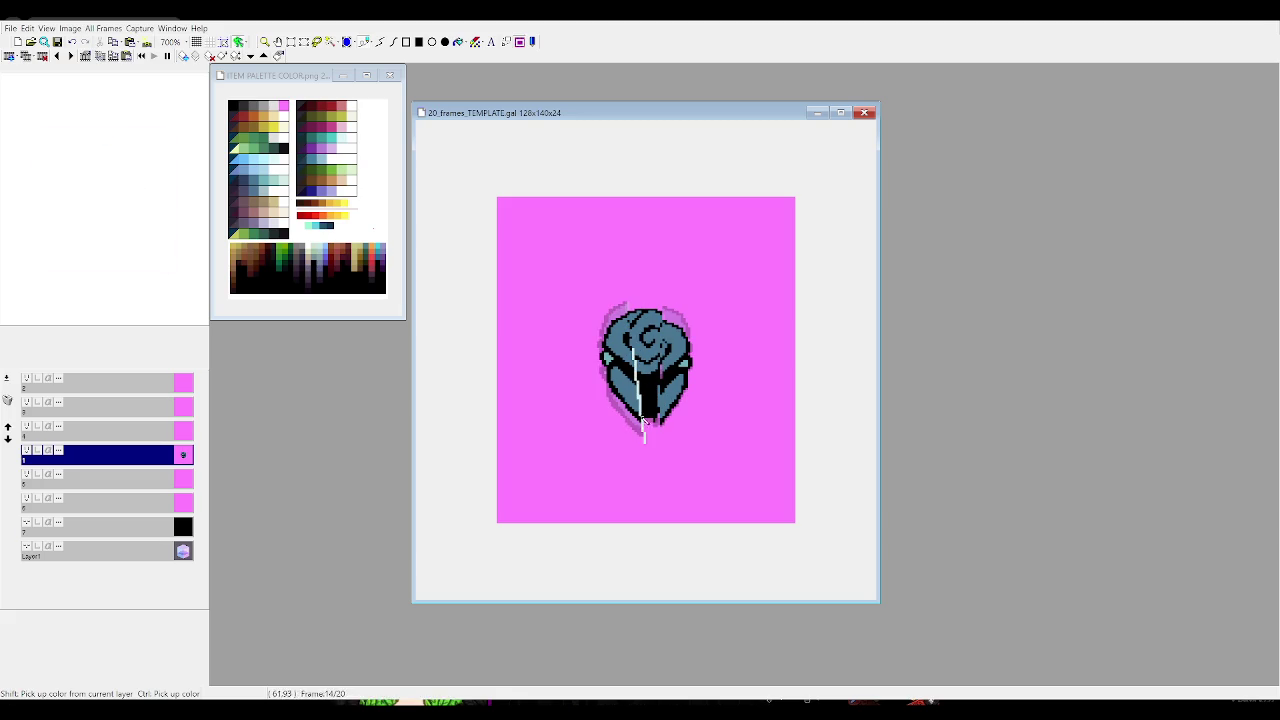
pyautogui.press('Right')
pyautogui.press('Right')
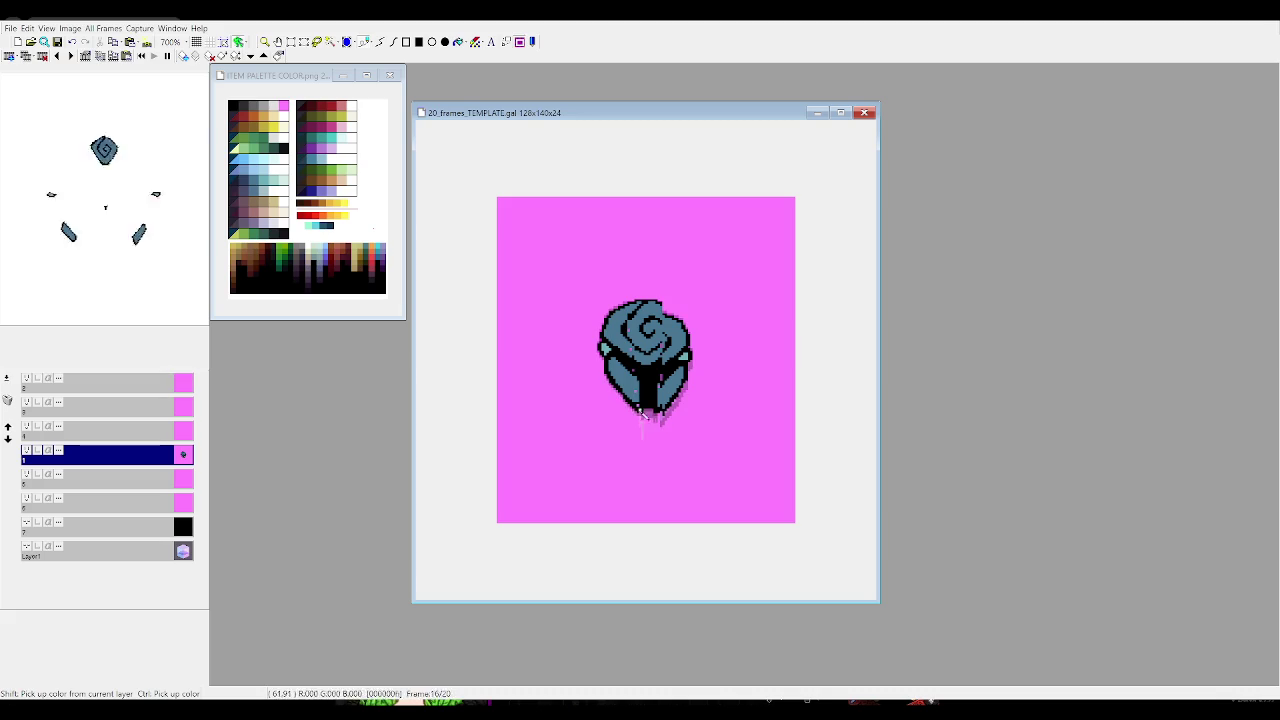
pyautogui.press('Right')
pyautogui.press('Right')
pyautogui.press('Right')
pyautogui.press('Right')
pyautogui.press('Right')
pyautogui.press('Right')
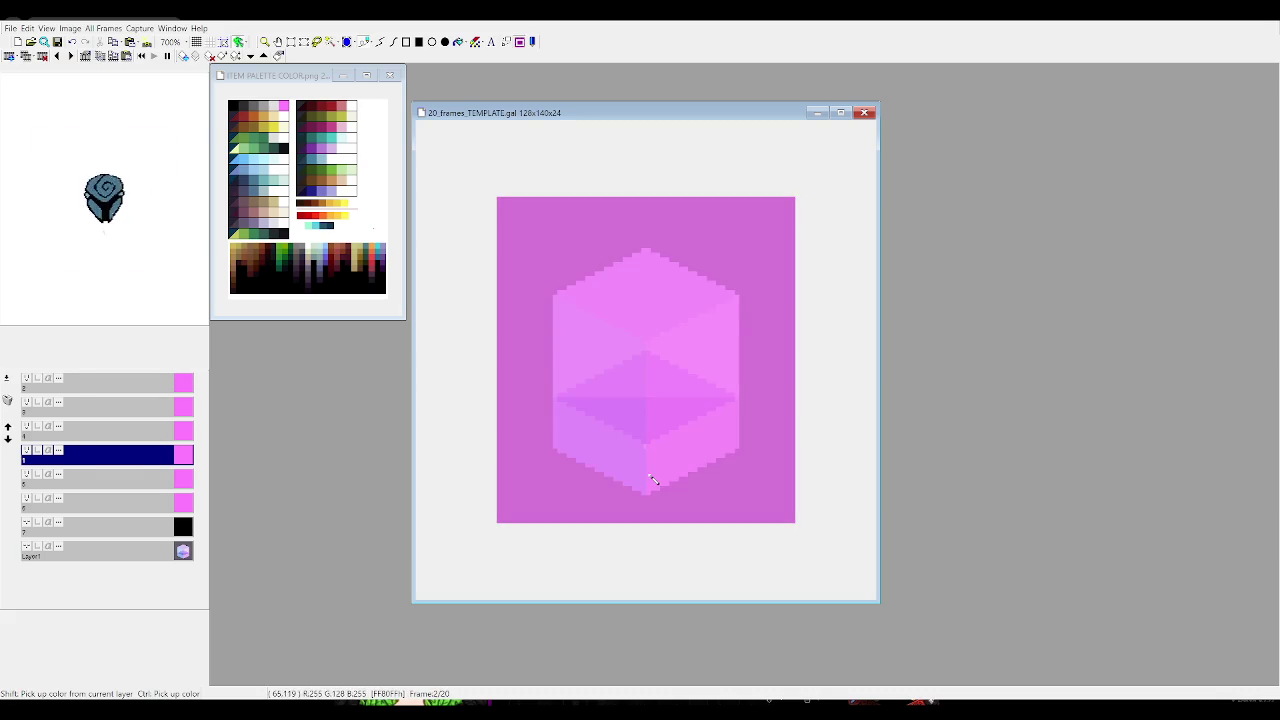
pyautogui.press('Right')
pyautogui.press('Right')
pyautogui.press('Right')
pyautogui.press('Right')
pyautogui.press('Right')
pyautogui.press('Right')
pyautogui.press('Right')
pyautogui.press('Right')
pyautogui.press('Right')
pyautogui.press('Right')
pyautogui.press('Right')
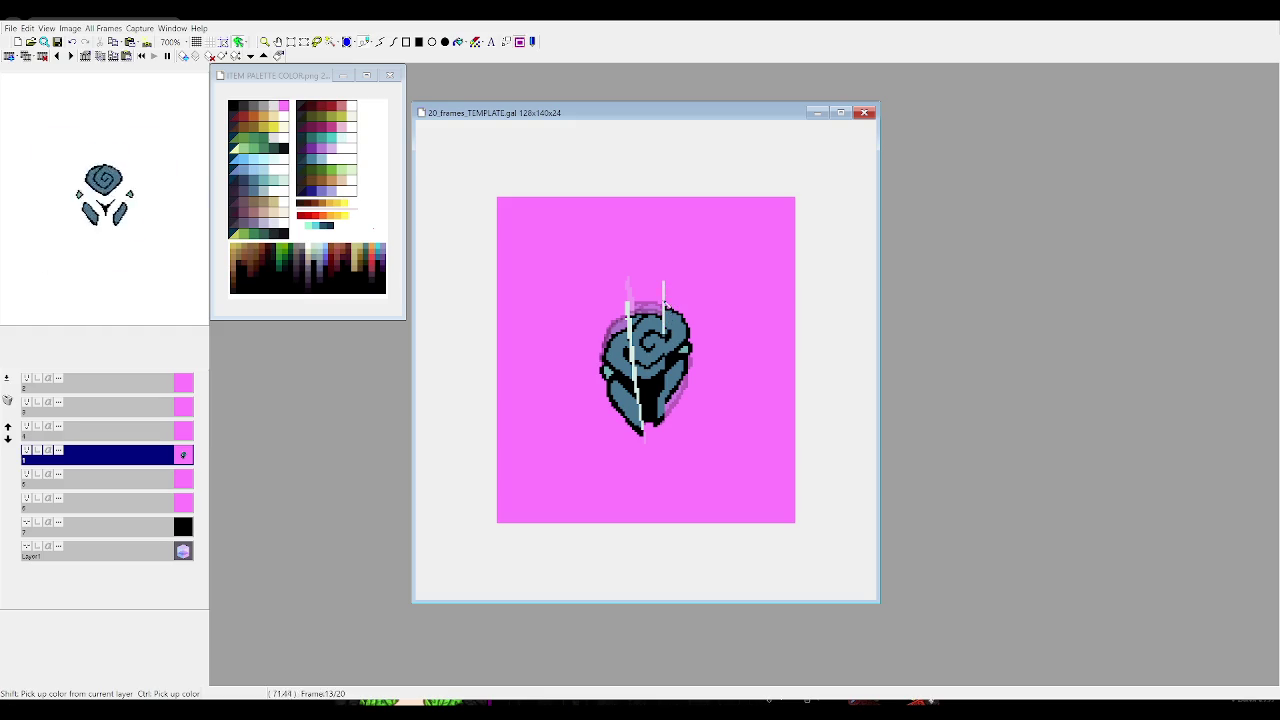
# Review frames 14 to 20 and the loop point, settling on frame 14
pyautogui.press('Right')
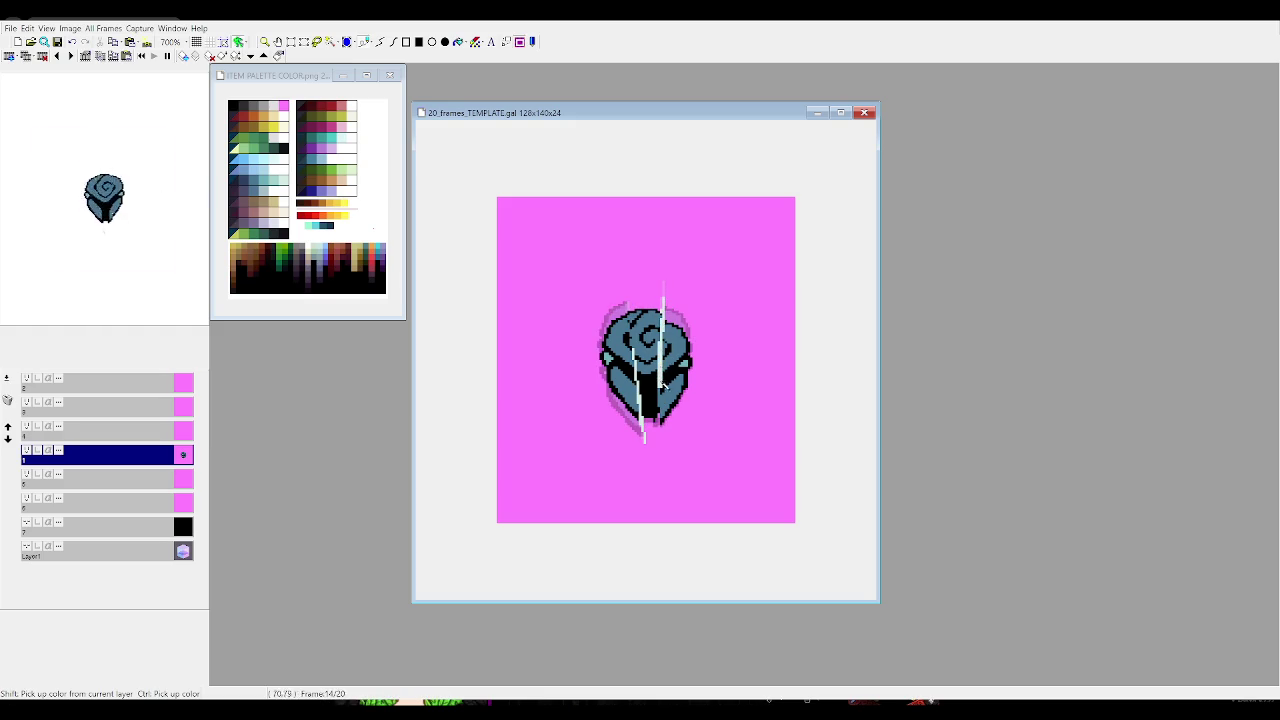
pyautogui.press('Right')
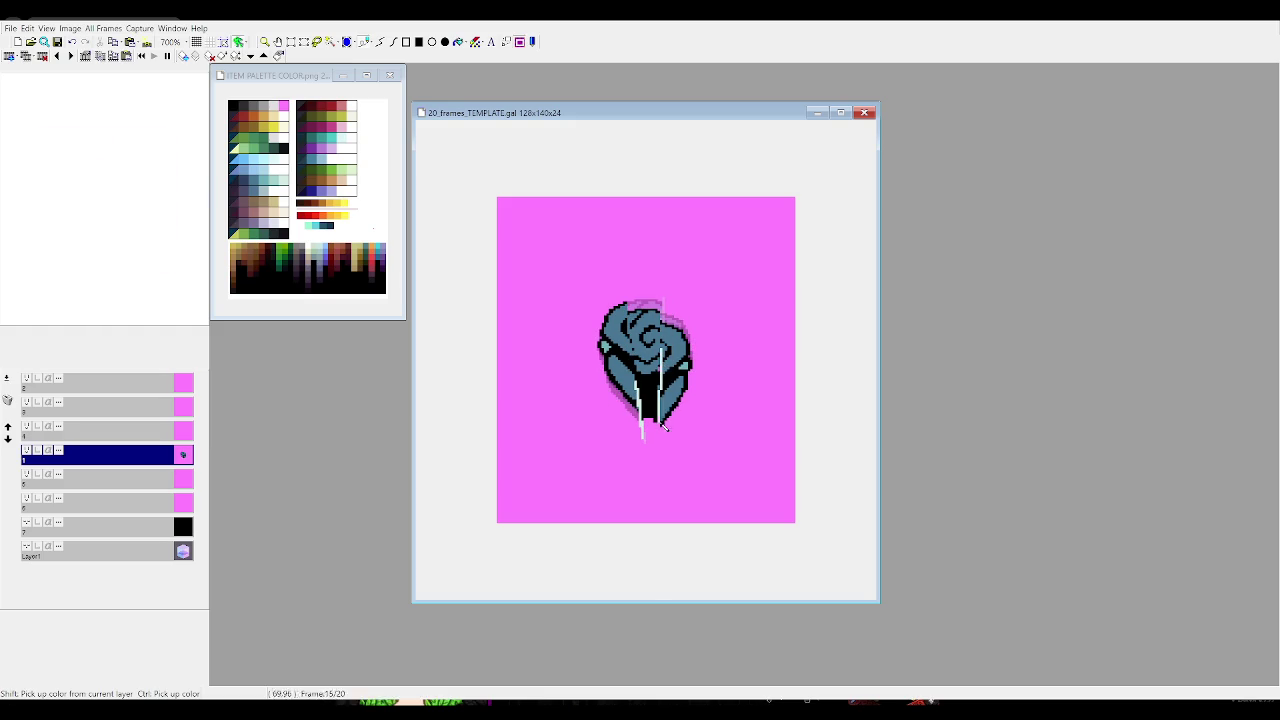
pyautogui.press('Right')
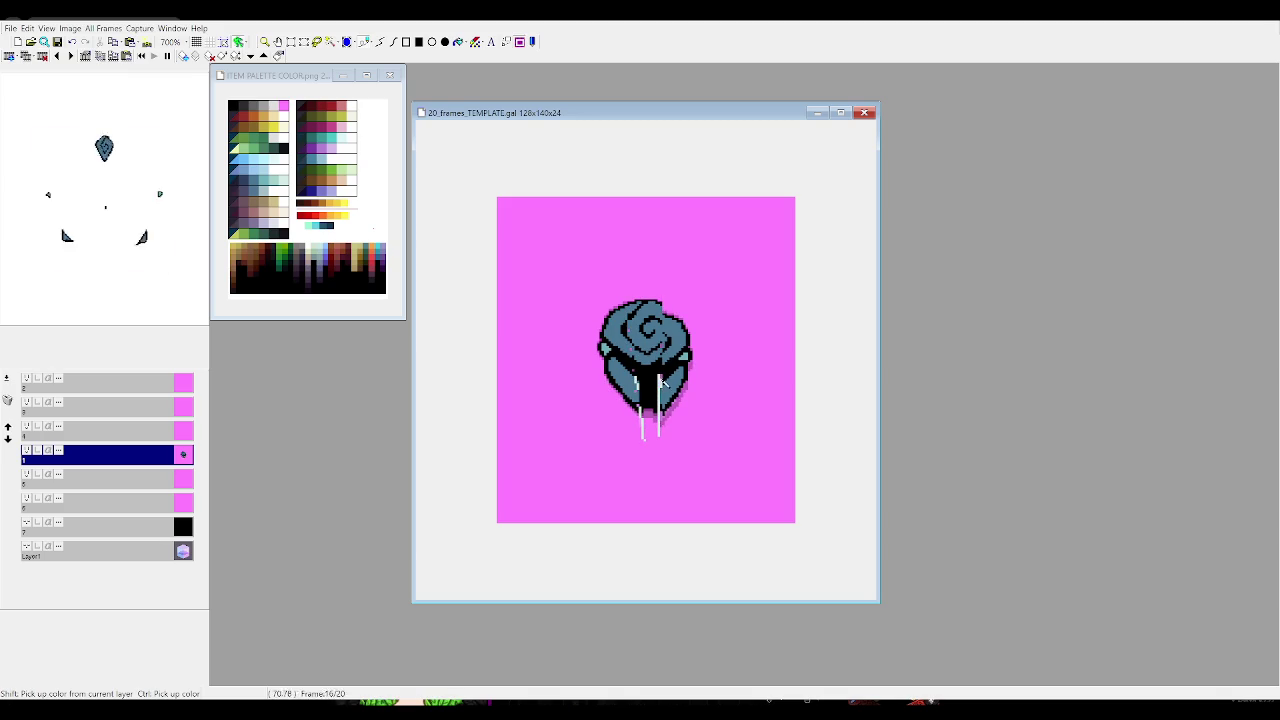
pyautogui.press('Right')
pyautogui.press('Right')
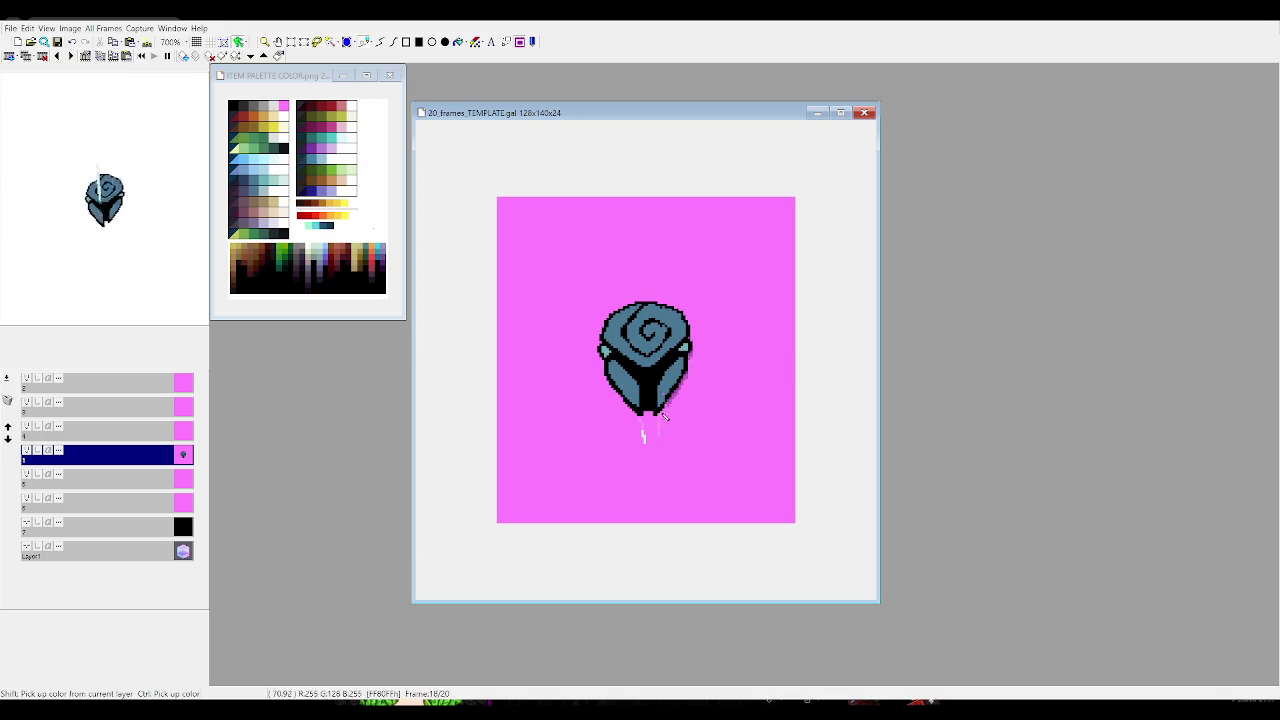
pyautogui.press('Right')
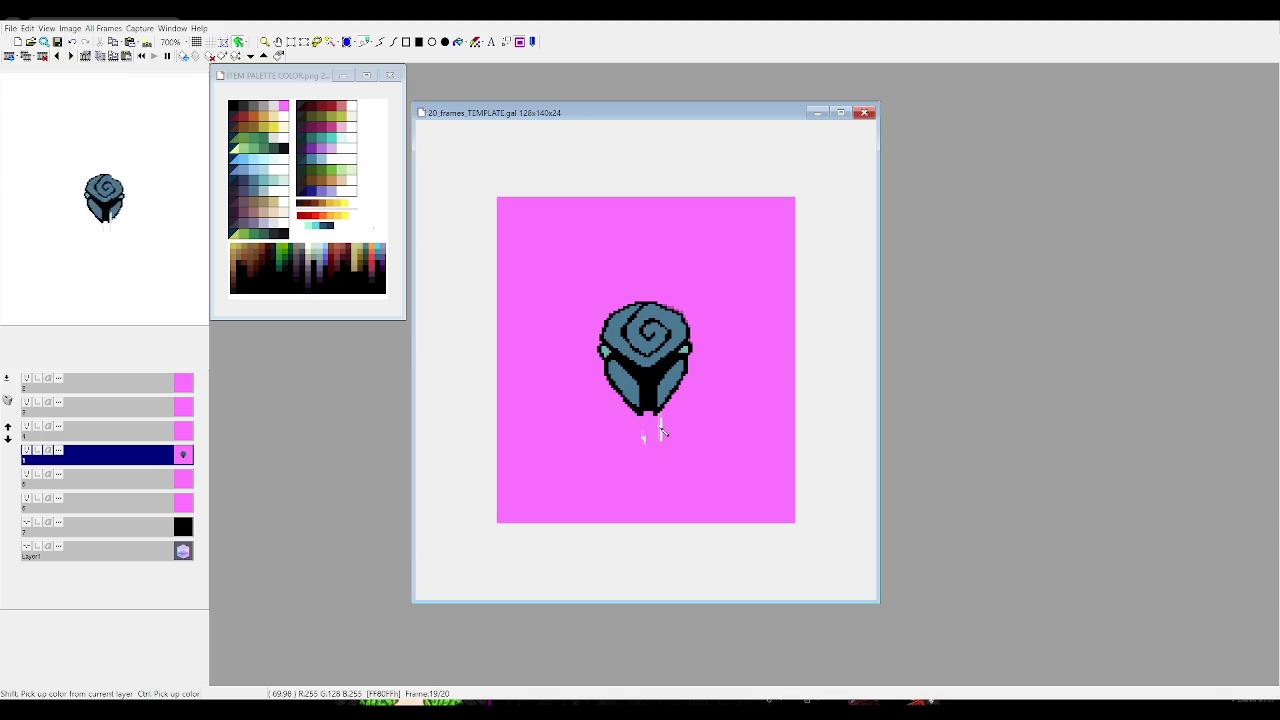
pyautogui.press('Right')
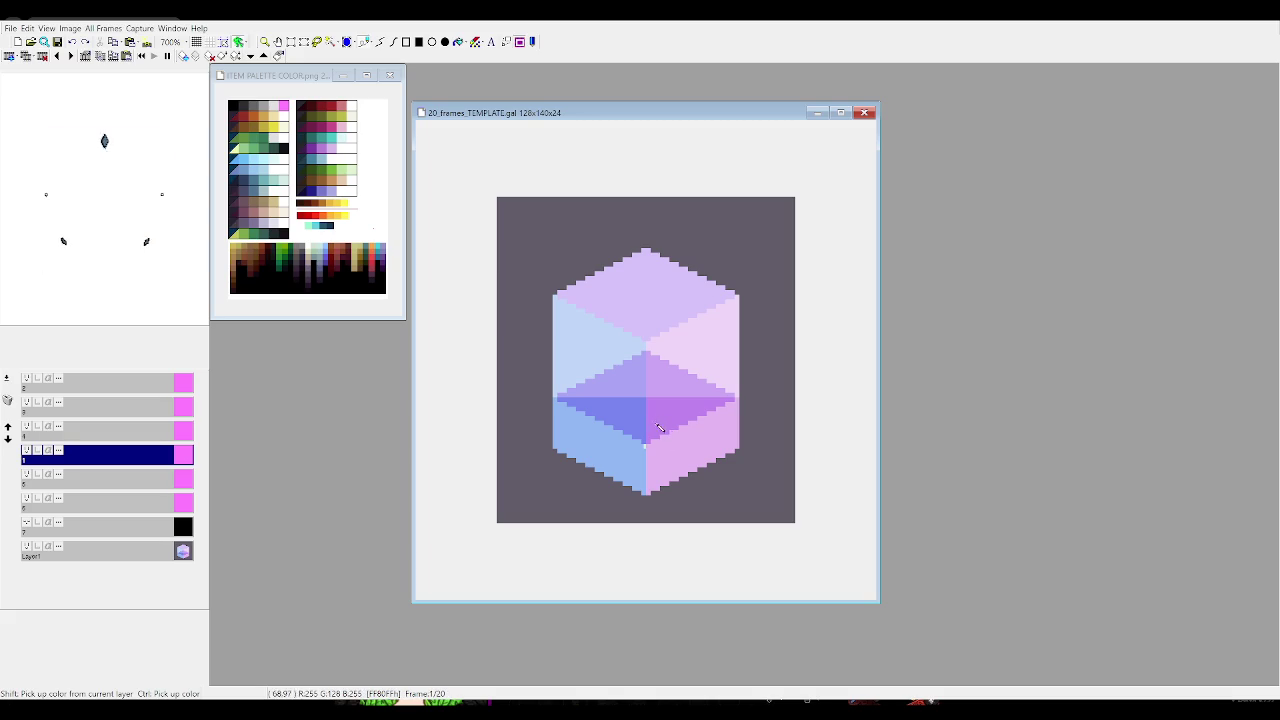
pyautogui.press('Left')
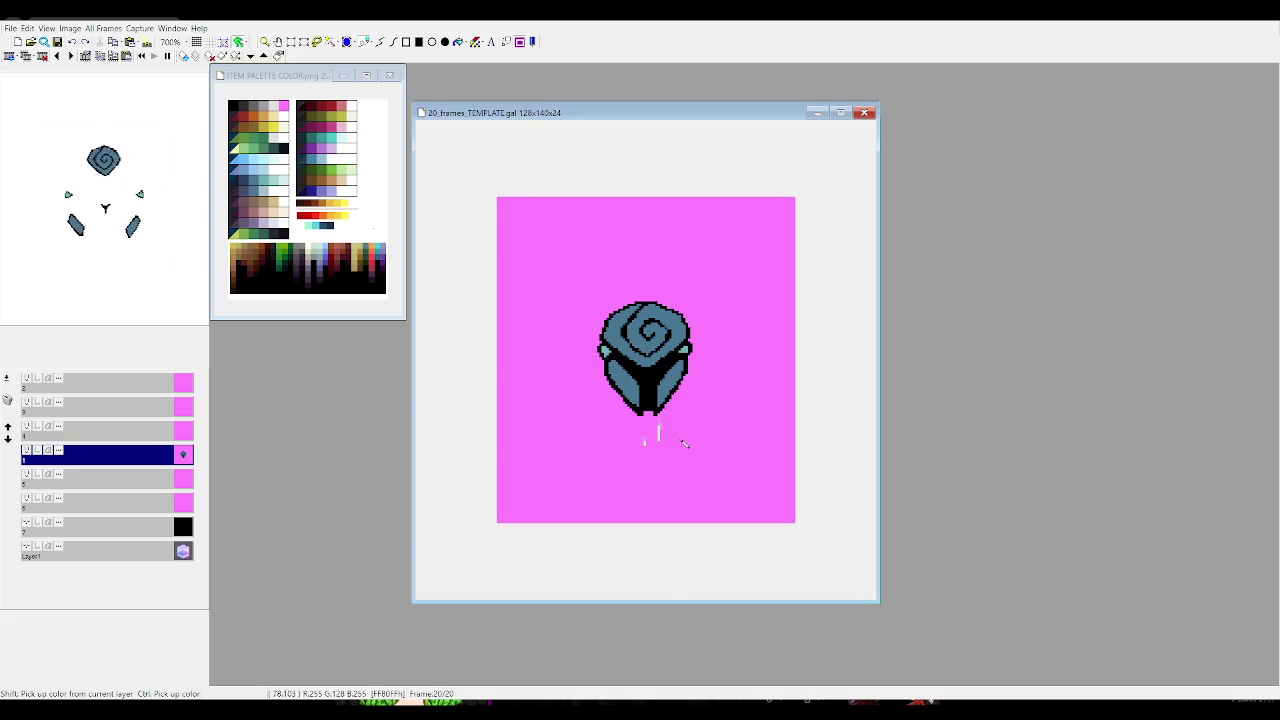
pyautogui.press('Right')
pyautogui.press('Left')
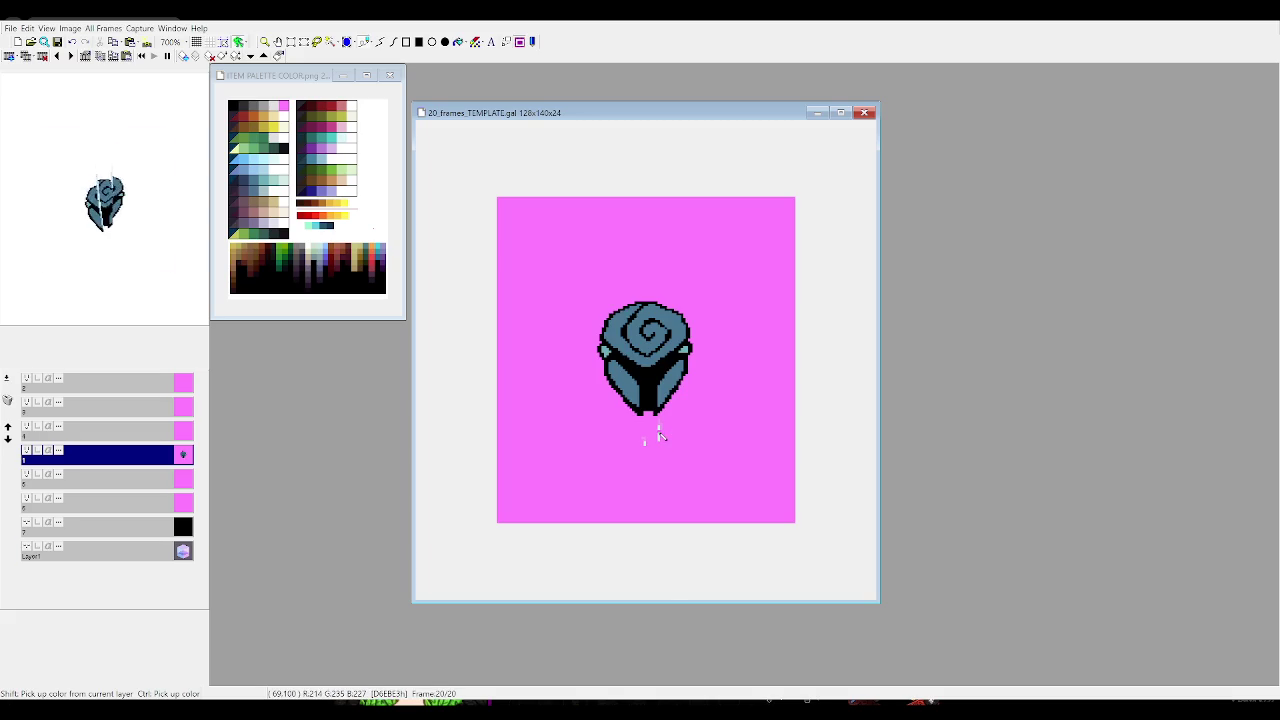
pyautogui.press('Left')
pyautogui.press('Left')
pyautogui.press('Left')
pyautogui.press('Left')
pyautogui.press('Left')
pyautogui.press('Left')
pyautogui.press('Left')
pyautogui.press('Left')
pyautogui.press('Left')
pyautogui.press('Left')
pyautogui.press('Left')
pyautogui.press('Left')
pyautogui.press('Left')
pyautogui.press('Left')
pyautogui.press('Left')
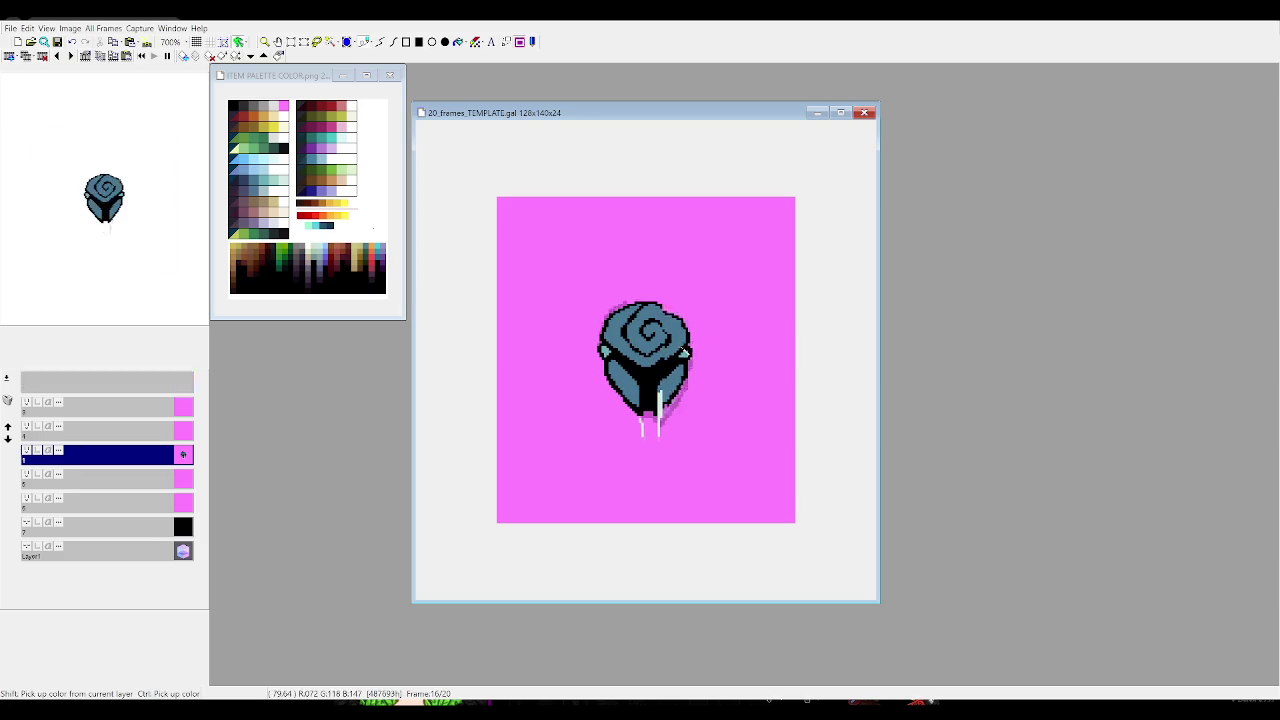
pyautogui.press('Right')
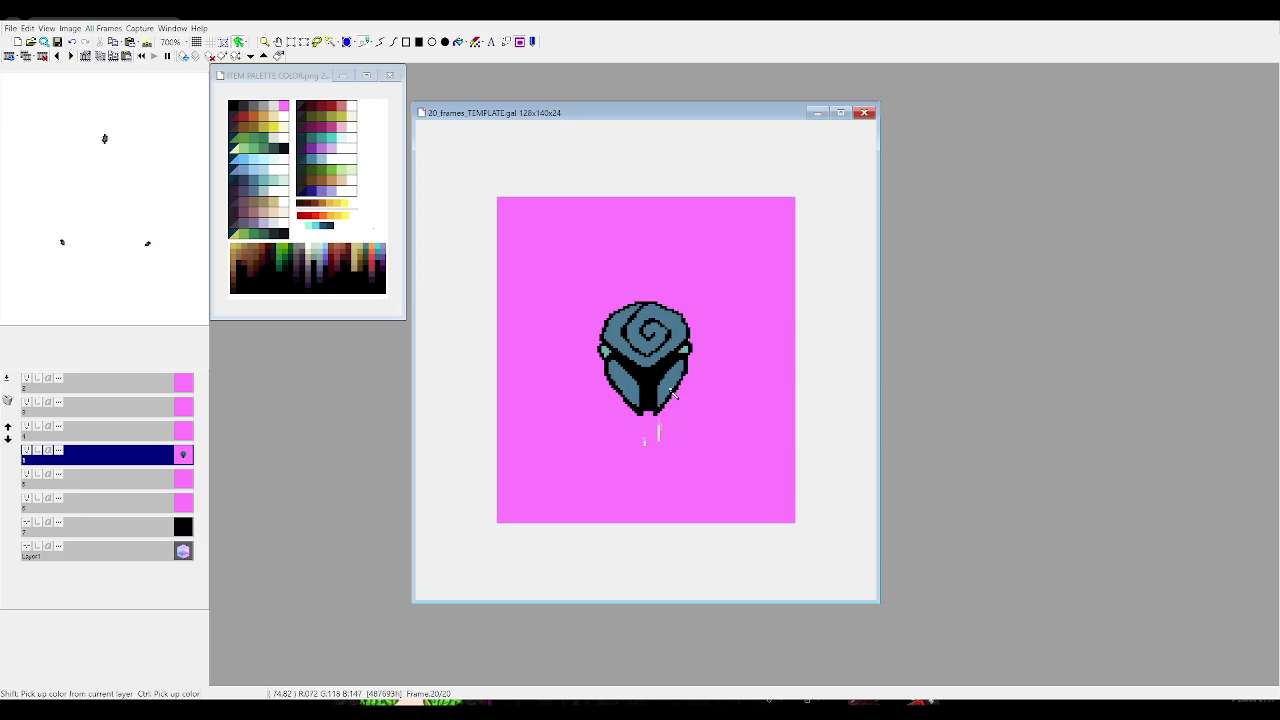
pyautogui.press('Left')
pyautogui.press('Left')
pyautogui.press('Left')
pyautogui.press('Left')
pyautogui.press('Left')
pyautogui.press('Left')
pyautogui.press('Left')
pyautogui.press('Left')
pyautogui.press('Left')
pyautogui.press('Right')
pyautogui.press('Right')
pyautogui.press('Right')
pyautogui.press('Right')
pyautogui.press('Right')
pyautogui.press('Right')
pyautogui.press('Right')
pyautogui.press('Right')
pyautogui.press('Right')
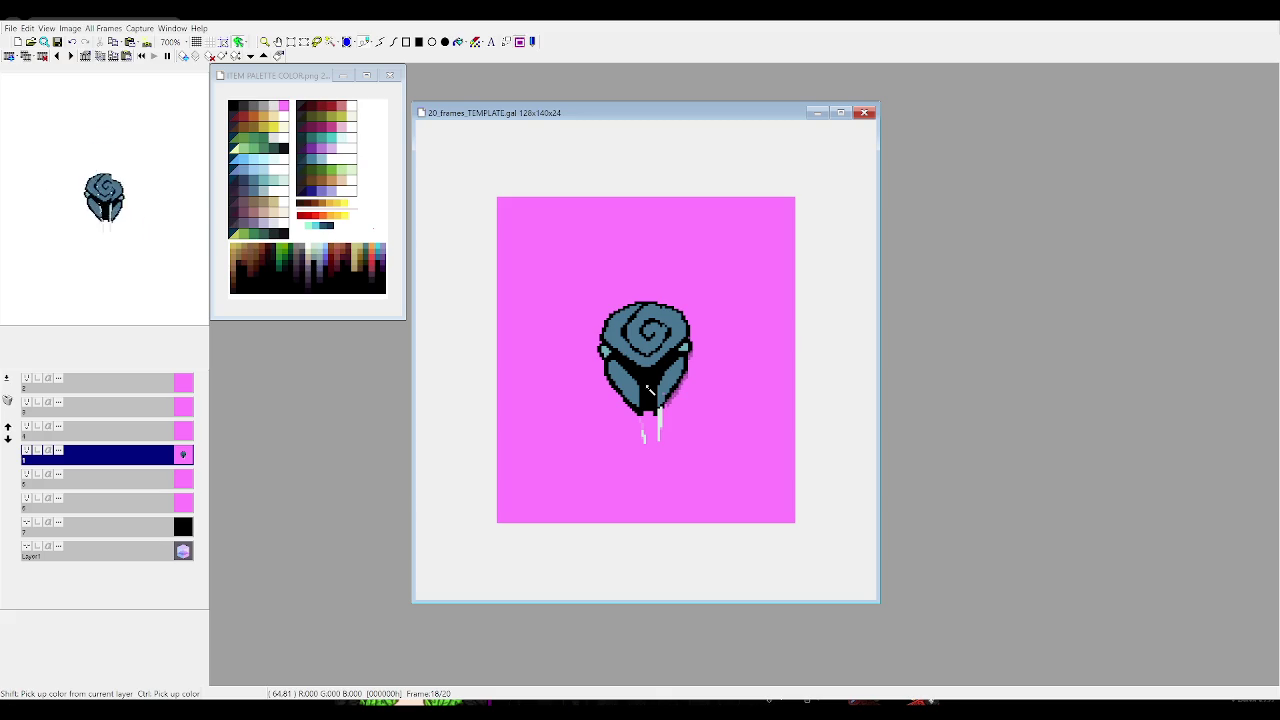
pyautogui.press('Left')
pyautogui.press('Left')
pyautogui.press('Left')
pyautogui.press('Left')
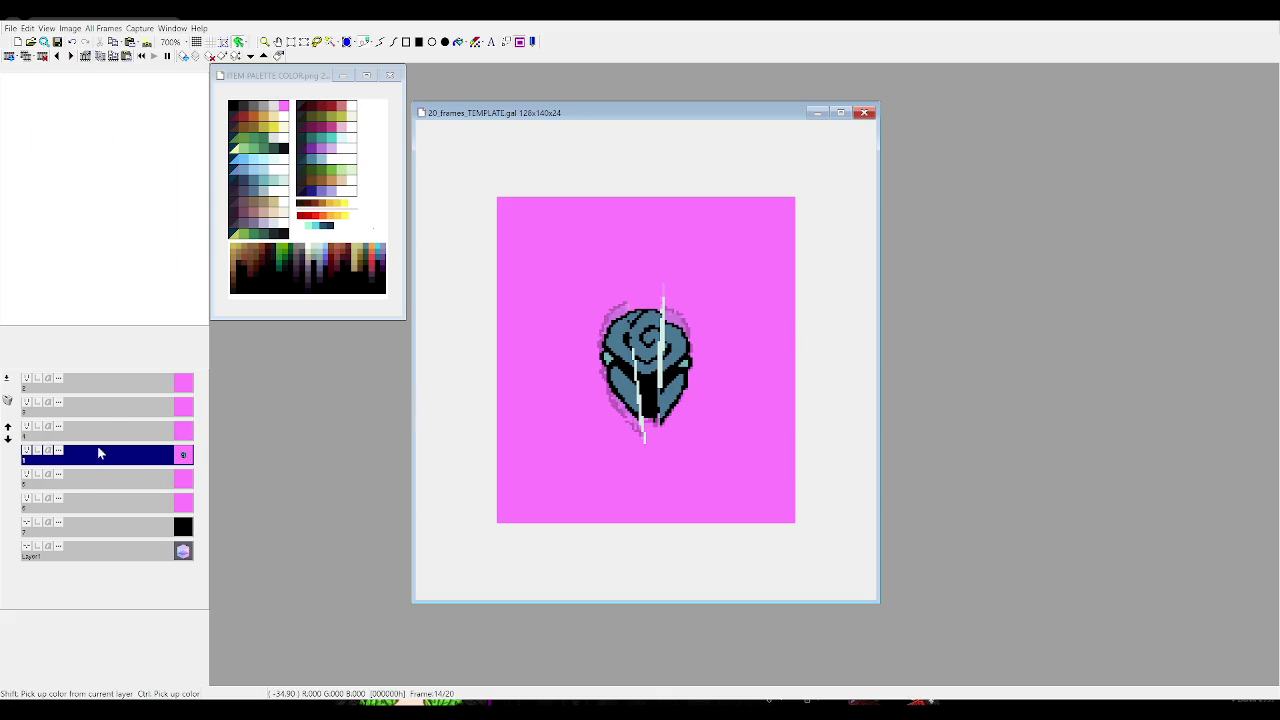
# Toggle a layer's visibility, select another layer and step between frames
pyautogui.click(27, 451)
pyautogui.click(27, 451)
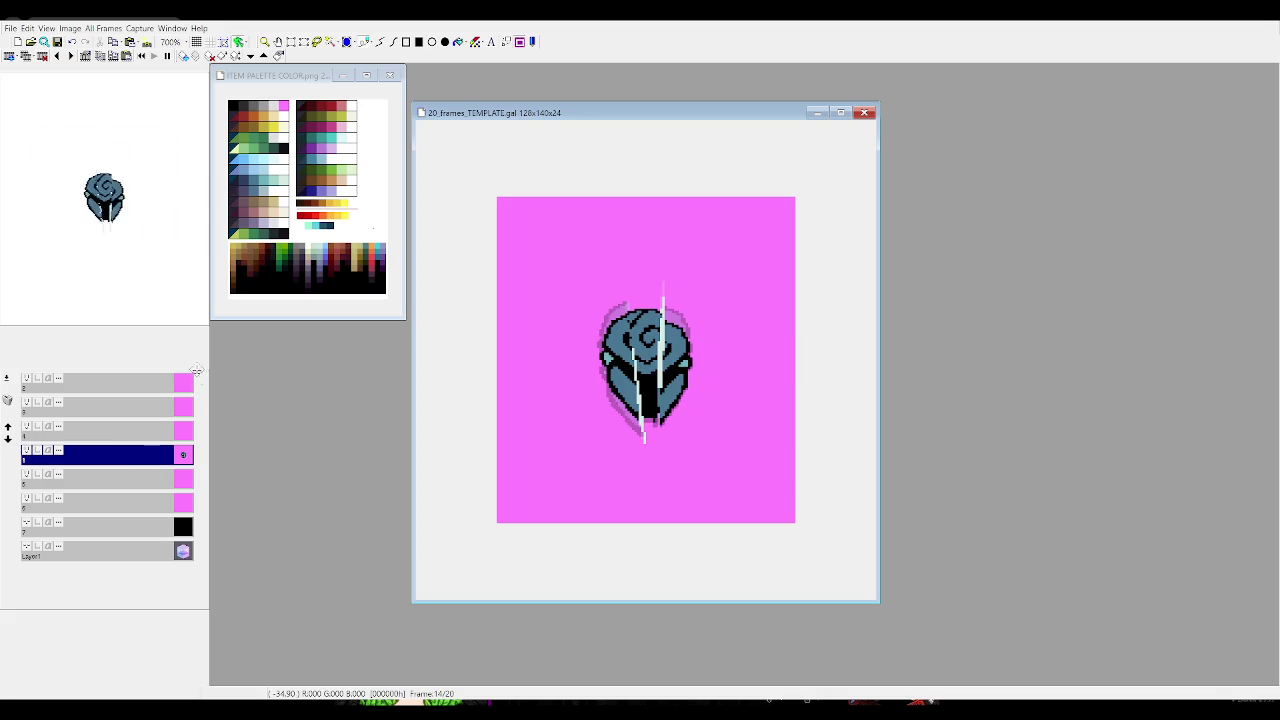
pyautogui.press('.')
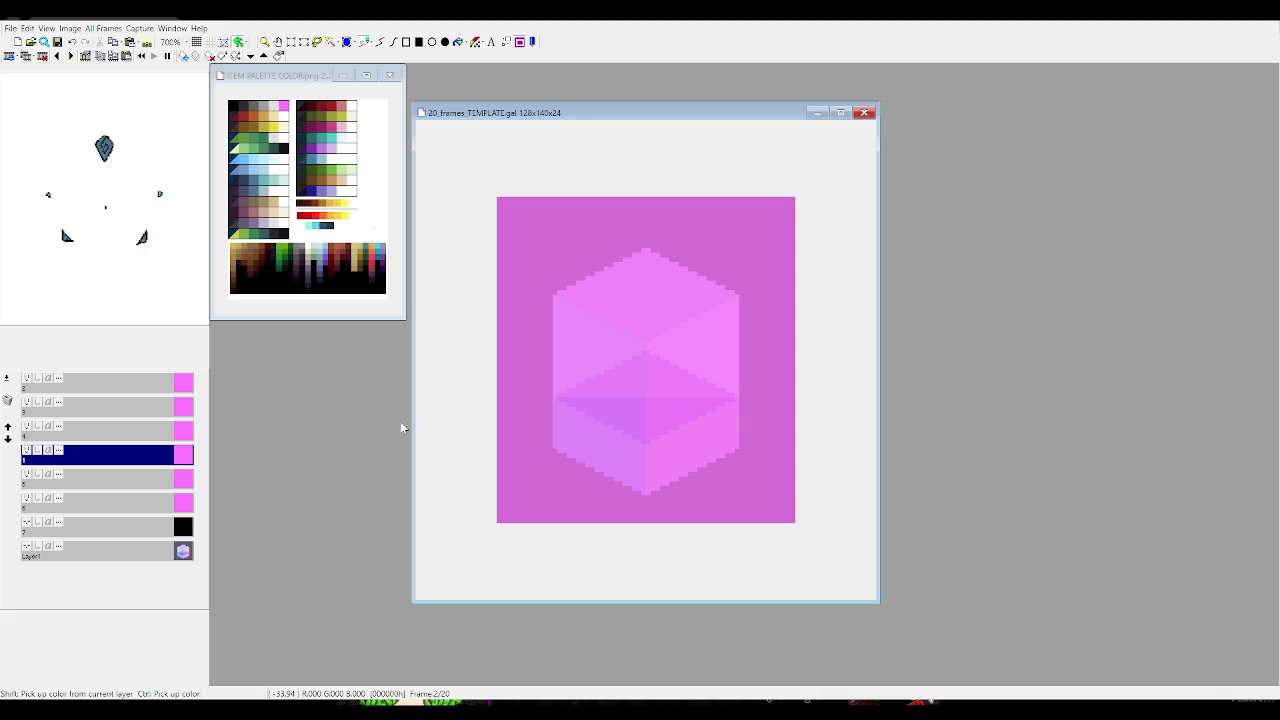
pyautogui.press(',')
pyautogui.press(',')
pyautogui.press(',')
pyautogui.press(',')
pyautogui.press(',')
pyautogui.click(120, 430)
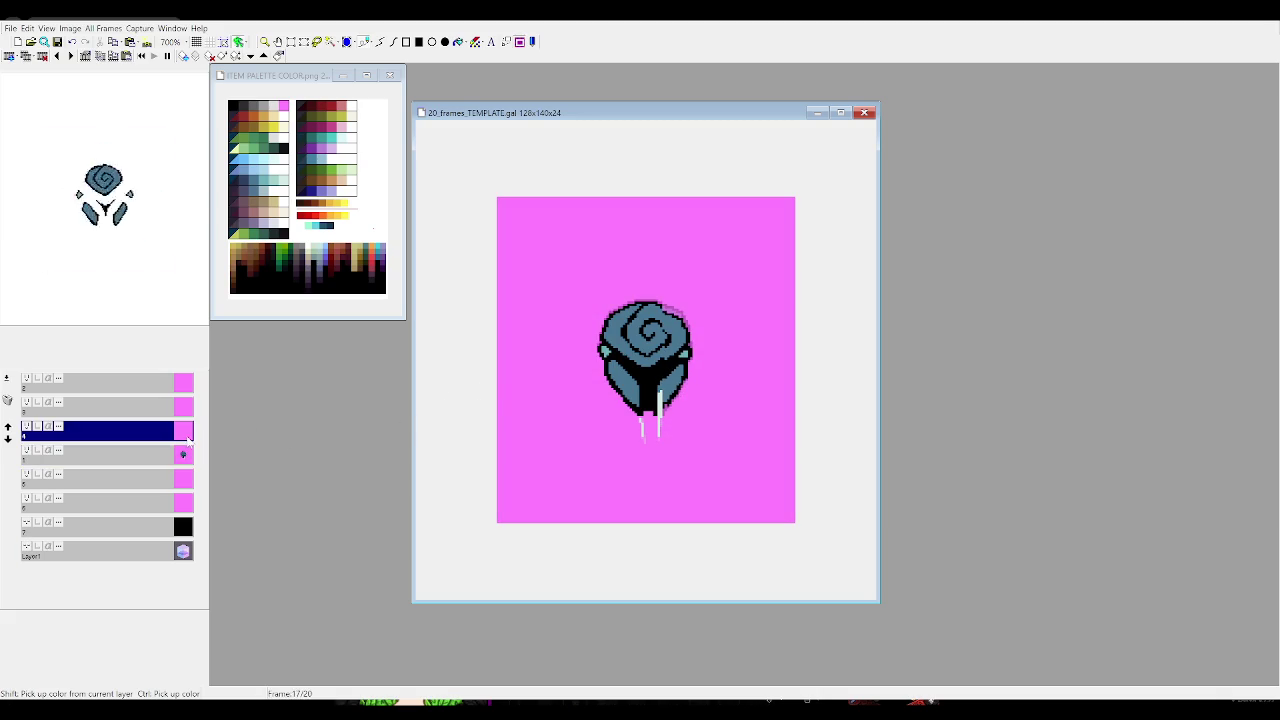
pyautogui.press(',')
pyautogui.press(',')
pyautogui.press(',')
pyautogui.press(',')
pyautogui.press(',')
pyautogui.press(',')
pyautogui.press(',')
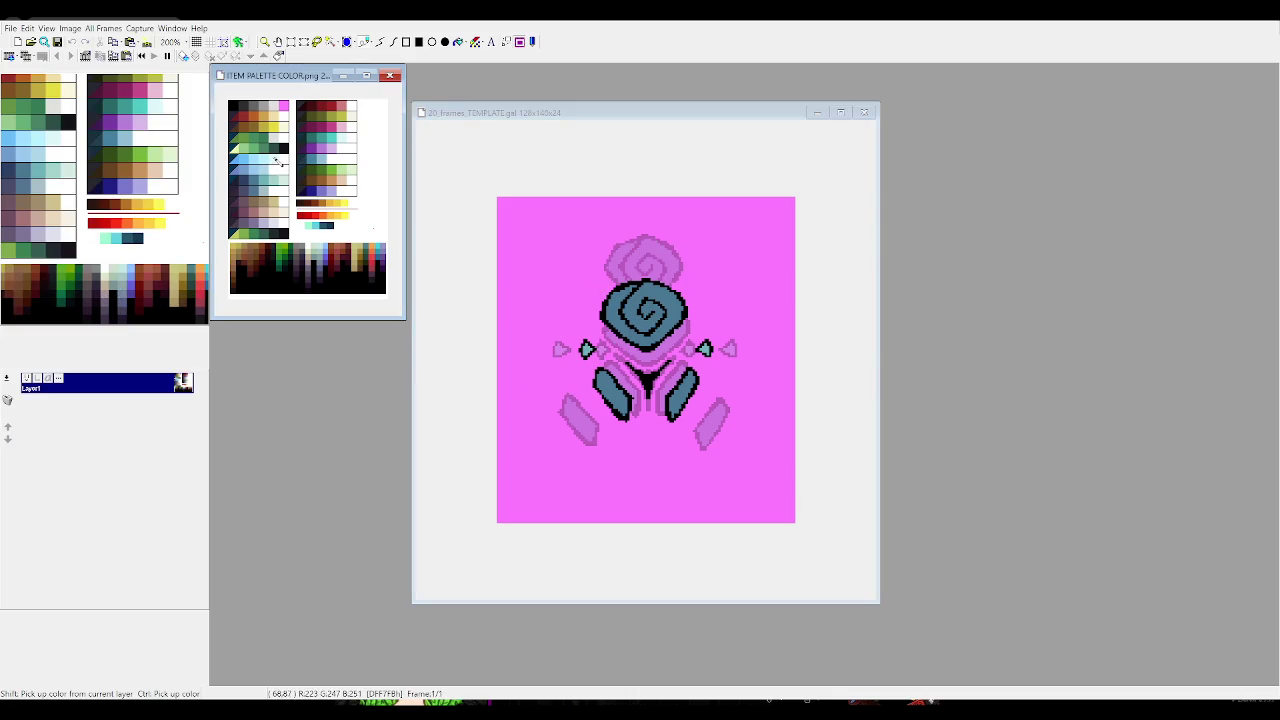
pyautogui.press('.')
pyautogui.press('.')
pyautogui.press('.')
pyautogui.press('.')
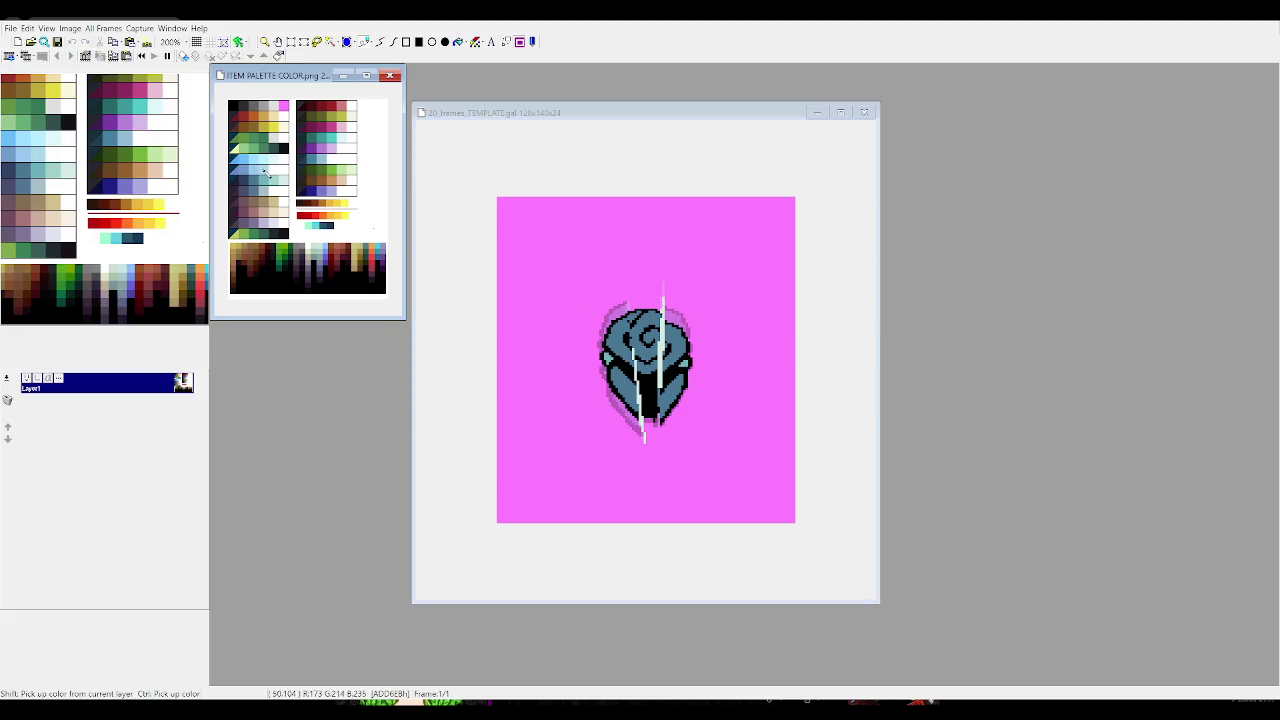
# Test light-blue and white strokes over the rose, undoing the stray ones
pyautogui.moveTo(580, 400); pyautogui.dragTo(780, 245)
pyautogui.hotkey('ctrl', 'z')
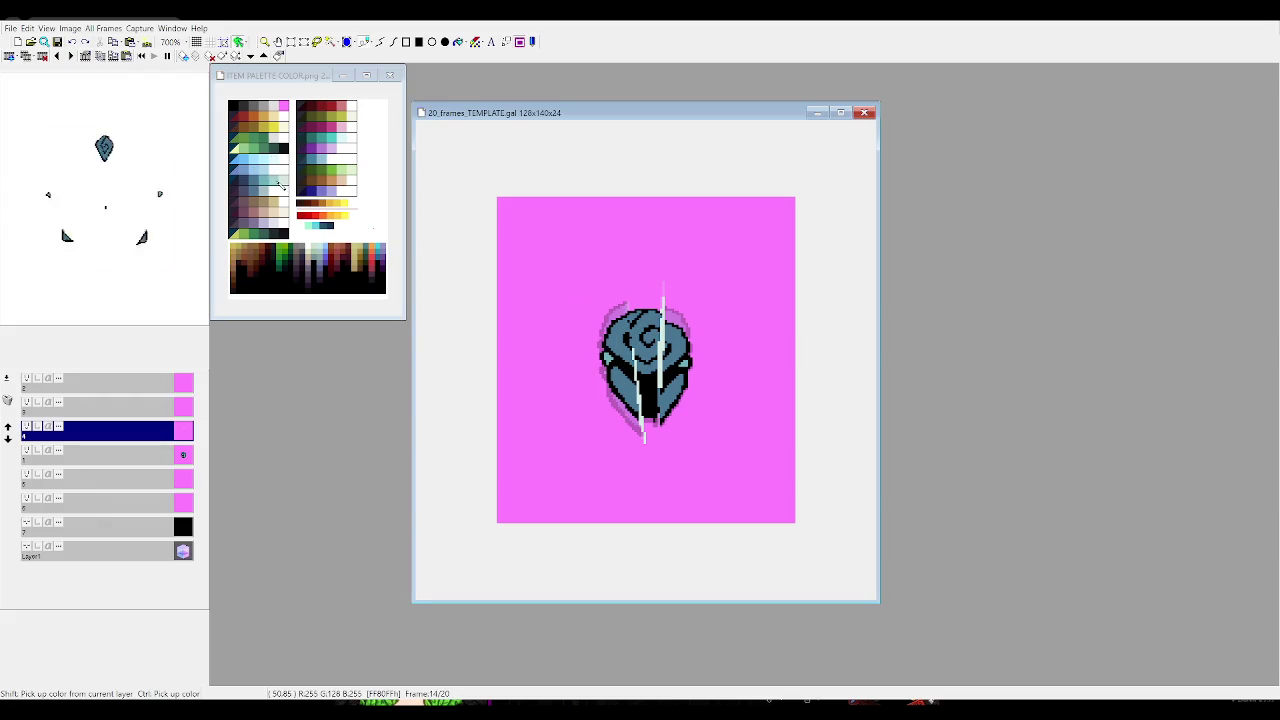
pyautogui.click(322, 252)
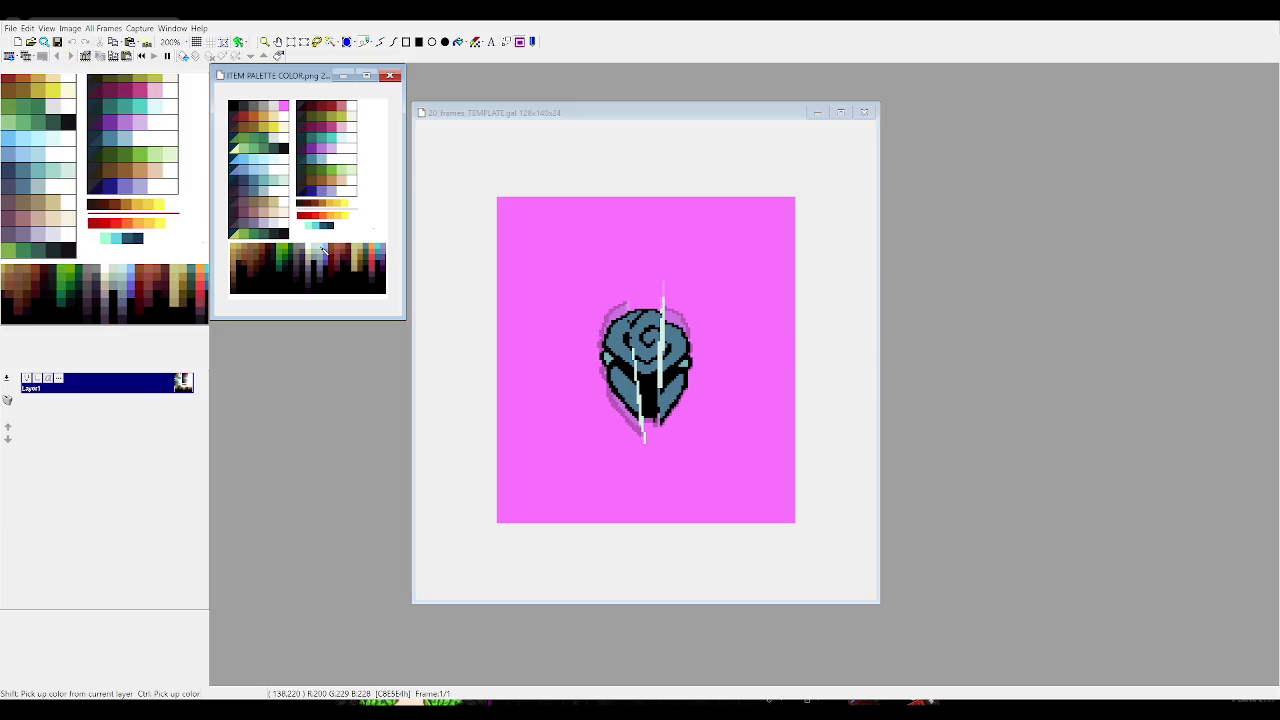
pyautogui.moveTo(600, 440); pyautogui.dragTo(760, 280)
pyautogui.hotkey('ctrl', 'z')
pyautogui.moveTo(590, 455); pyautogui.dragTo(632, 372)
# Step back through the early frames to frame 1 and settle on frame 2
pyautogui.press('Left')
pyautogui.press('Left')
pyautogui.press('Left')
pyautogui.press('Left')
pyautogui.press('Left')
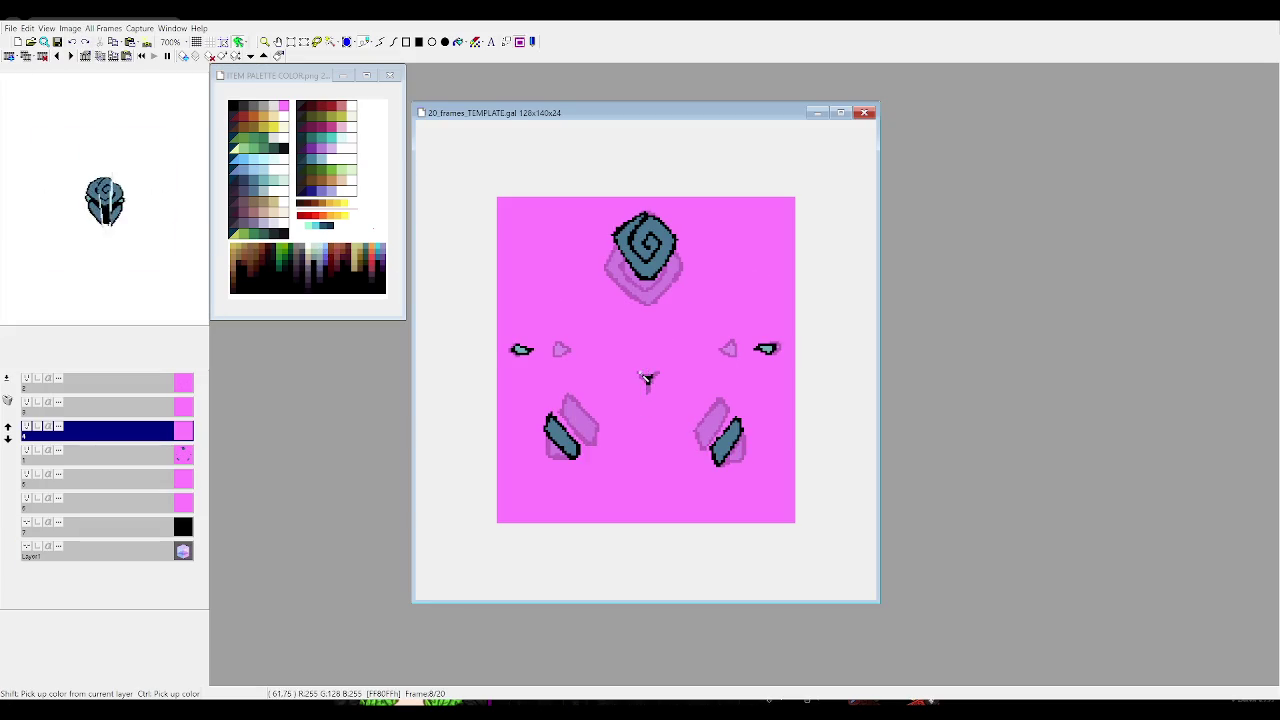
pyautogui.press('Left')
pyautogui.press('Left')
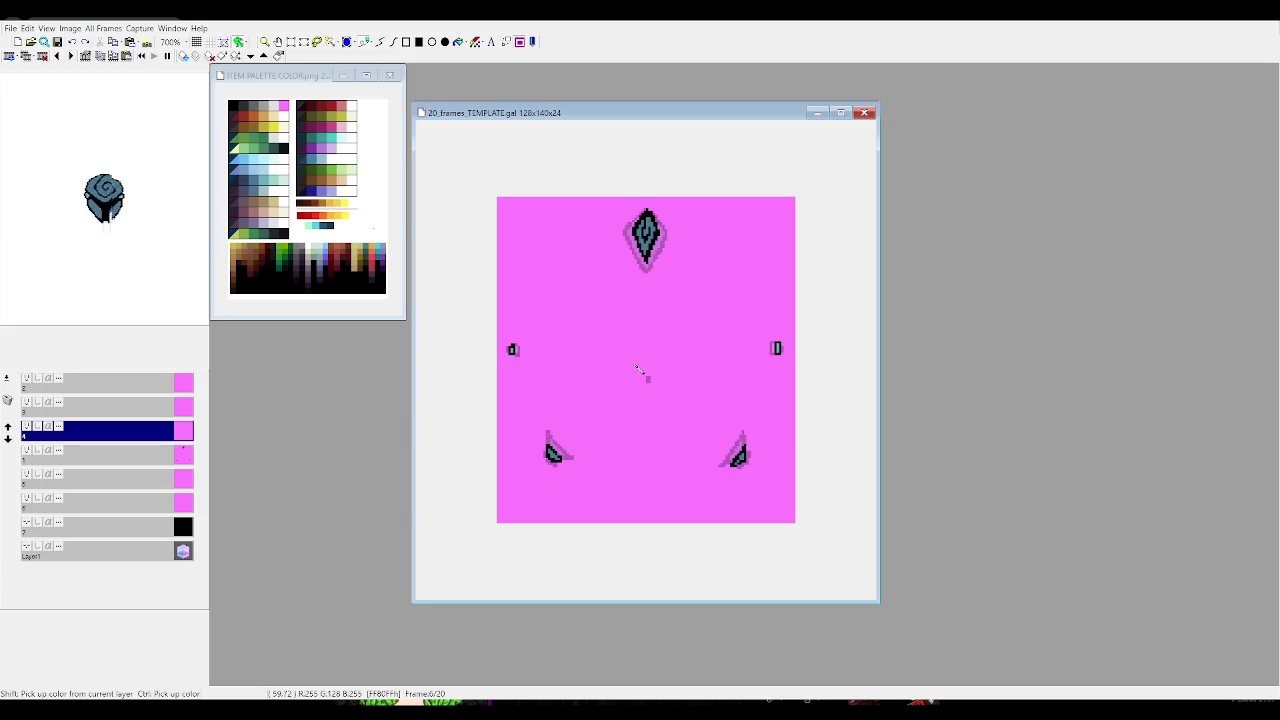
pyautogui.press('Left')
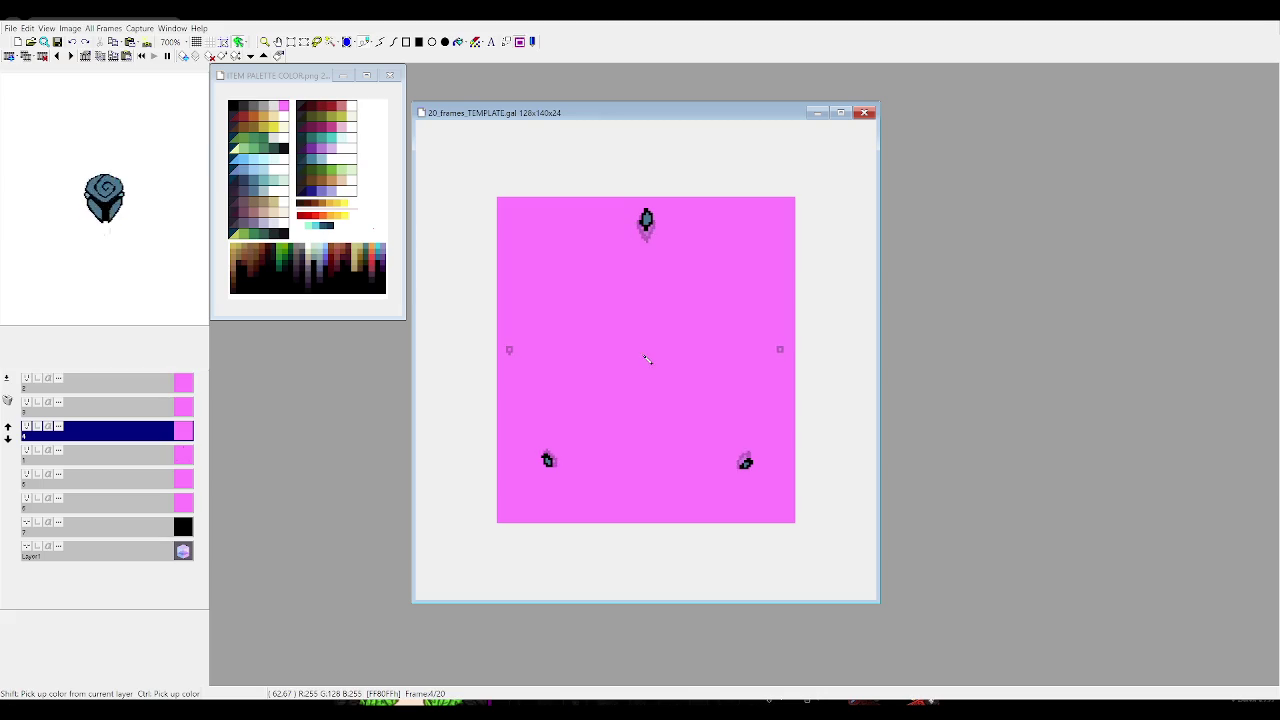
pyautogui.press('Left')
pyautogui.press('Left')
pyautogui.press('Left')
pyautogui.press('Left')
pyautogui.press('Right')
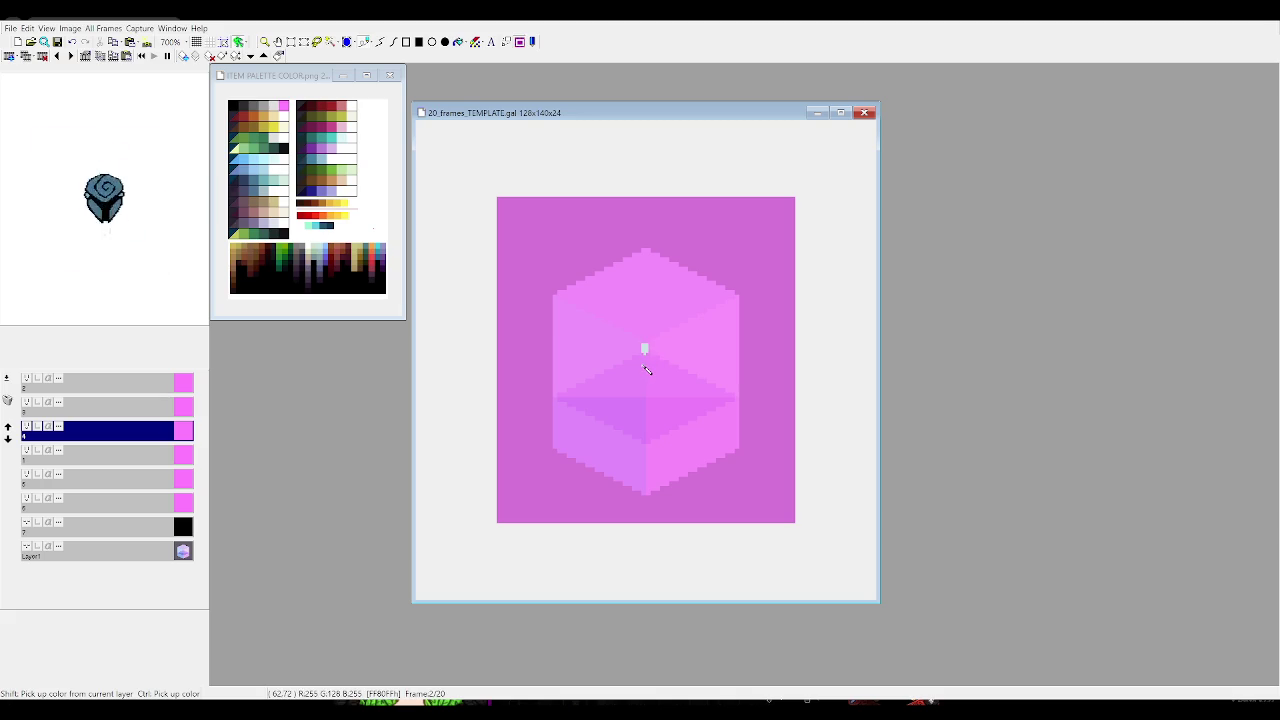
pyautogui.press('Left')
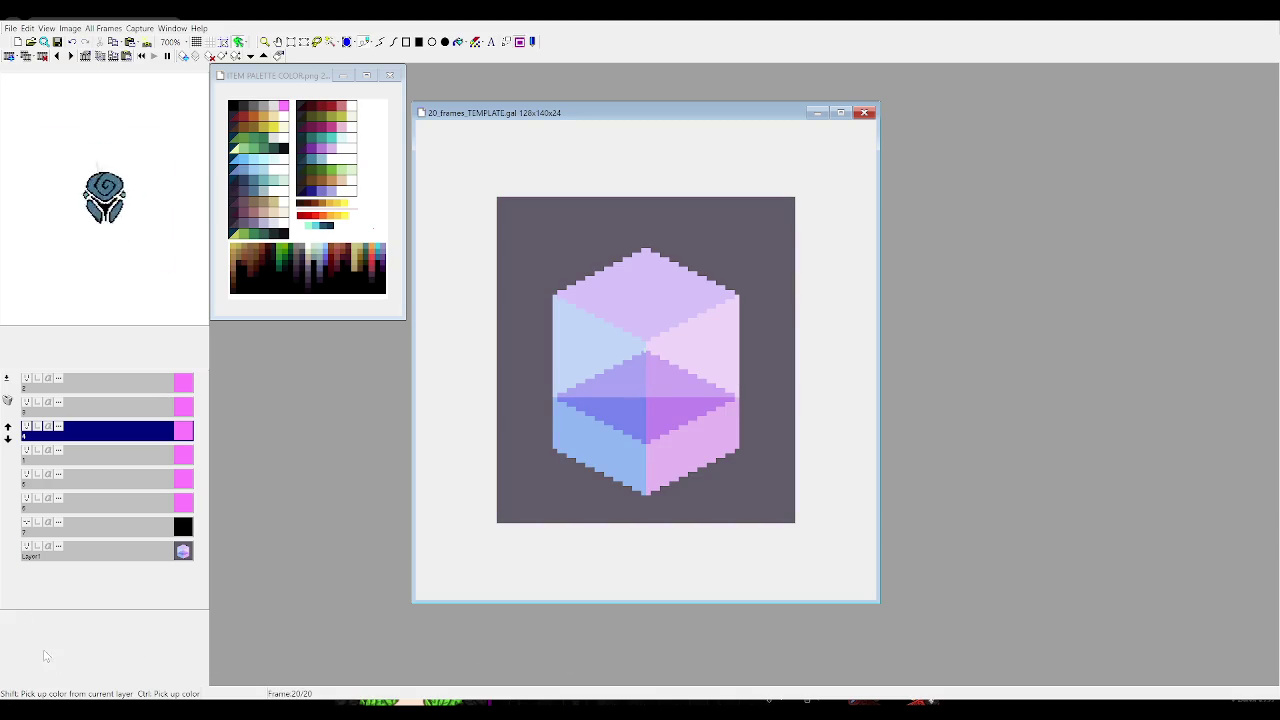
pyautogui.press('Left')
pyautogui.press('Left')
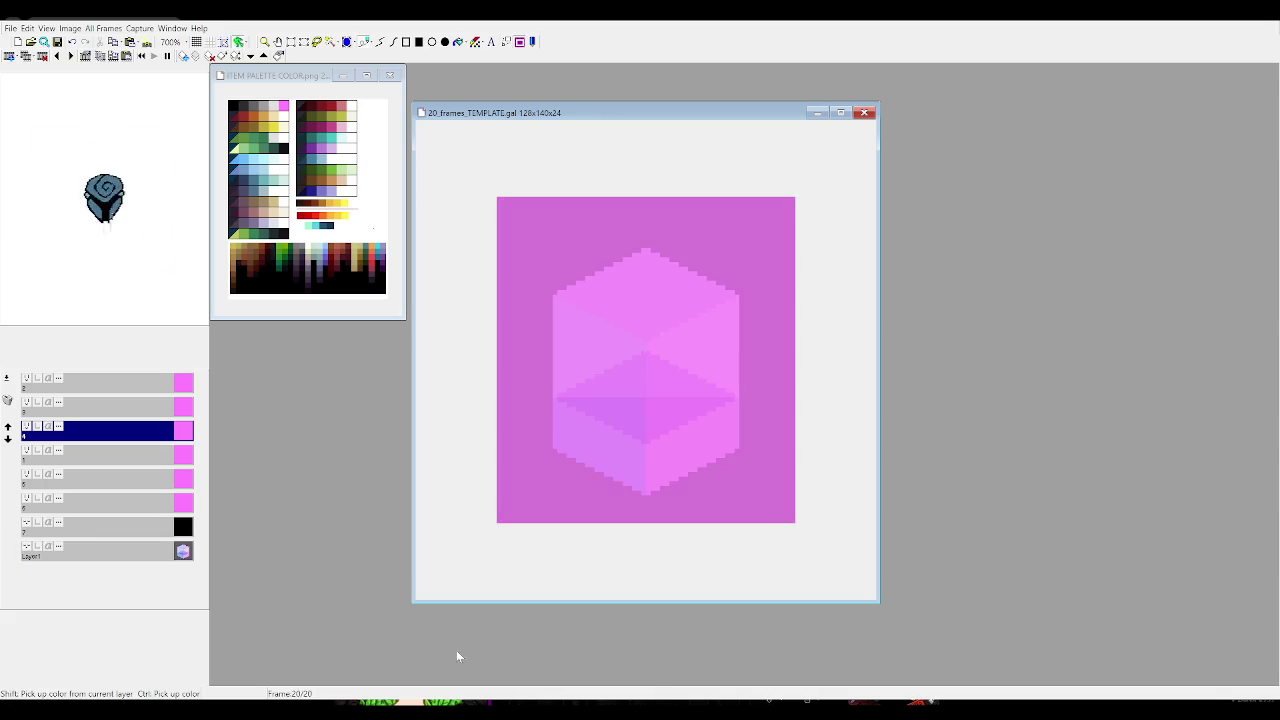
pyautogui.press('Right')
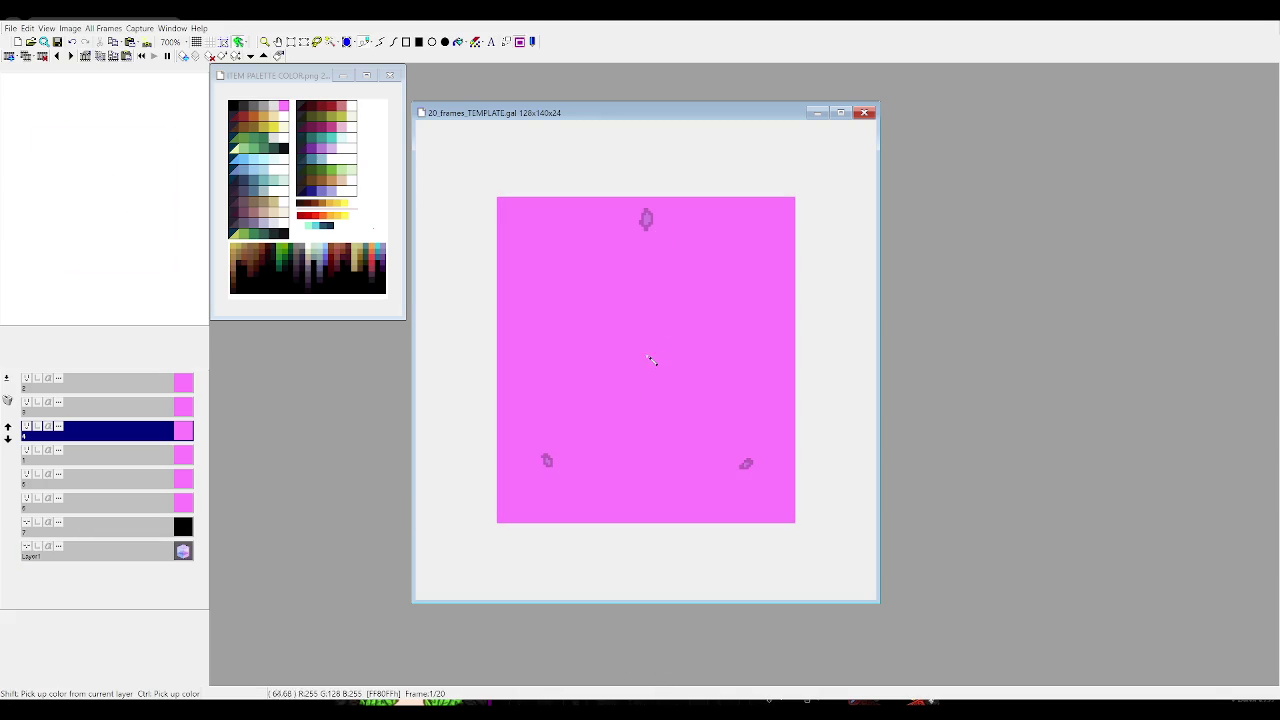
pyautogui.press('Right')
pyautogui.press('Right')
pyautogui.press('Right')
pyautogui.press('Right')
pyautogui.press('Right')
pyautogui.press('Left')
pyautogui.press('Left')
pyautogui.press('Left')
pyautogui.press('Left')
pyautogui.press('Left')
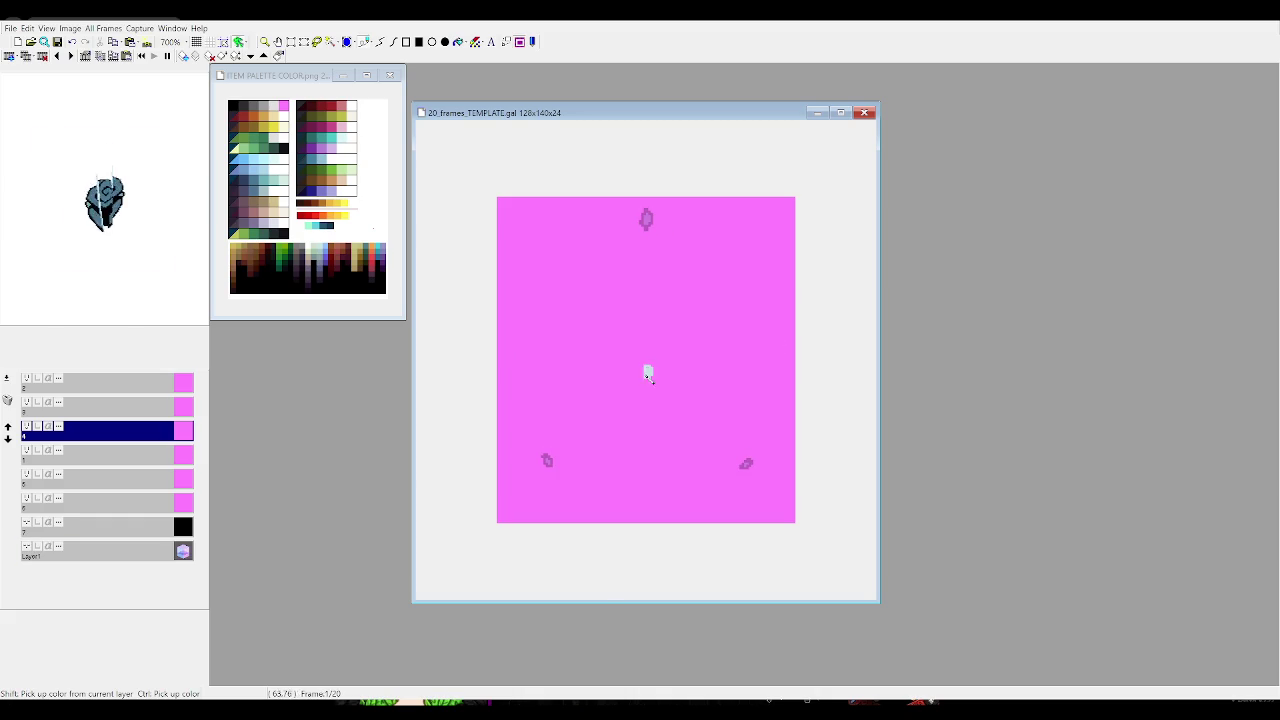
pyautogui.press('Right')
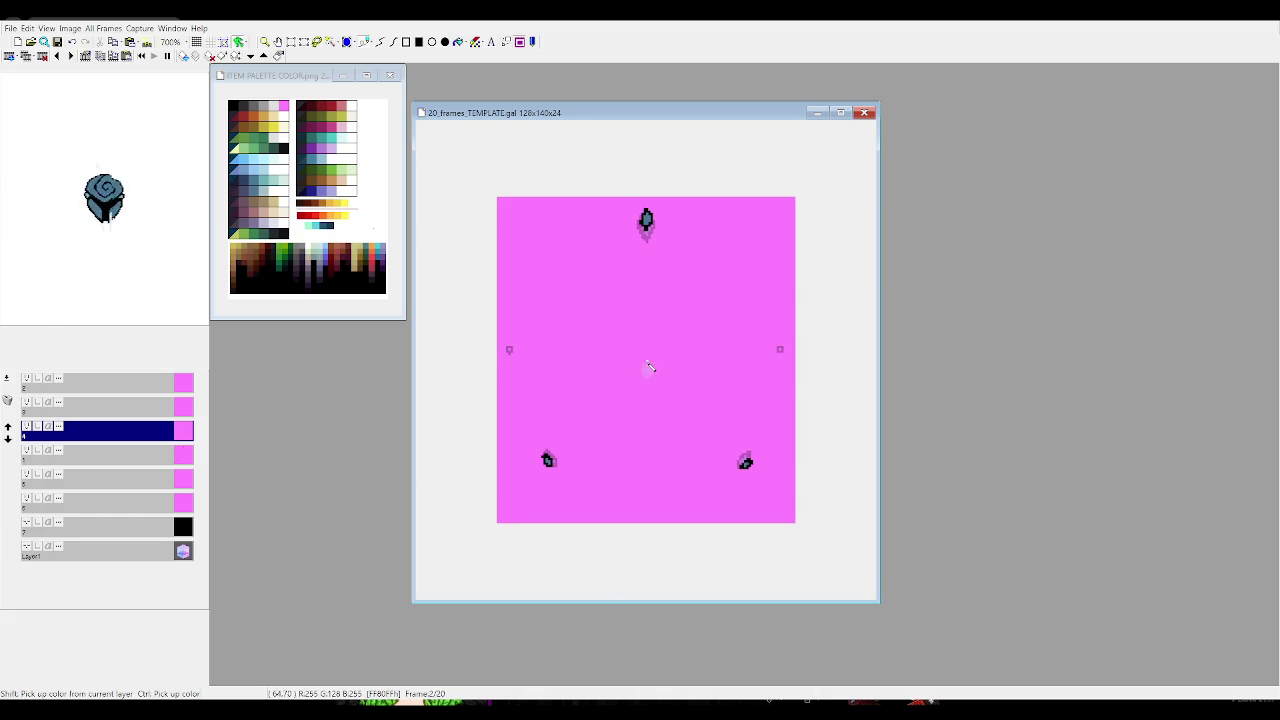
# Draw a centre vertical streak on frame 2 and a vertical-plus-horizontal cross on frame 3
pyautogui.moveTo(647, 330); pyautogui.dragTo(650, 398)
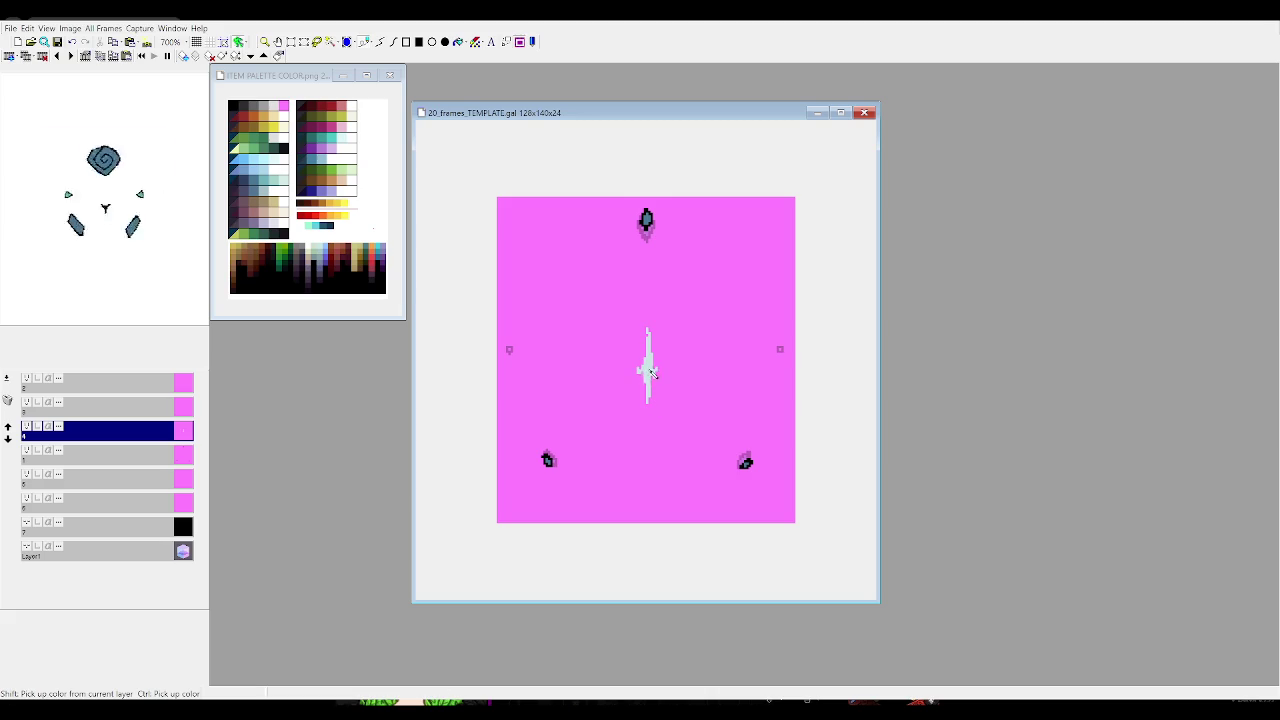
pyautogui.press('Right')
pyautogui.moveTo(648, 281); pyautogui.dragTo(650, 450)
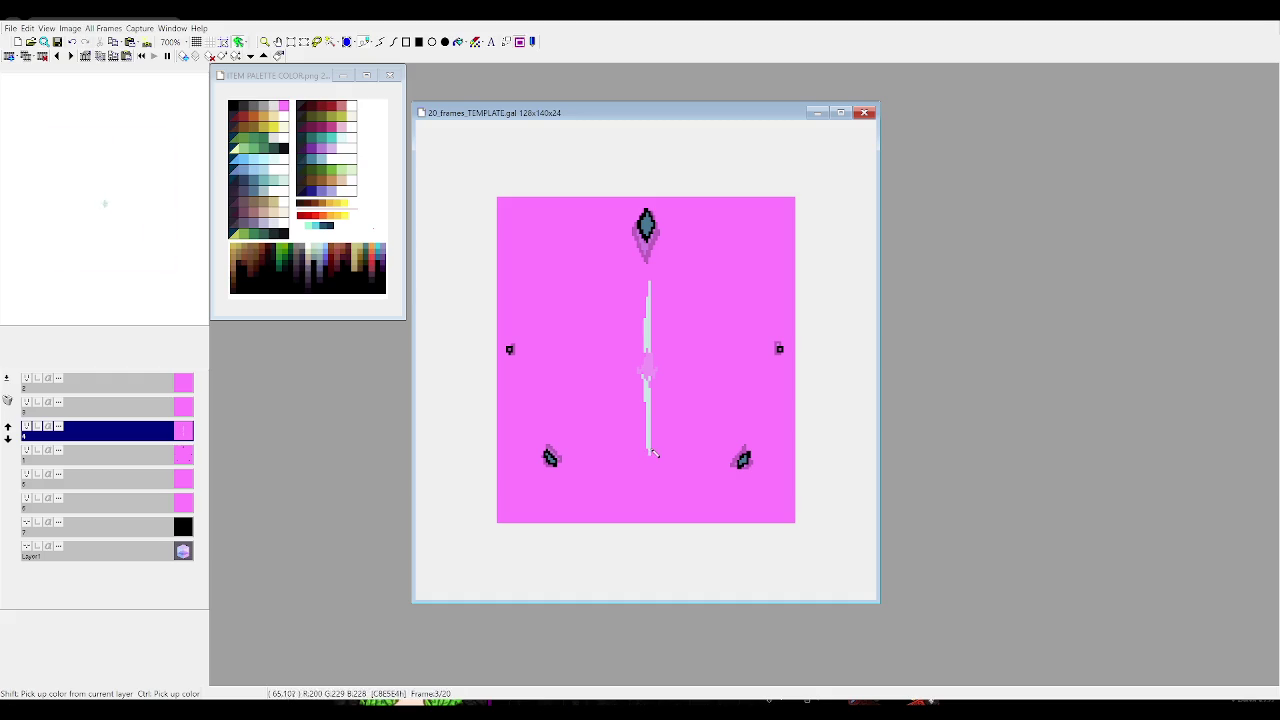
pyautogui.moveTo(602, 372); pyautogui.dragTo(687, 371)
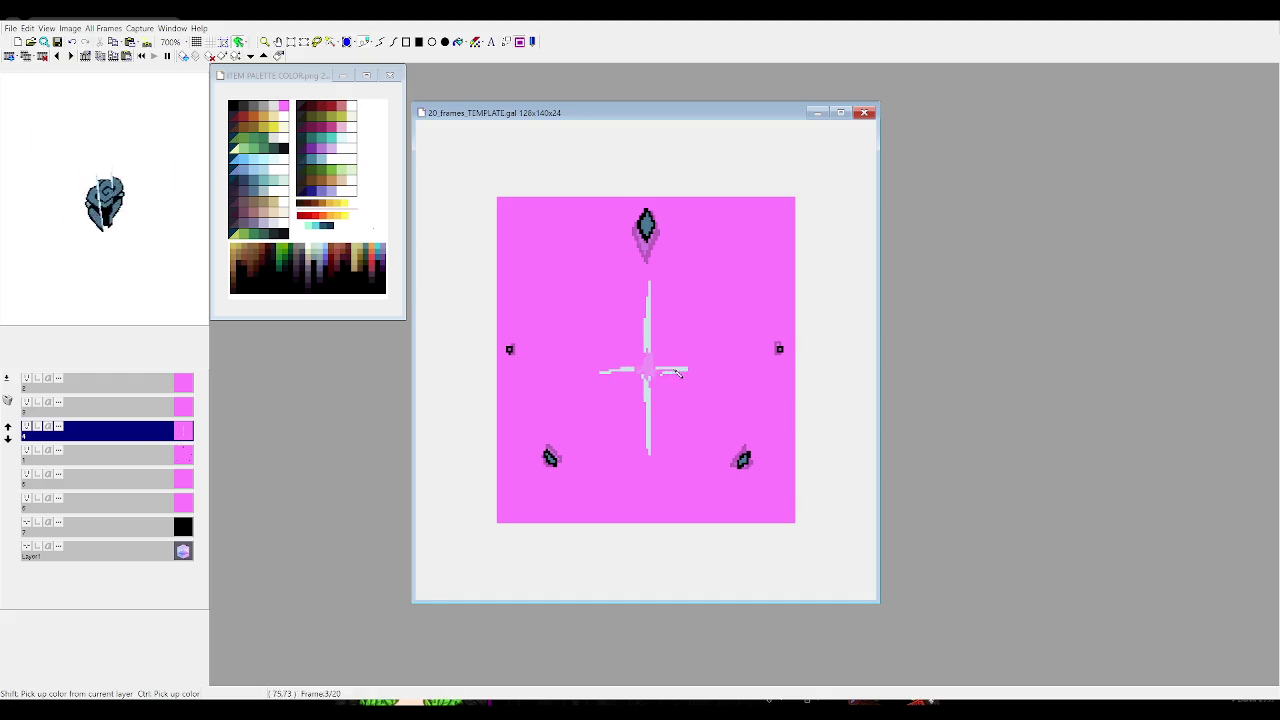
pyautogui.press('Right')
pyautogui.press('Right')
pyautogui.press('Right')
pyautogui.press('Right')
pyautogui.press('Right')
pyautogui.press('Right')
pyautogui.press('Right')
pyautogui.press('Right')
pyautogui.press('Right')
pyautogui.press('Right')
pyautogui.press('Right')
pyautogui.press('Right')
pyautogui.press('Right')
pyautogui.press('Right')
pyautogui.press('Right')
pyautogui.press('Right')
pyautogui.press('Right')
pyautogui.press('Right')
pyautogui.press('Right')
pyautogui.press('Right')
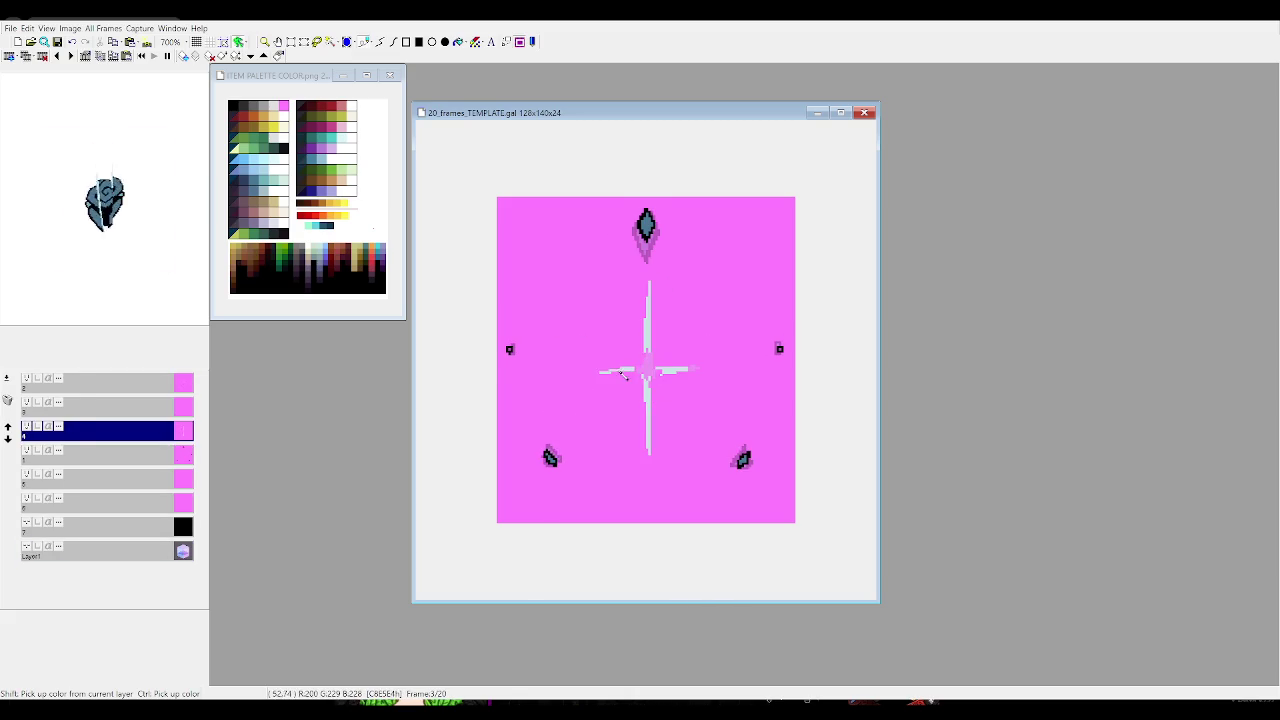
pyautogui.press('Right')
pyautogui.press('Right')
pyautogui.press('Right')
pyautogui.press('Right')
pyautogui.press('Right')
pyautogui.press('Right')
pyautogui.press('Right')
pyautogui.press('Right')
pyautogui.press('Right')
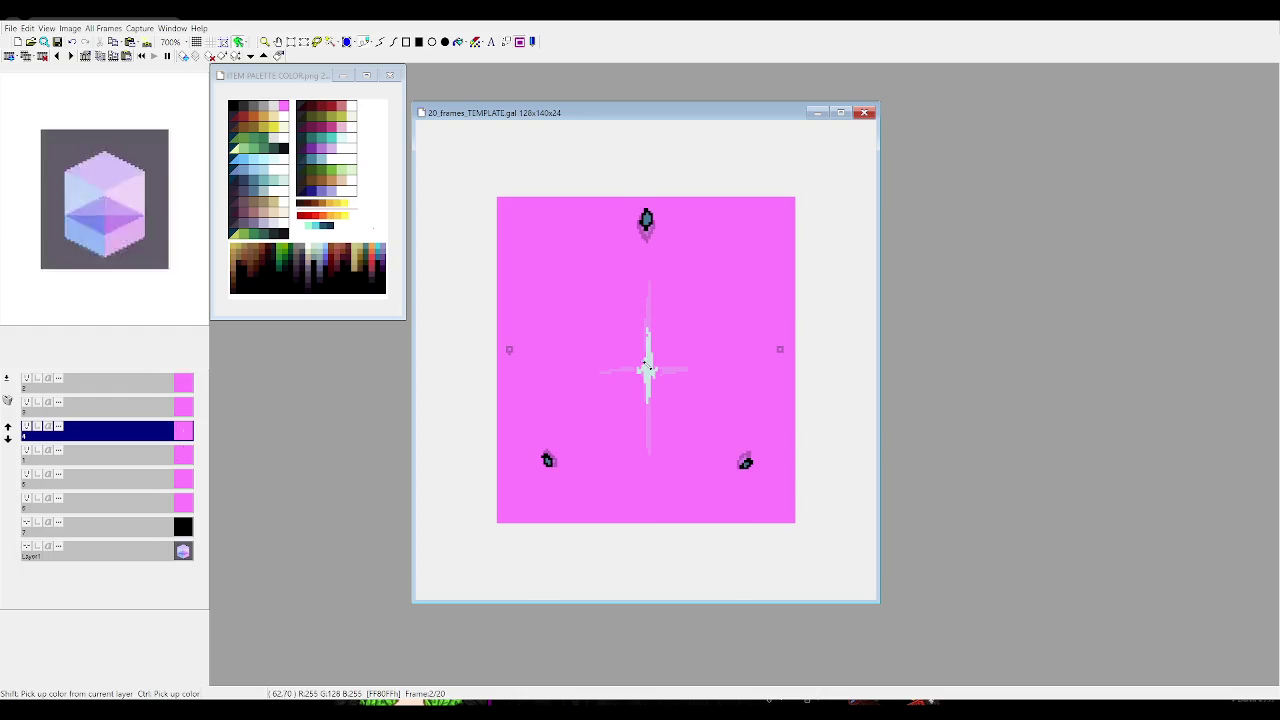
# On layer 3, try an arc beside the sparkle on frame 2 and undo it
pyautogui.click(160, 408)
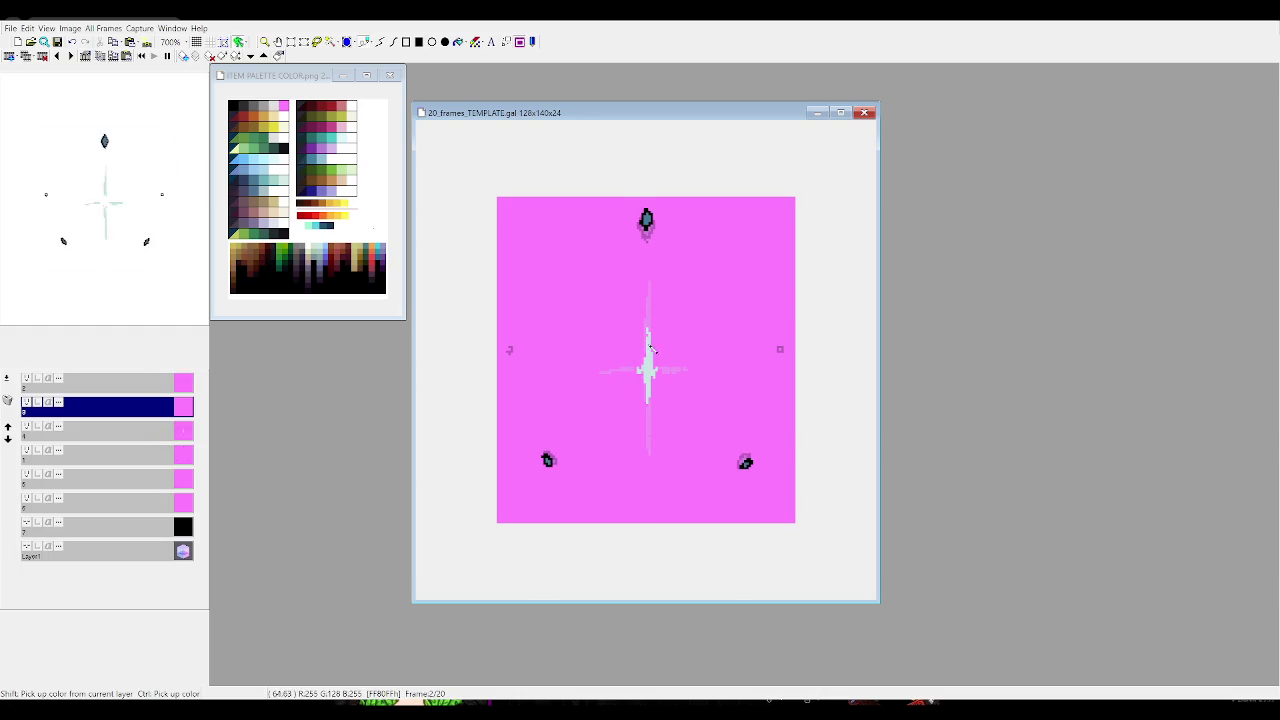
pyautogui.moveTo(646, 342)
pyautogui.mouseDown()
pyautogui.moveTo(630, 376)
pyautogui.moveTo(676, 377)
pyautogui.mouseUp()
pyautogui.hotkey('ctrl', 'z')
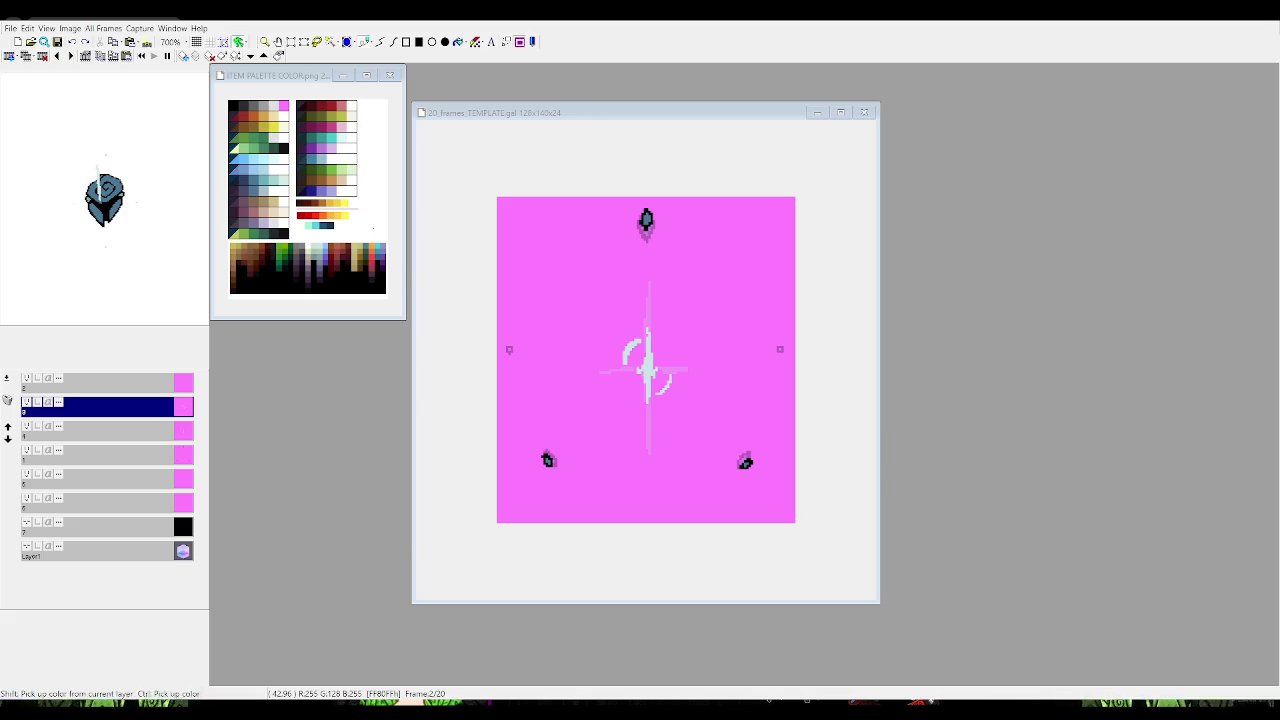
pyautogui.click(674, 392)
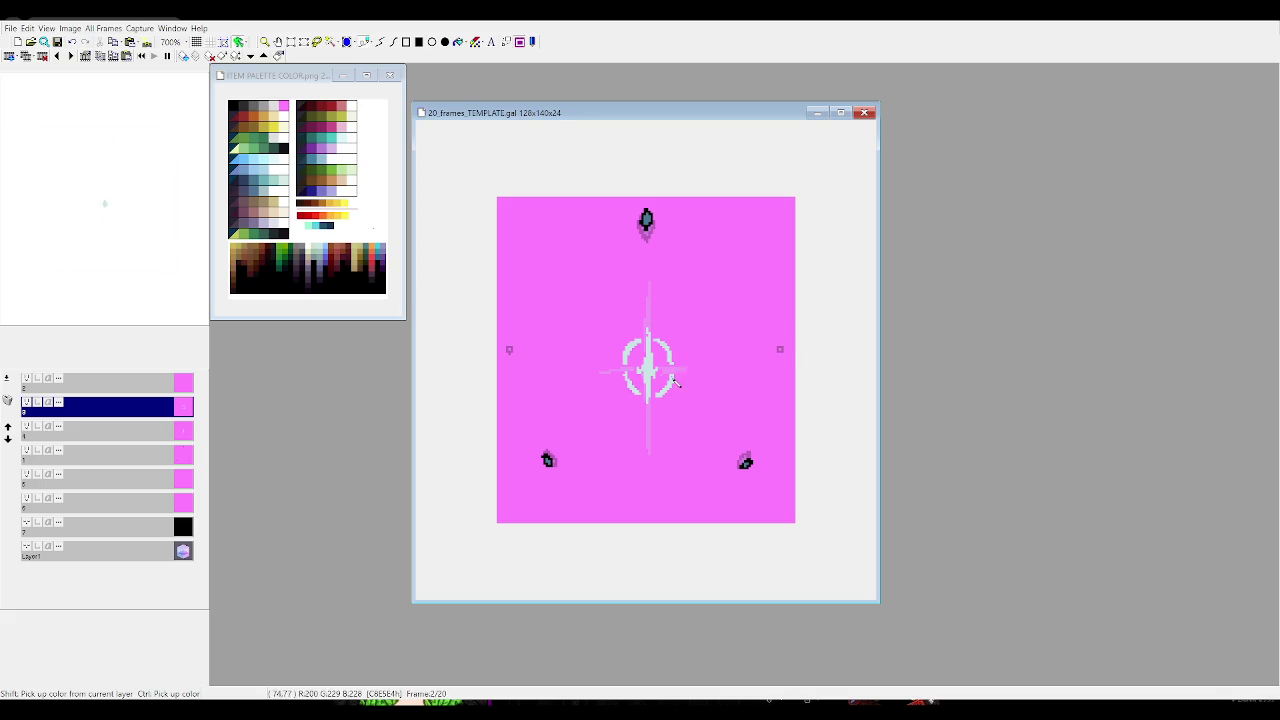
# Draw left and right ring arcs around the sparkle cross on frame 3
pyautogui.press('.')
pyautogui.moveTo(612, 356); pyautogui.dragTo(646, 306)
pyautogui.moveTo(587, 357); pyautogui.dragTo(603, 331)
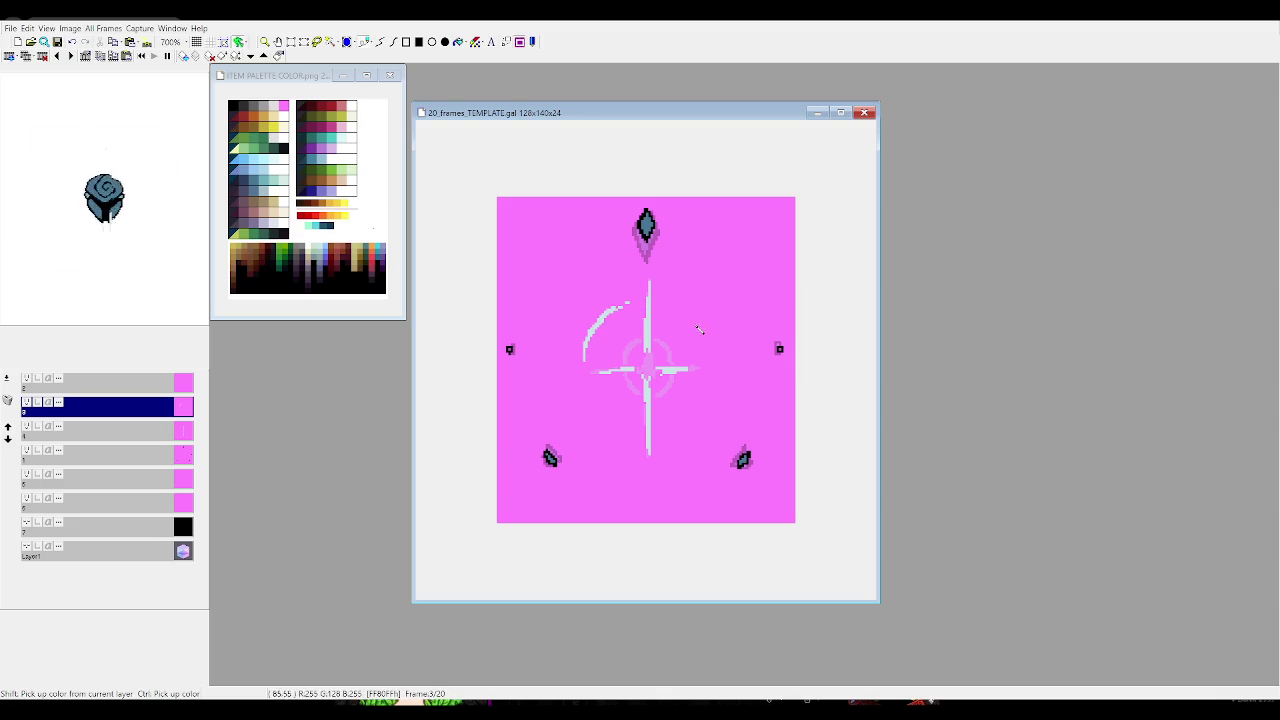
pyautogui.moveTo(682, 310); pyautogui.dragTo(704, 360)
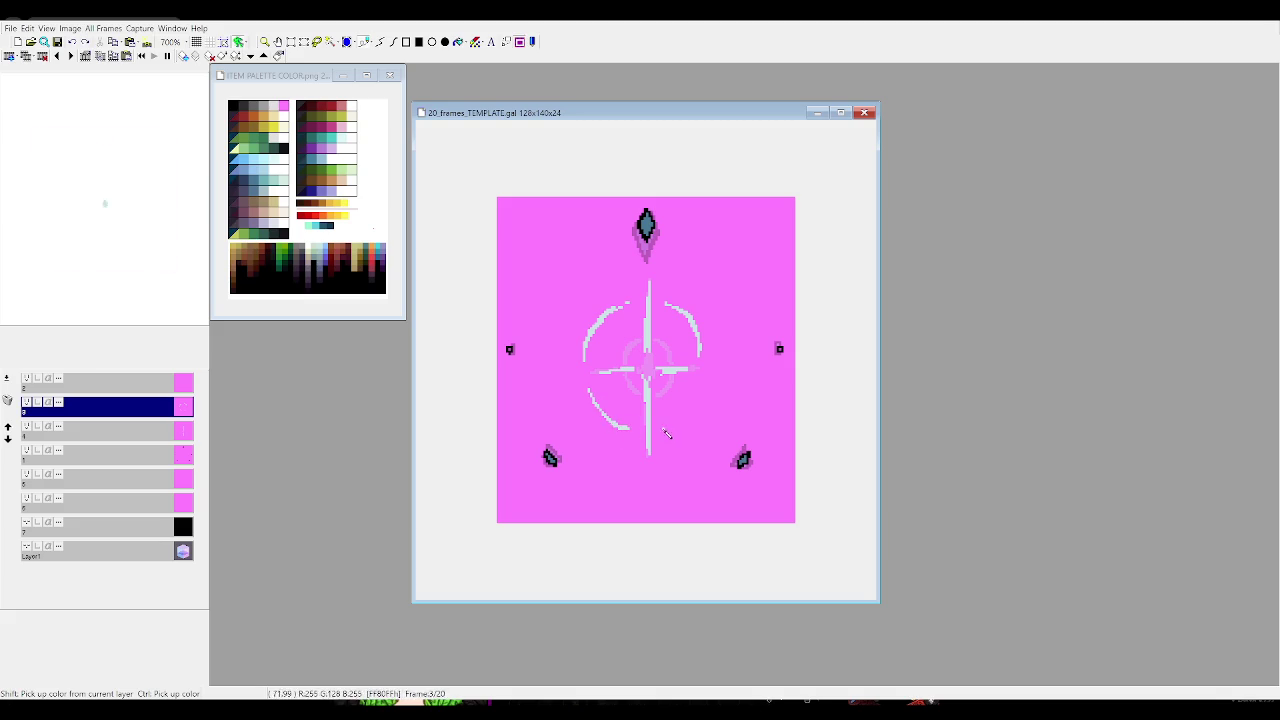
pyautogui.press('Right')
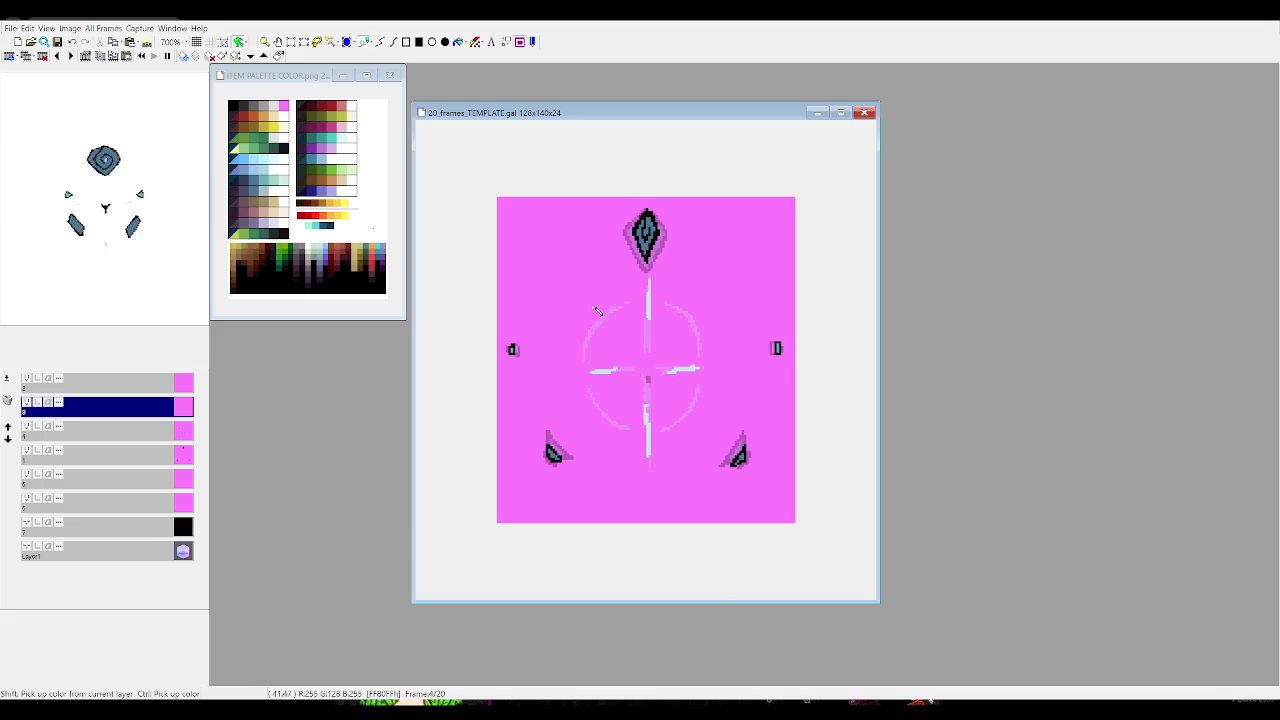
pyautogui.press('Right')
pyautogui.press('Right')
pyautogui.press('Right')
pyautogui.press('Right')
pyautogui.press('Right')
pyautogui.press('Right')
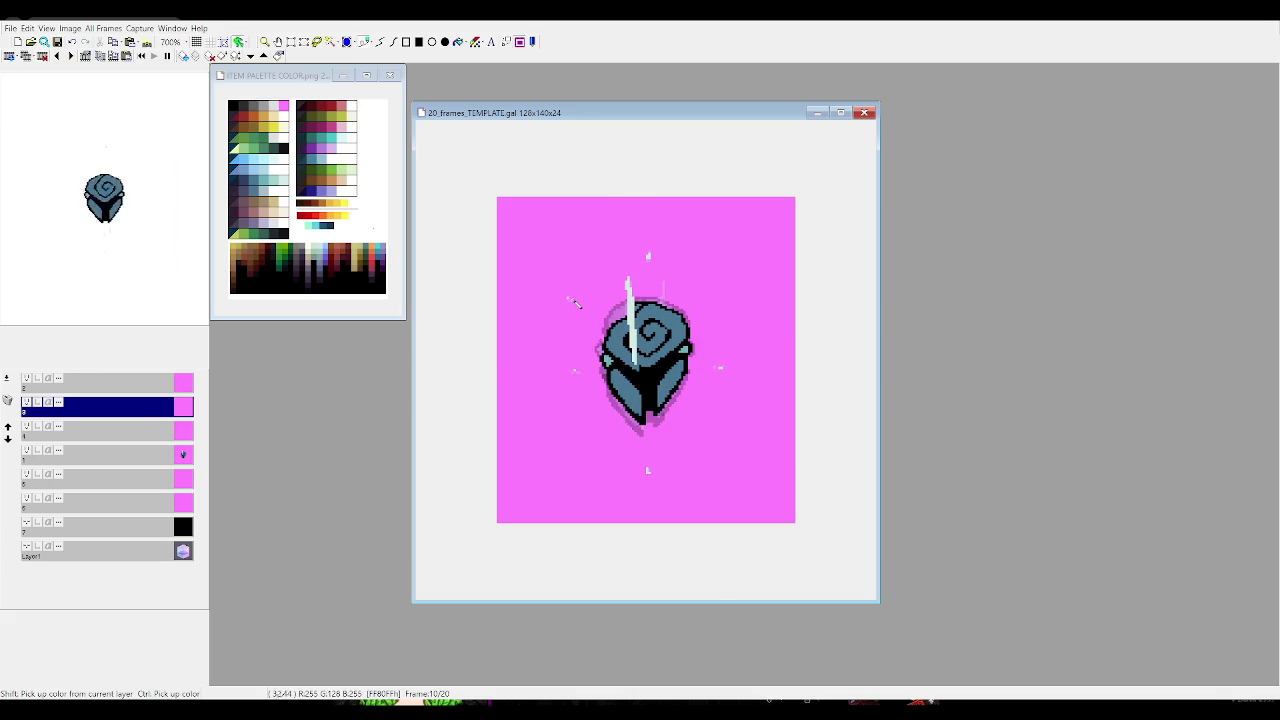
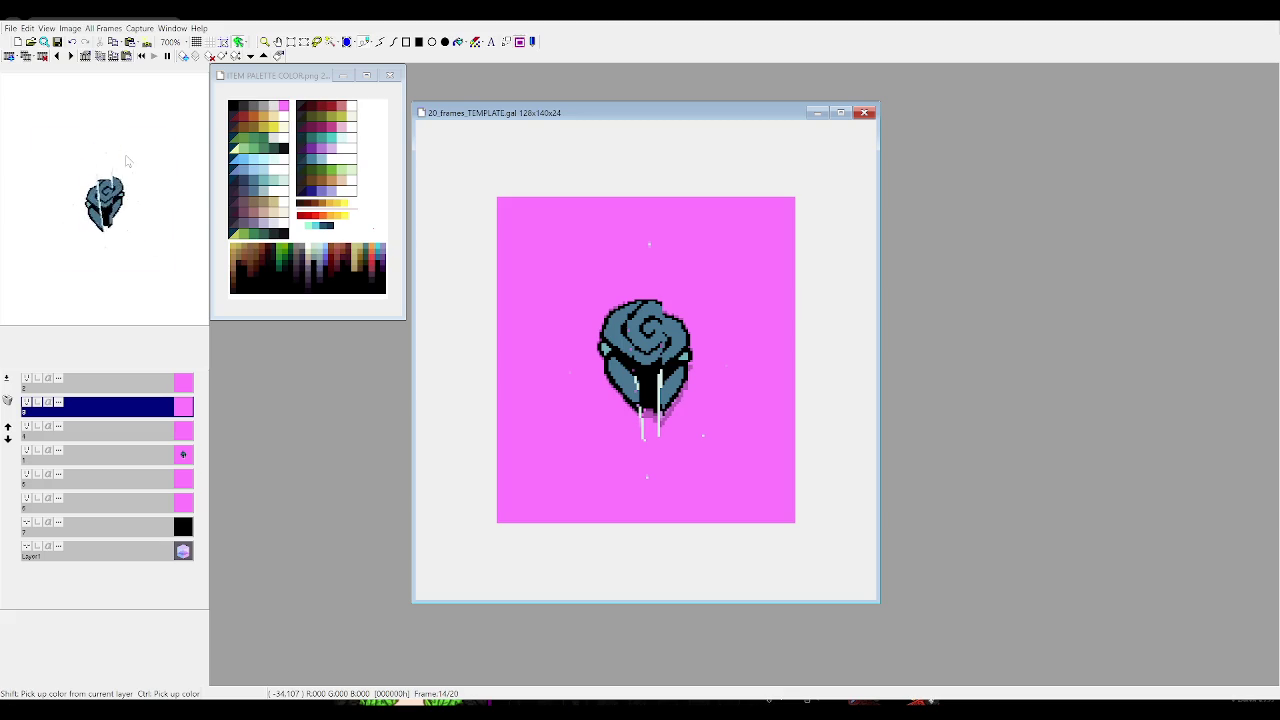
# Preview the 20-frame template animation, then switch to the Buff Tenacity_edit.gal document
pyautogui.press('space')
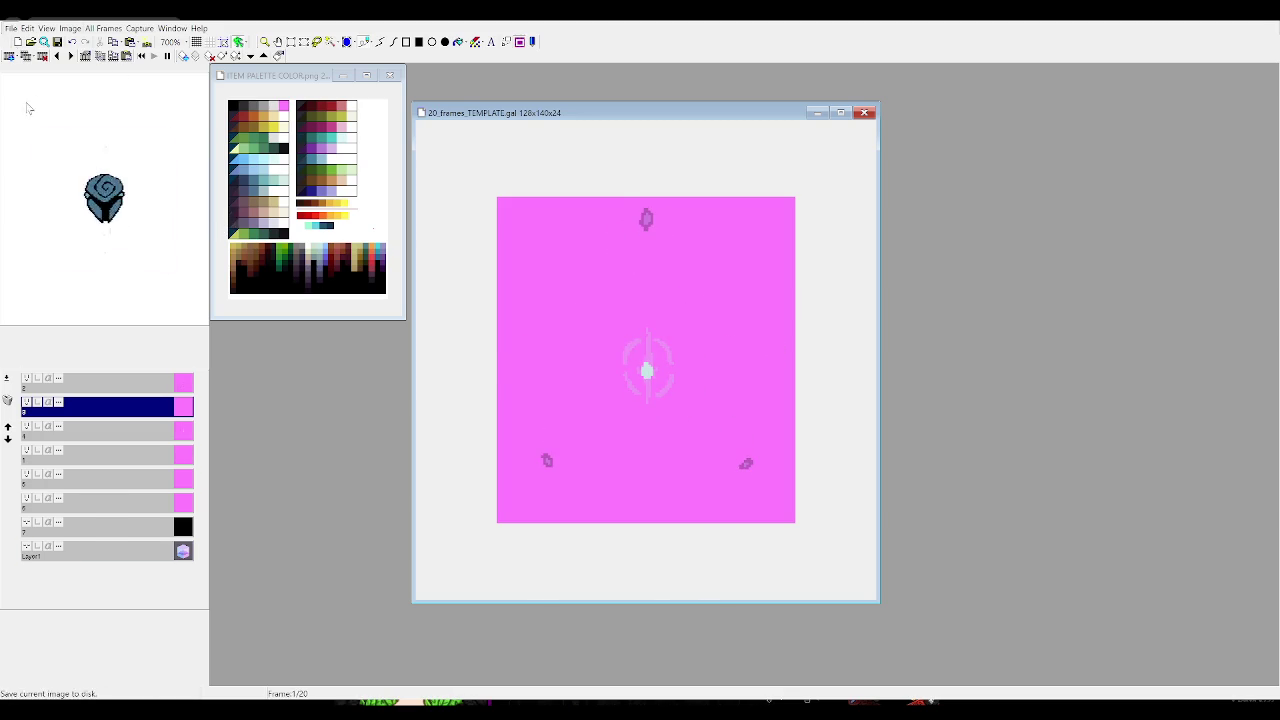
pyautogui.click(50, 137)
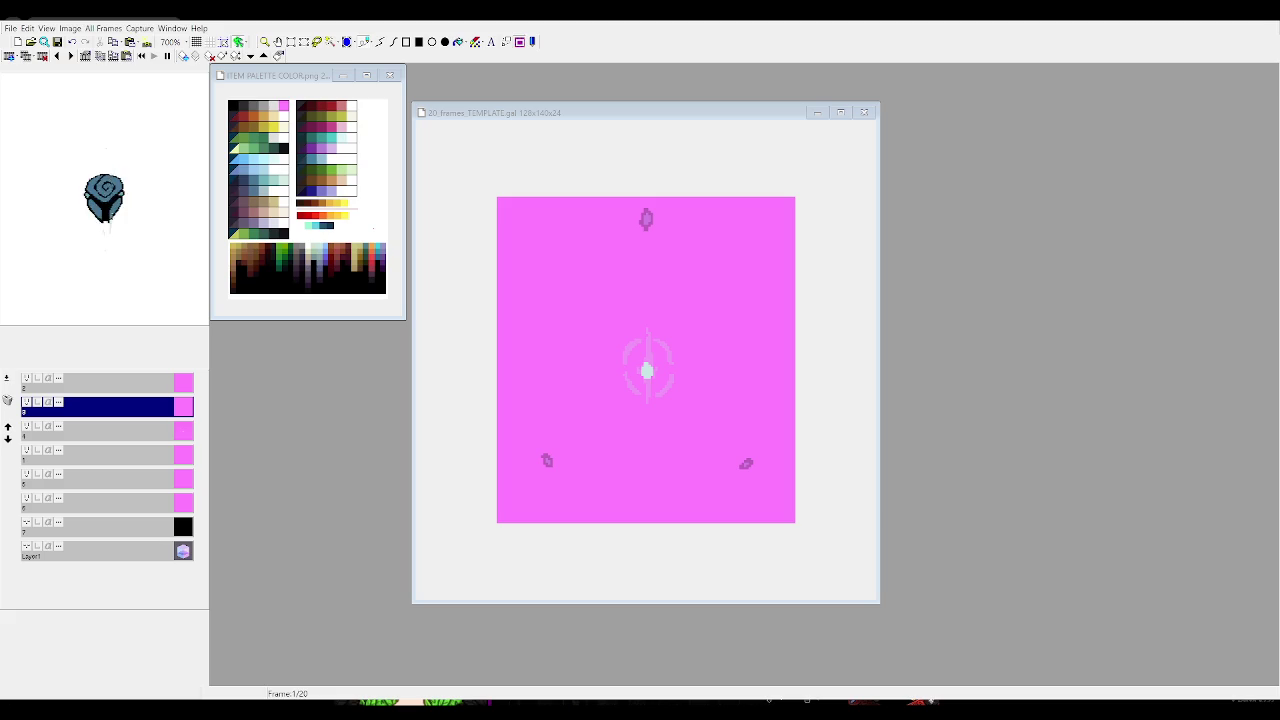
pyautogui.hotkey('ctrl', 'Tab')
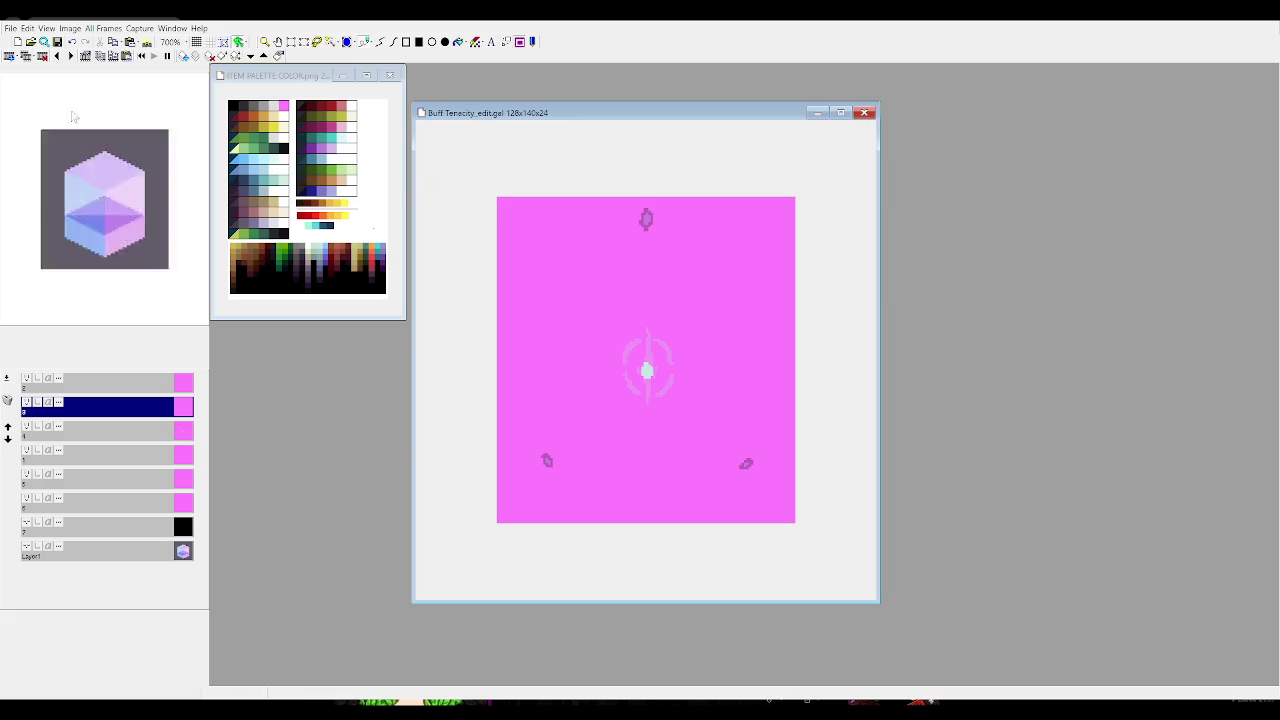
# Refocus Buff Tenacity_edit.gal and step back to frame 18 of 20
pyautogui.click(40, 150)
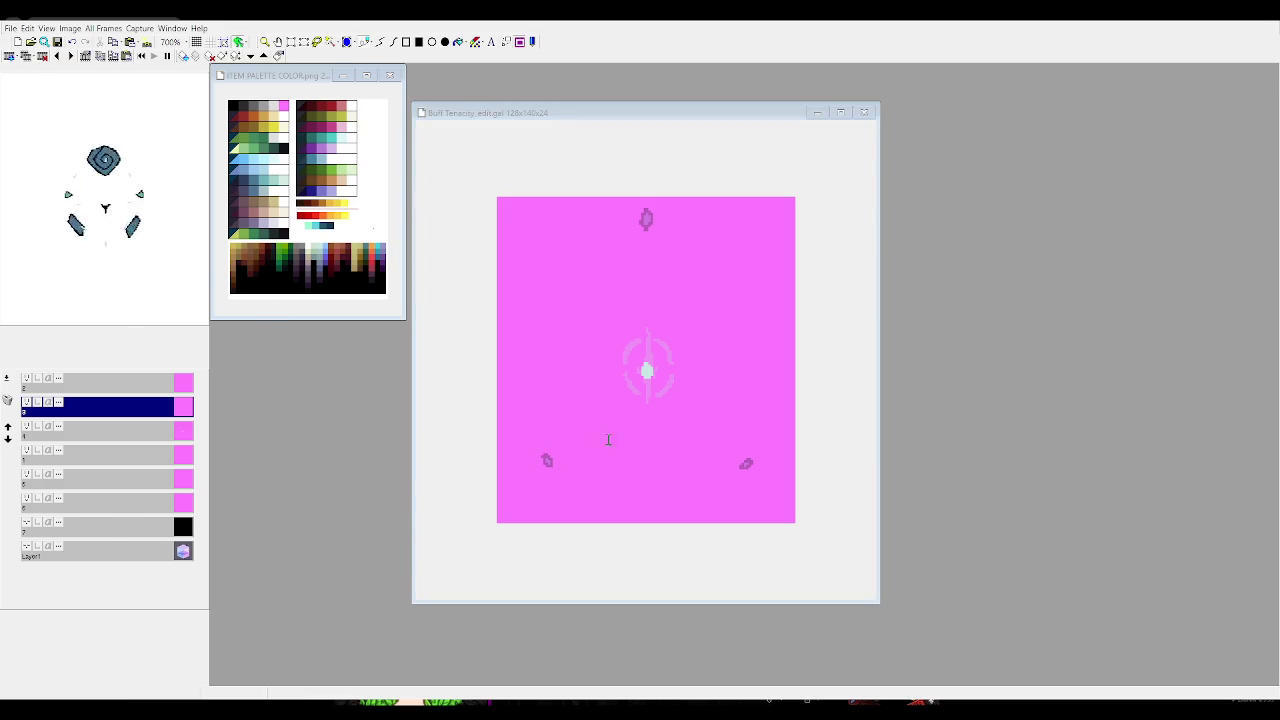
pyautogui.click(714, 446)
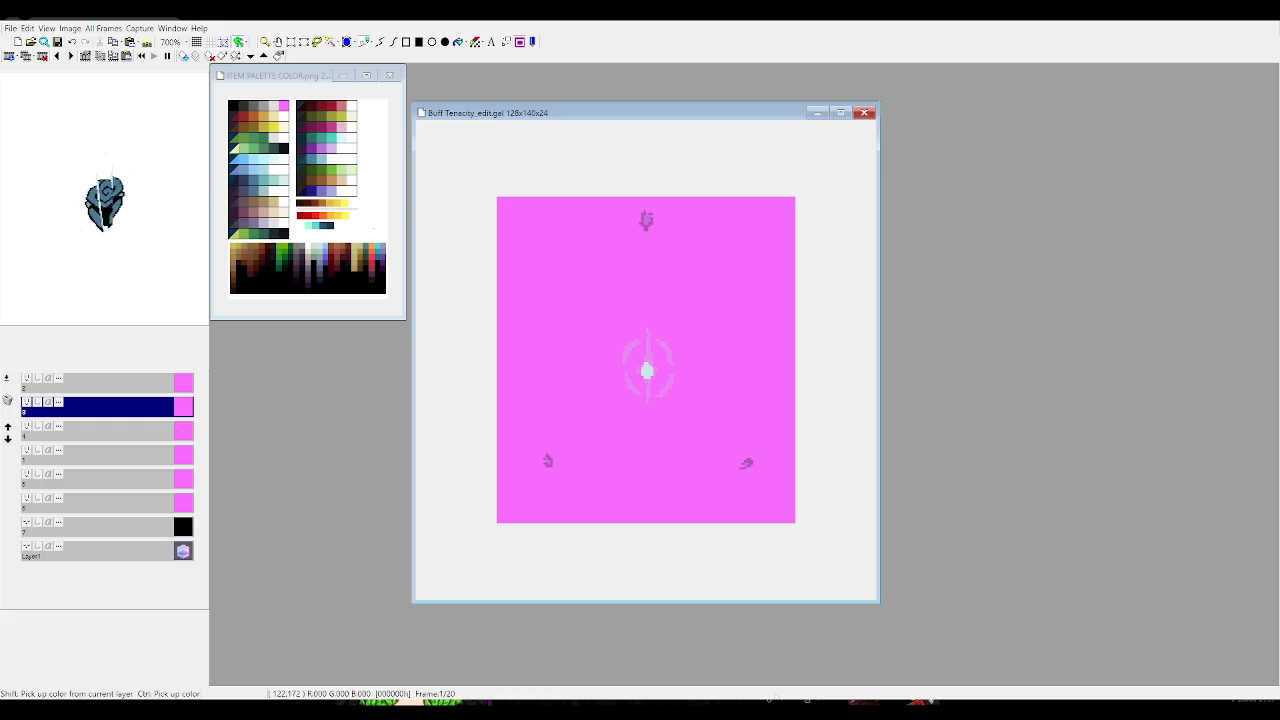
pyautogui.hotkey('alt', 'Tab')
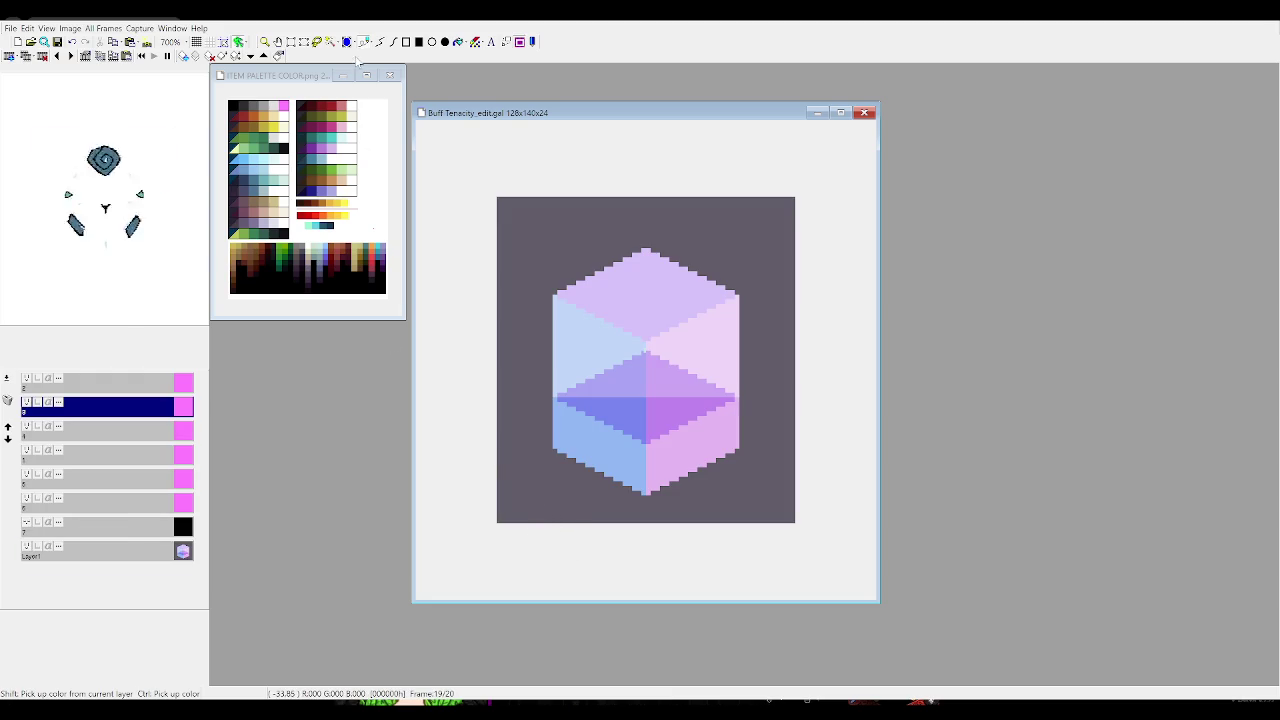
pyautogui.press('Left')
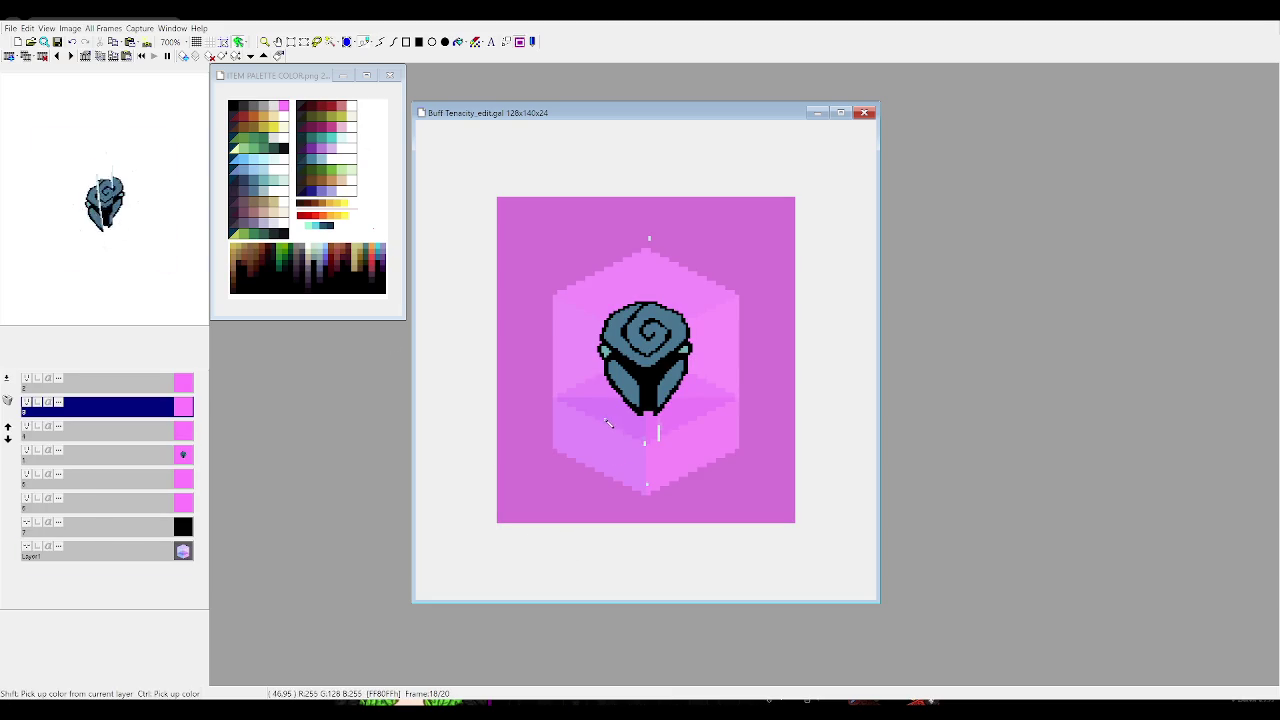
# Select the rose layer and drag the rose up and left on frame 19
pyautogui.click(190, 455)
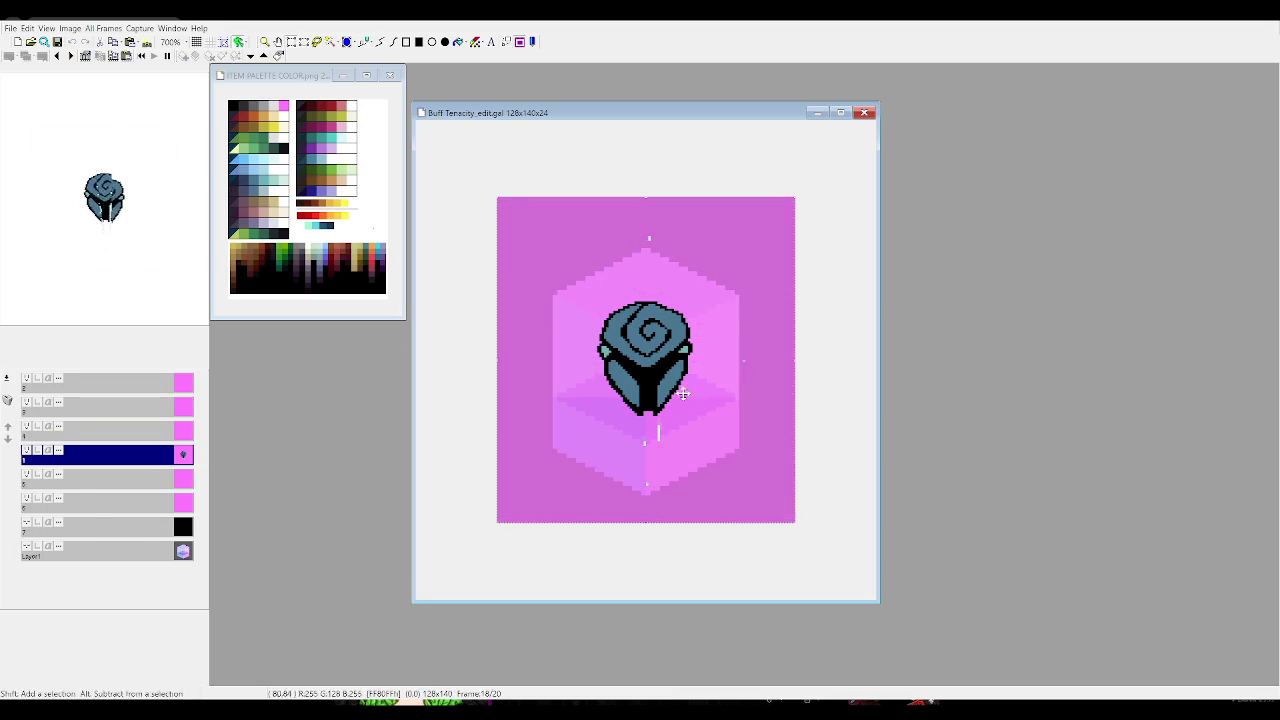
pyautogui.press('Right')
pyautogui.press('Right')
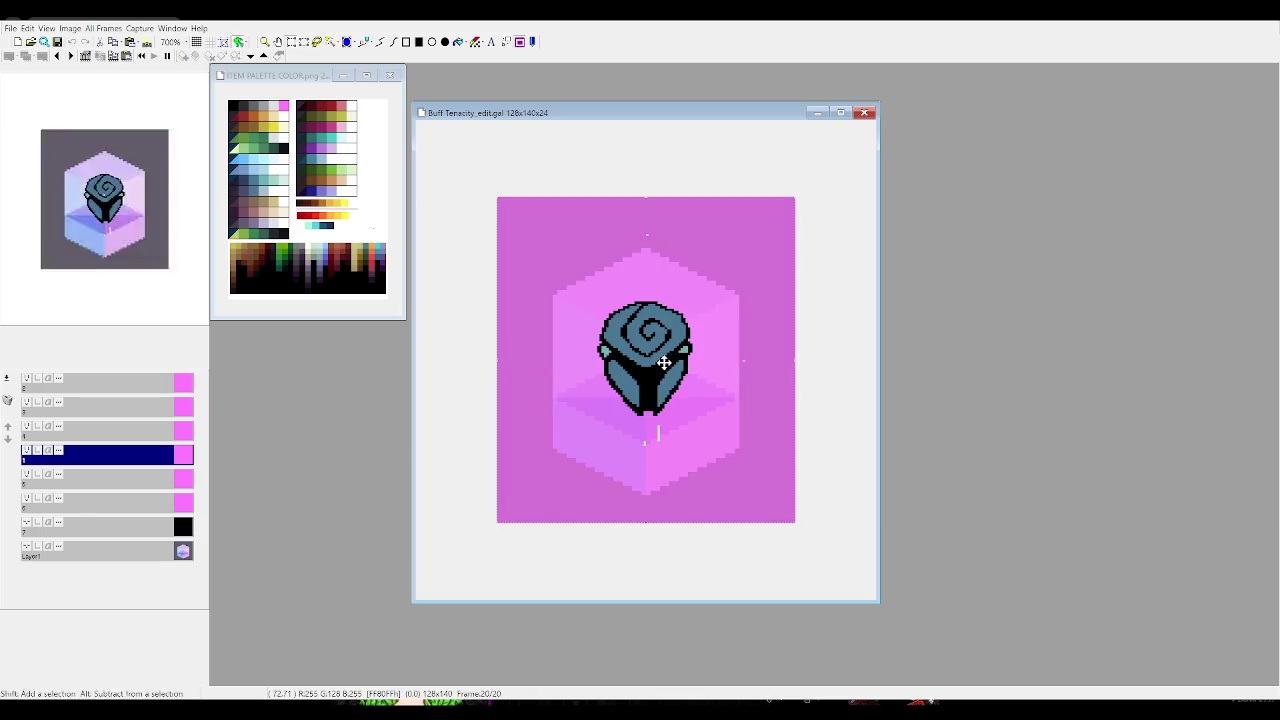
pyautogui.press('Left')
pyautogui.press('Left')
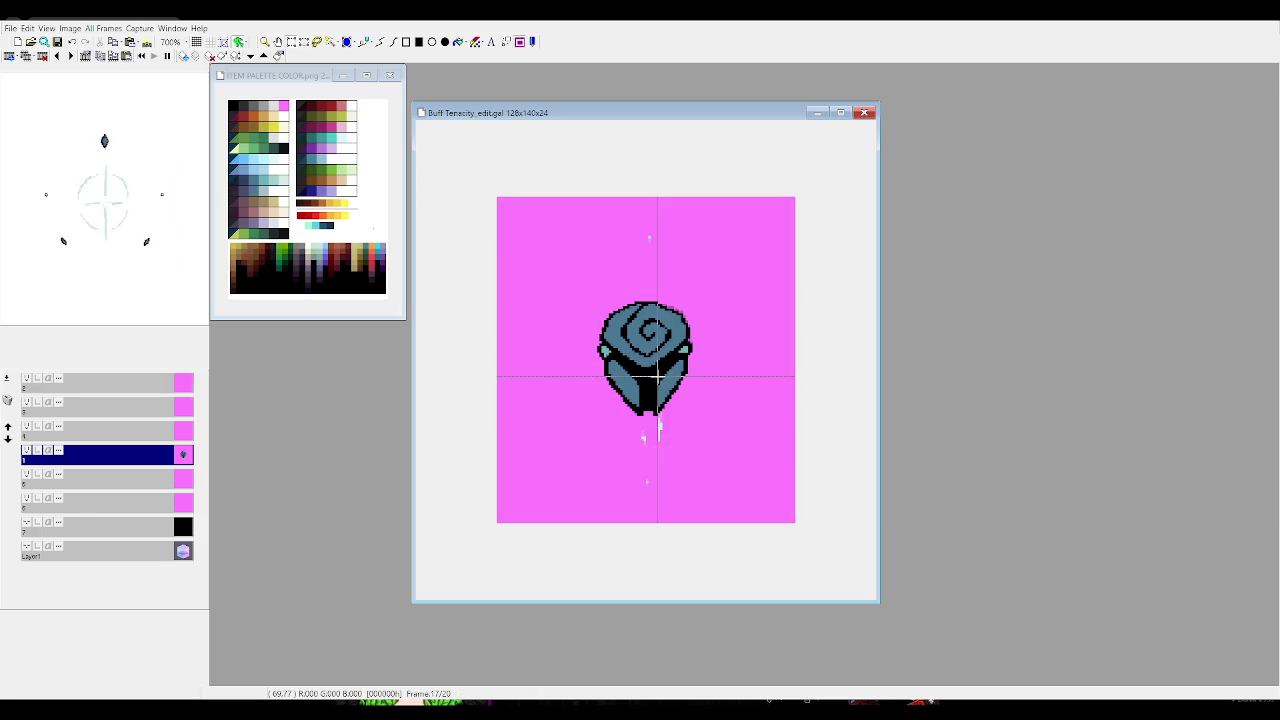
pyautogui.press('Right')
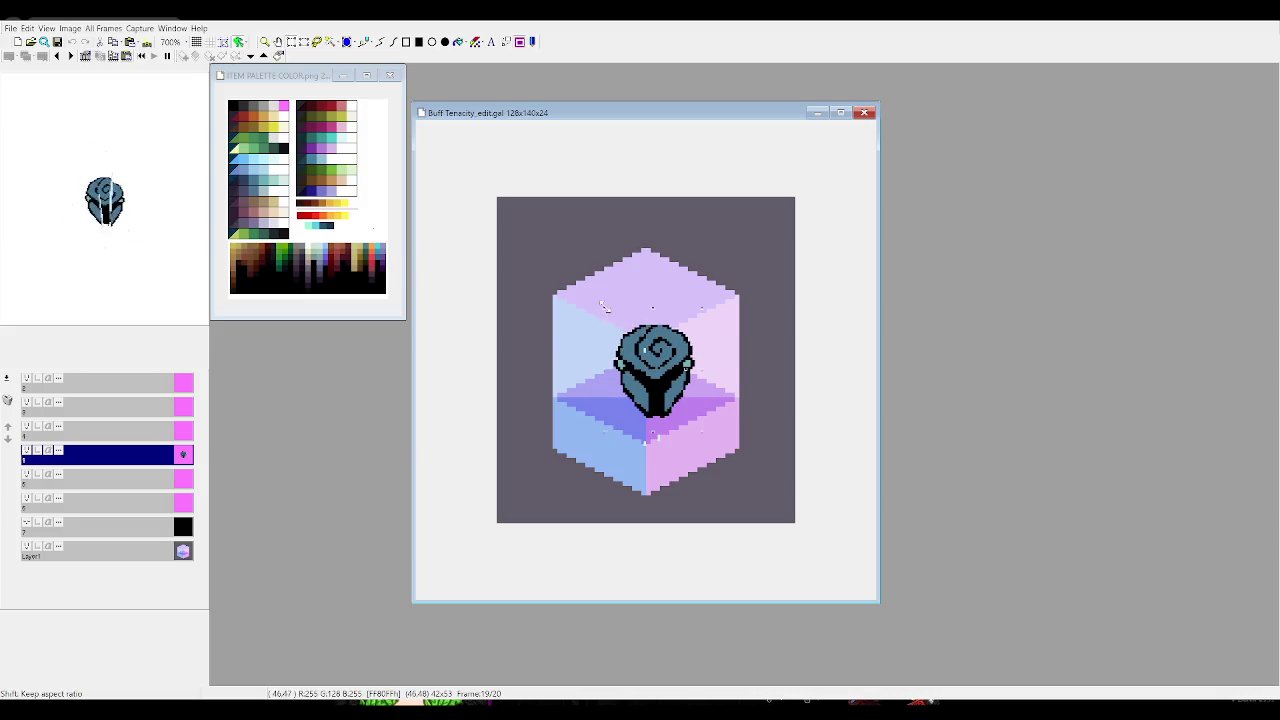
pyautogui.moveTo(668, 399); pyautogui.dragTo(655, 384)
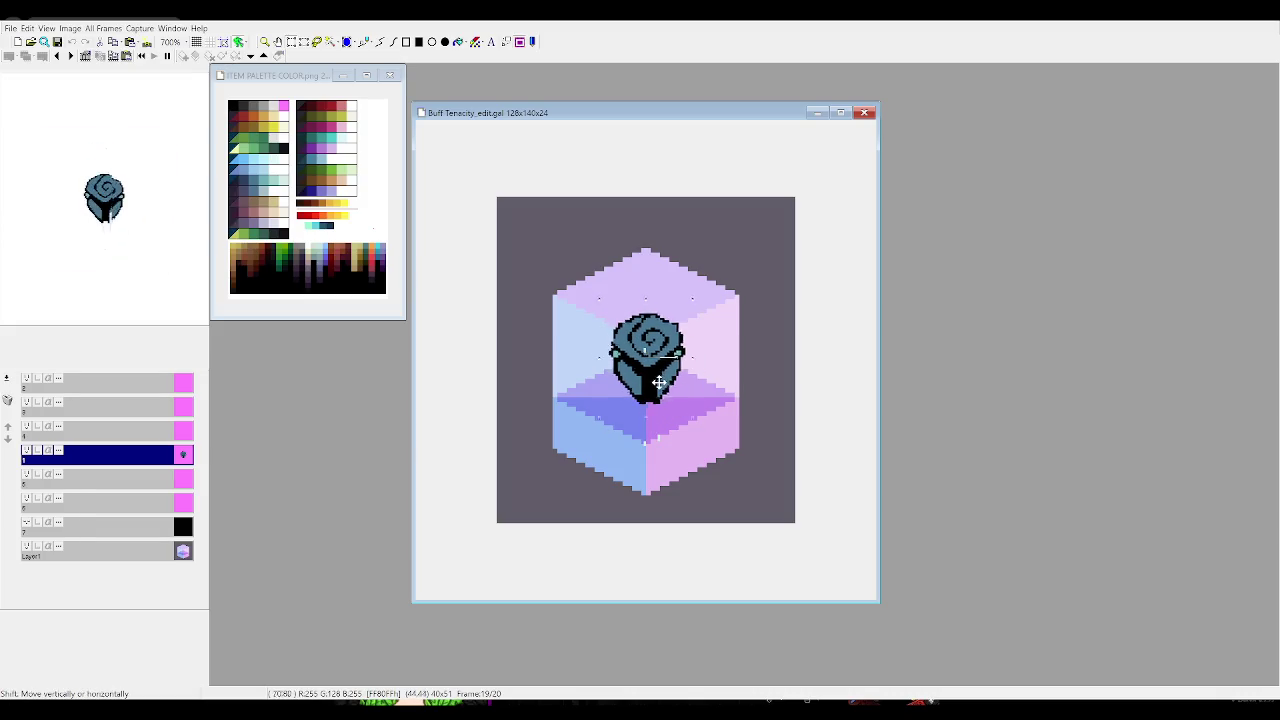
# Flip between frames 19, 20 and 1 to check the rose's alignment
pyautogui.press('Right')
pyautogui.moveTo(712, 432)
pyautogui.mouseDown()
pyautogui.moveTo(581, 288)
pyautogui.moveTo(655, 372)
pyautogui.moveTo(646, 360)
pyautogui.mouseUp()
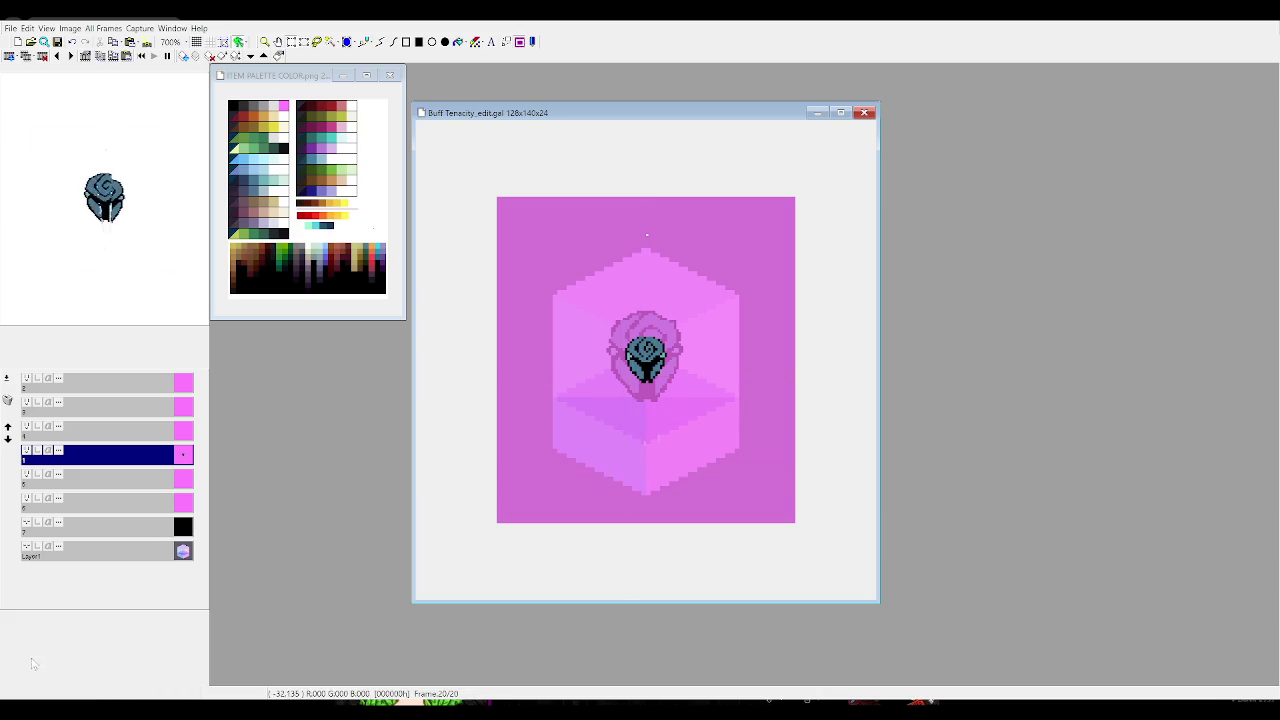
pyautogui.press('Right')
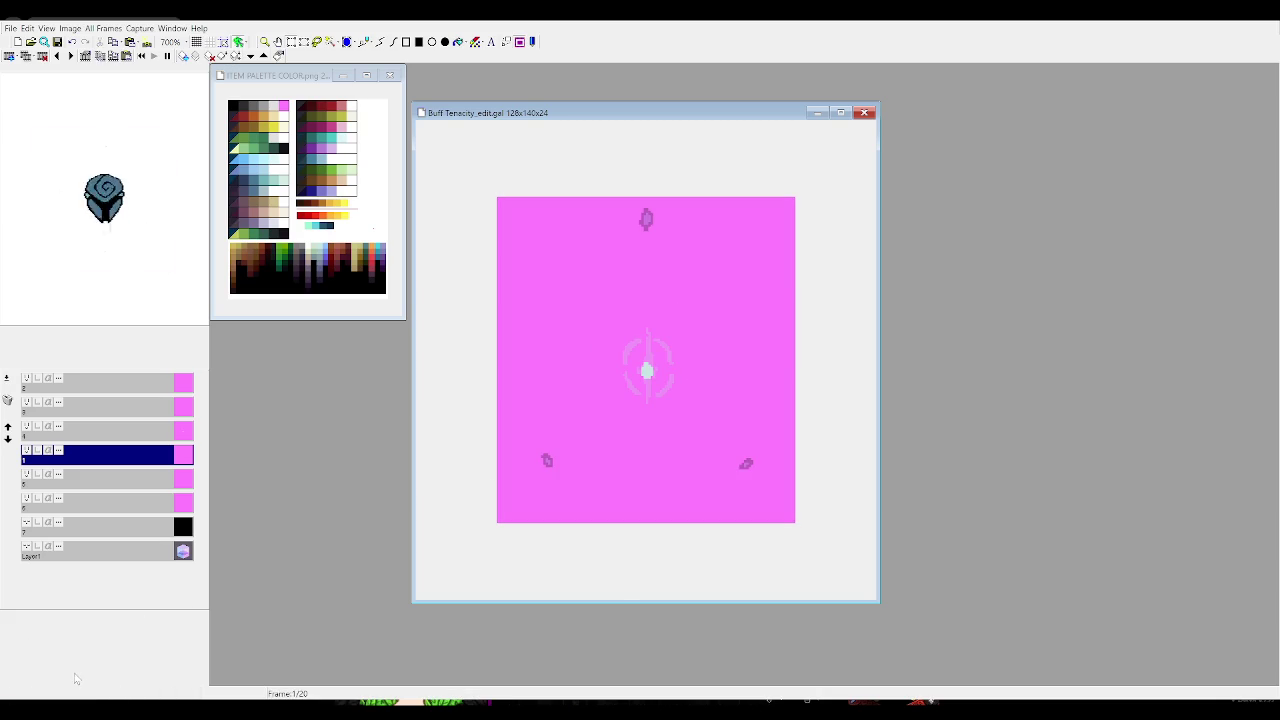
pyautogui.press('Left')
pyautogui.press('Left')
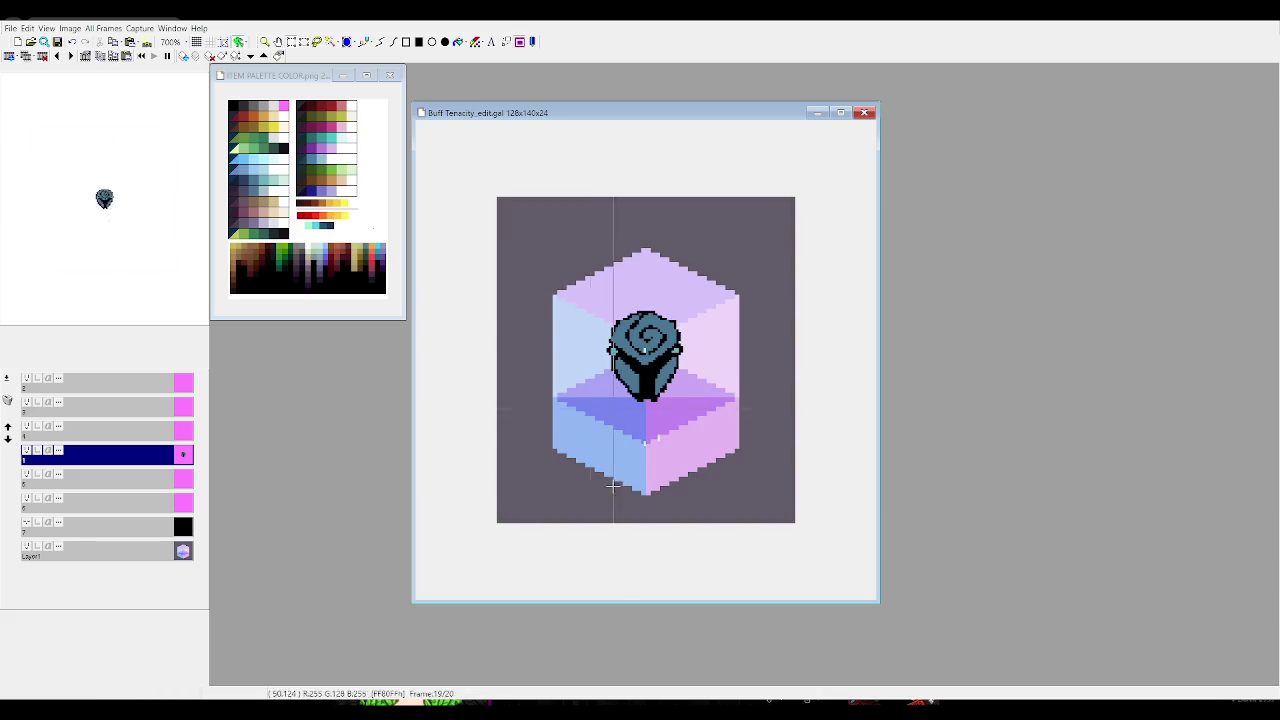
pyautogui.press('Right')
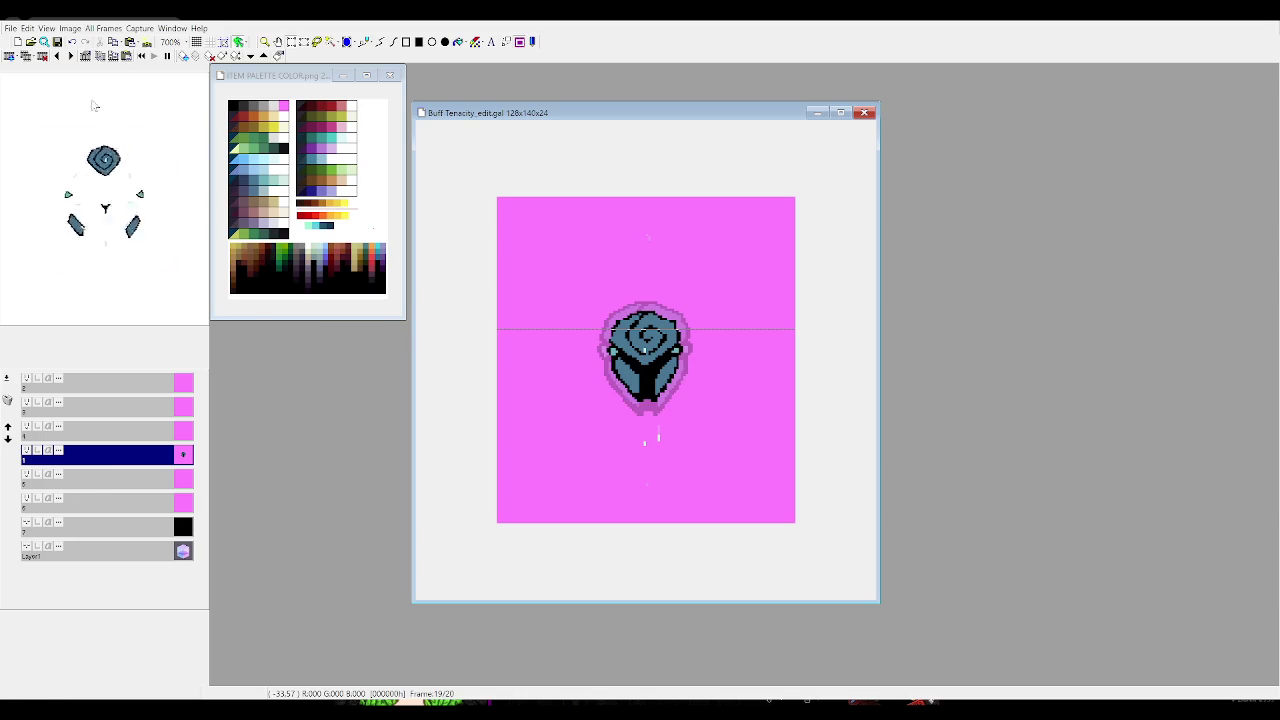
pyautogui.click(57, 128)
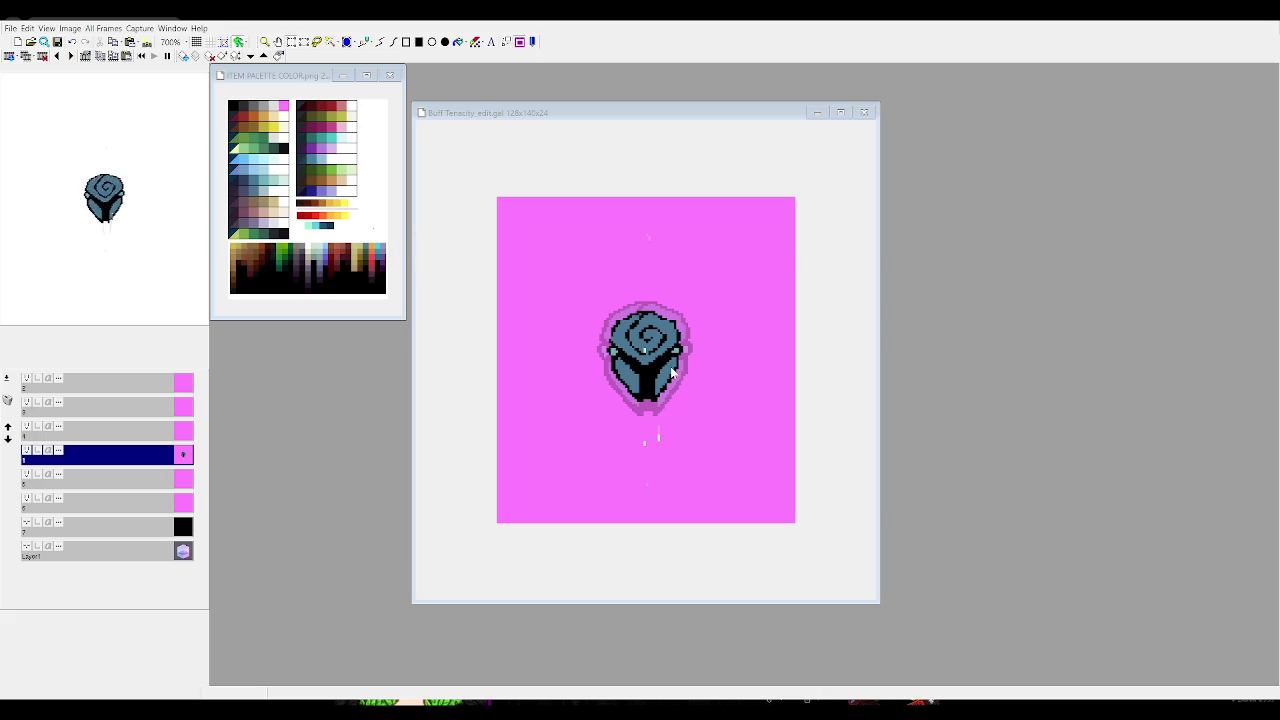
pyautogui.click(432, 276)
pyautogui.click(77, 154)
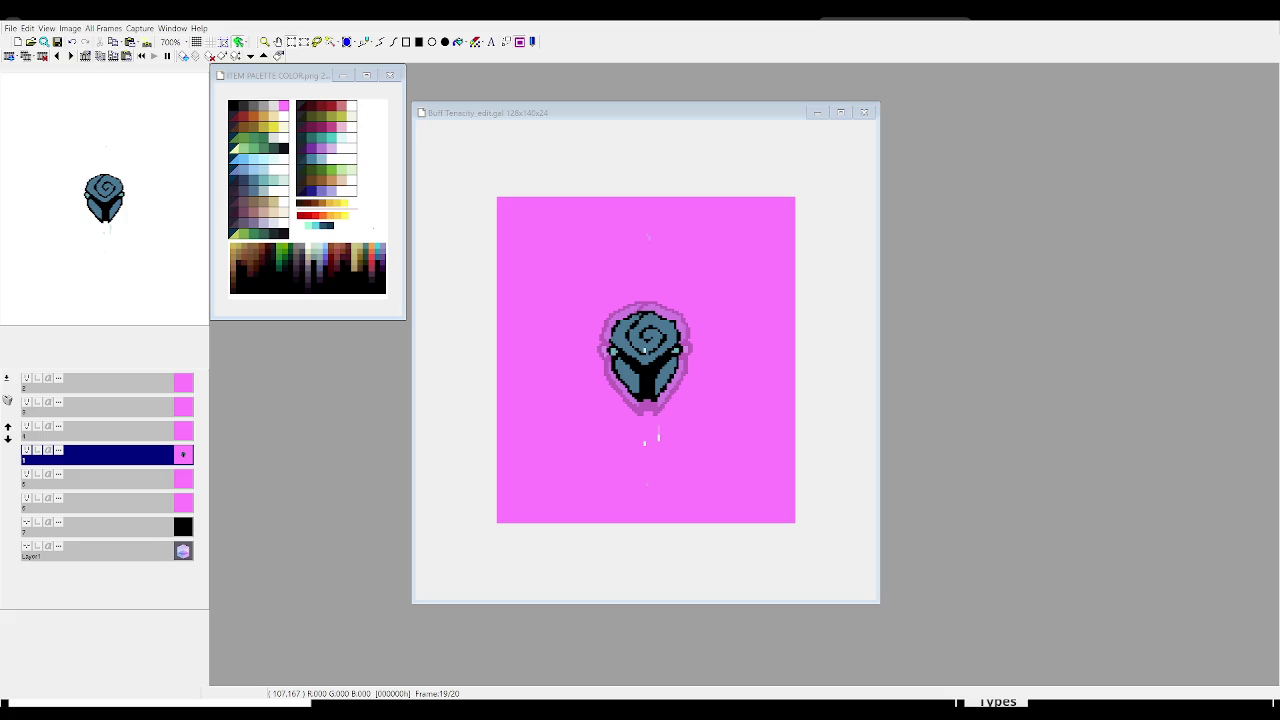
# Switch to the browser's RpVoid Tile Details page for VFX Tenacity Buff (grid)(anim)
pyautogui.hotkey('alt', 'Tab')
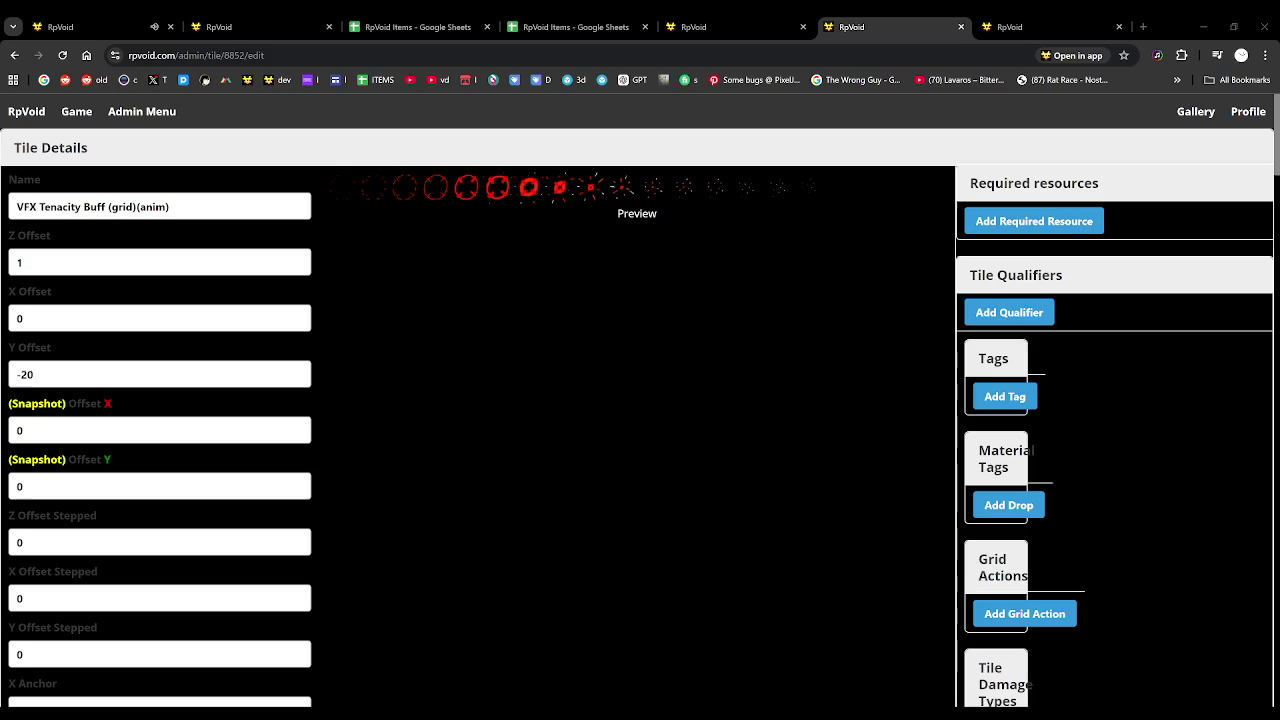
# Attach Buff Tenacity_SS_PSD.png as the tile's image file
pyautogui.scroll(-5, 437, 428)
pyautogui.scroll(-8, 196, 380)
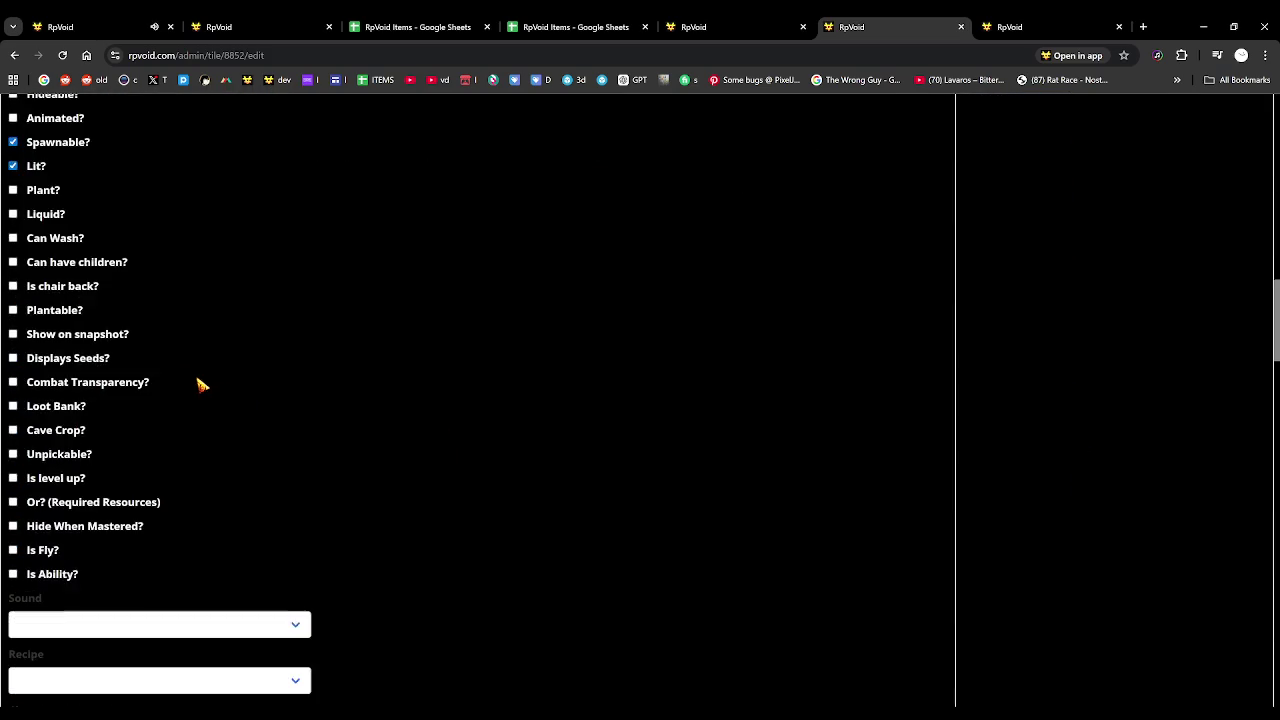
pyautogui.scroll(3, 126, 314)
pyautogui.scroll(1, 102, 250)
pyautogui.click(102, 246)
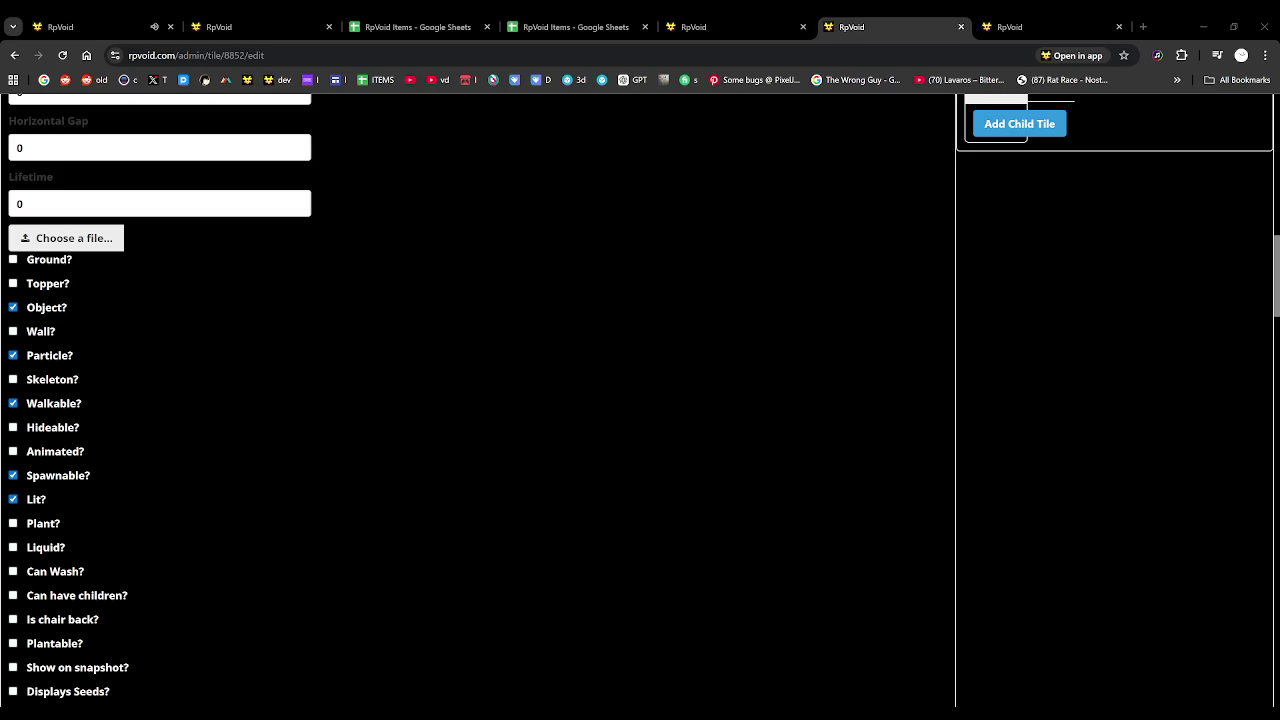
# Tick Is Ability? and save the tile
pyautogui.scroll(-1, 124, 527)
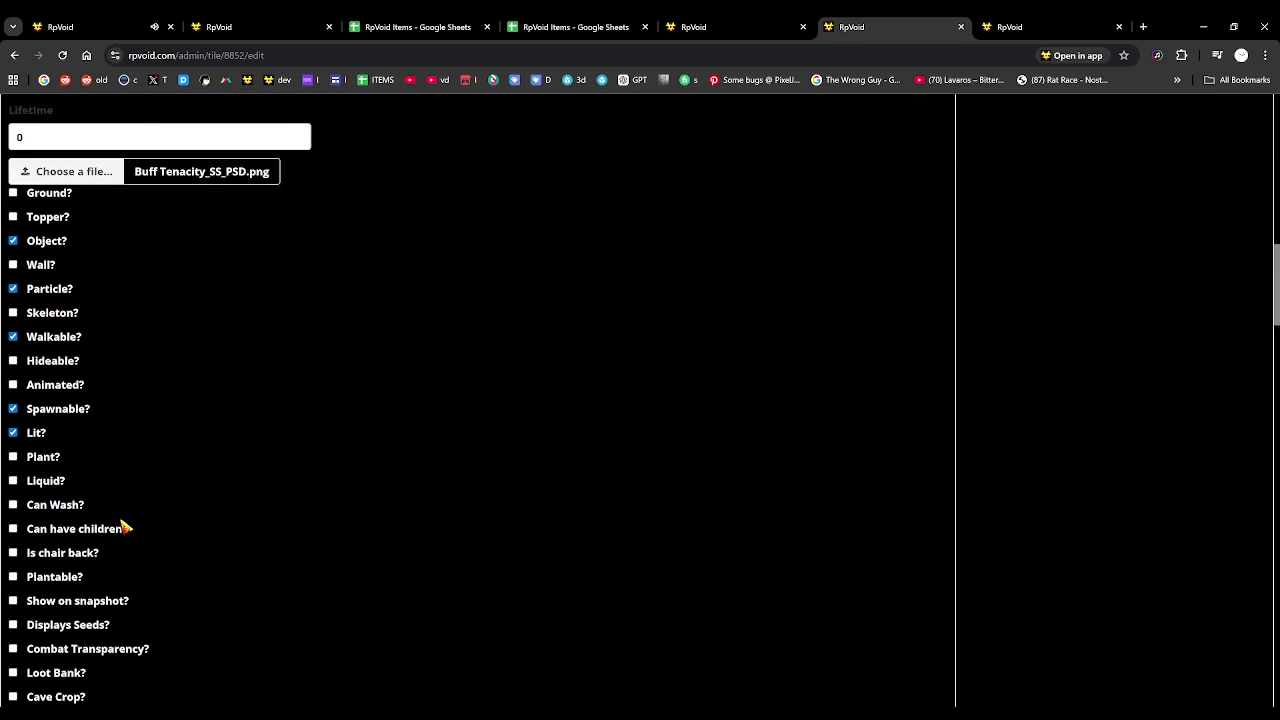
pyautogui.scroll(-2, 124, 527)
pyautogui.scroll(-2, 123, 523)
pyautogui.click(14, 576)
pyautogui.scroll(-10, 240, 560)
pyautogui.scroll(-5, 90, 640)
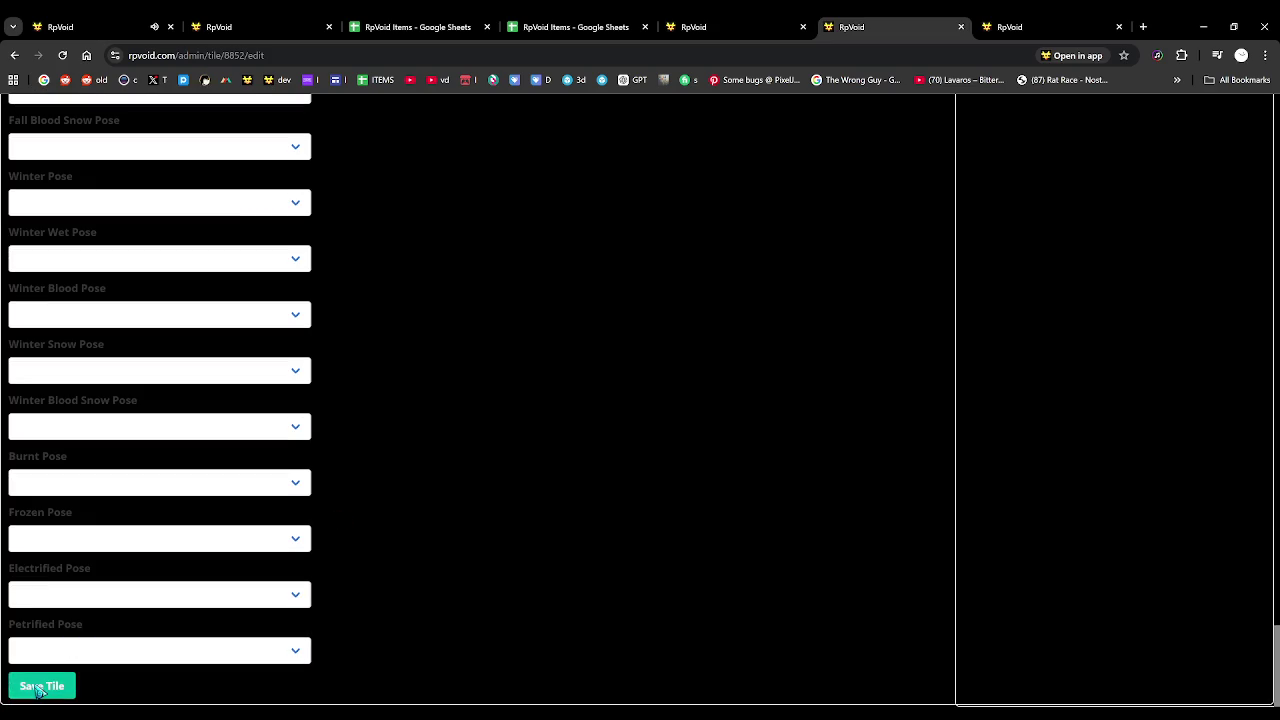
pyautogui.click(40, 687)
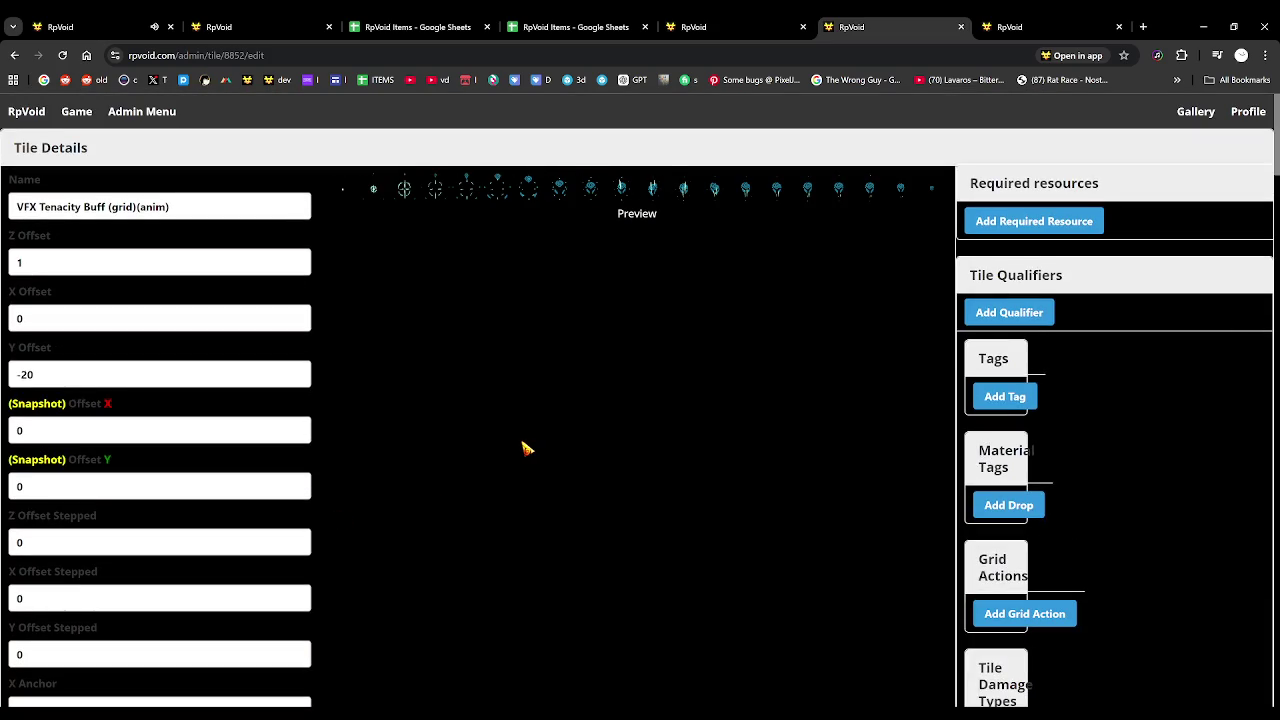
# Check tile 8852 at the end of the admin Tiles list, then return to the Hunter's Pass game
pyautogui.click(160, 118)
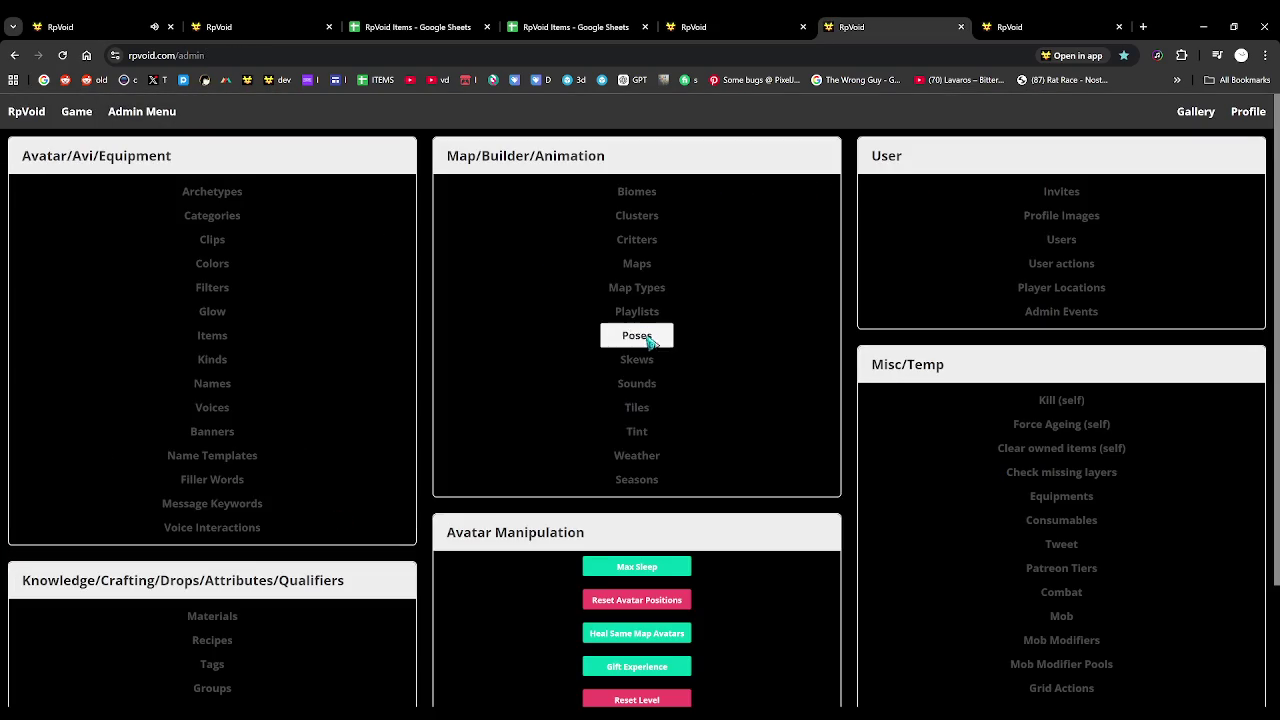
pyautogui.click(636, 407)
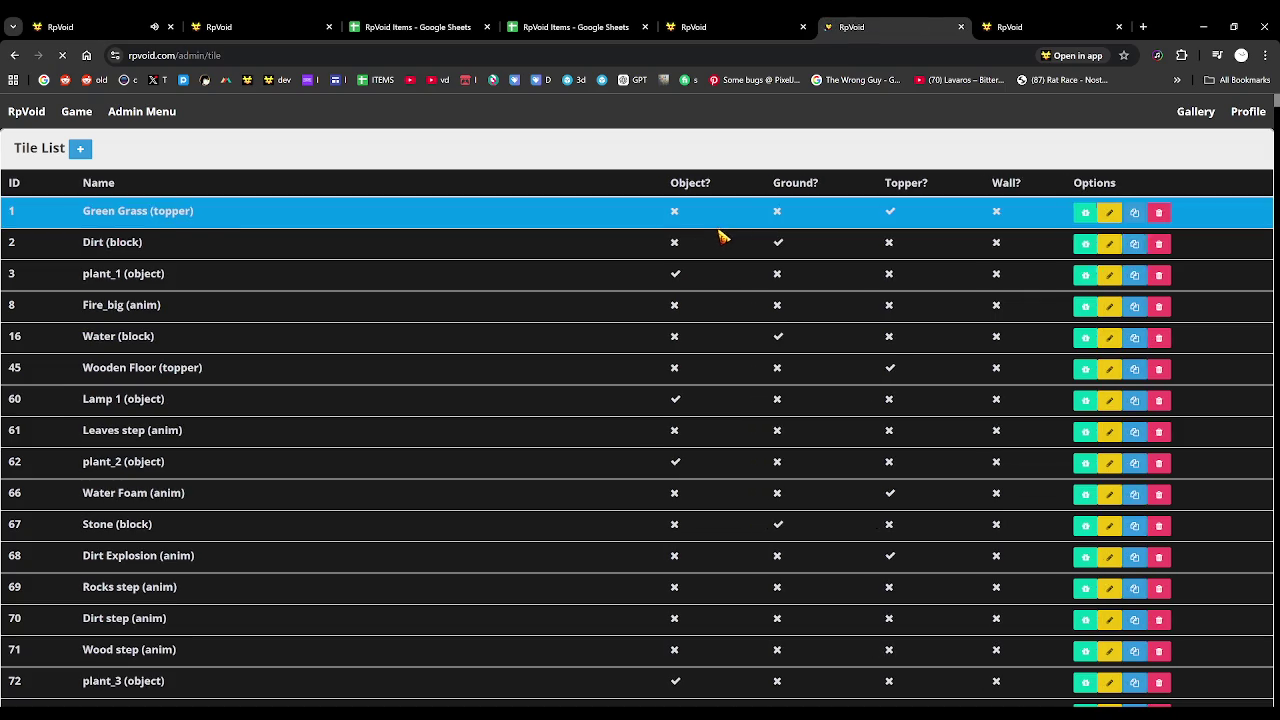
pyautogui.press('End')
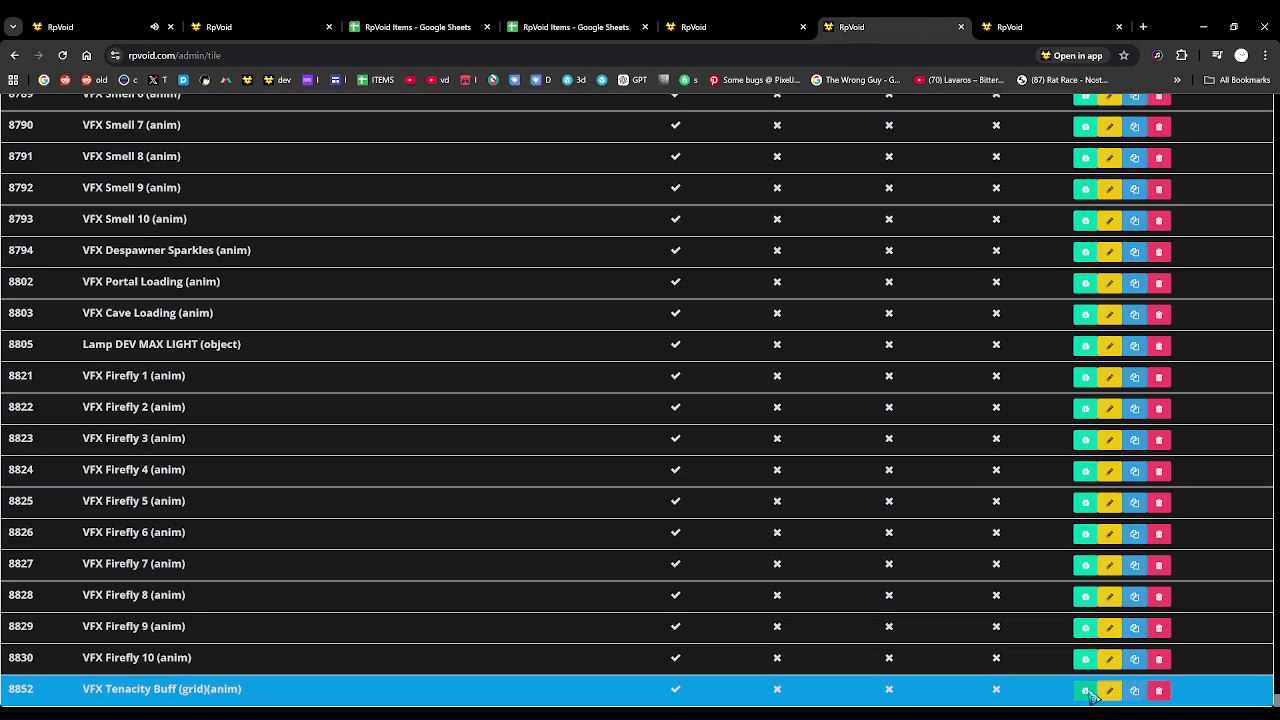
pyautogui.click(112, 20)
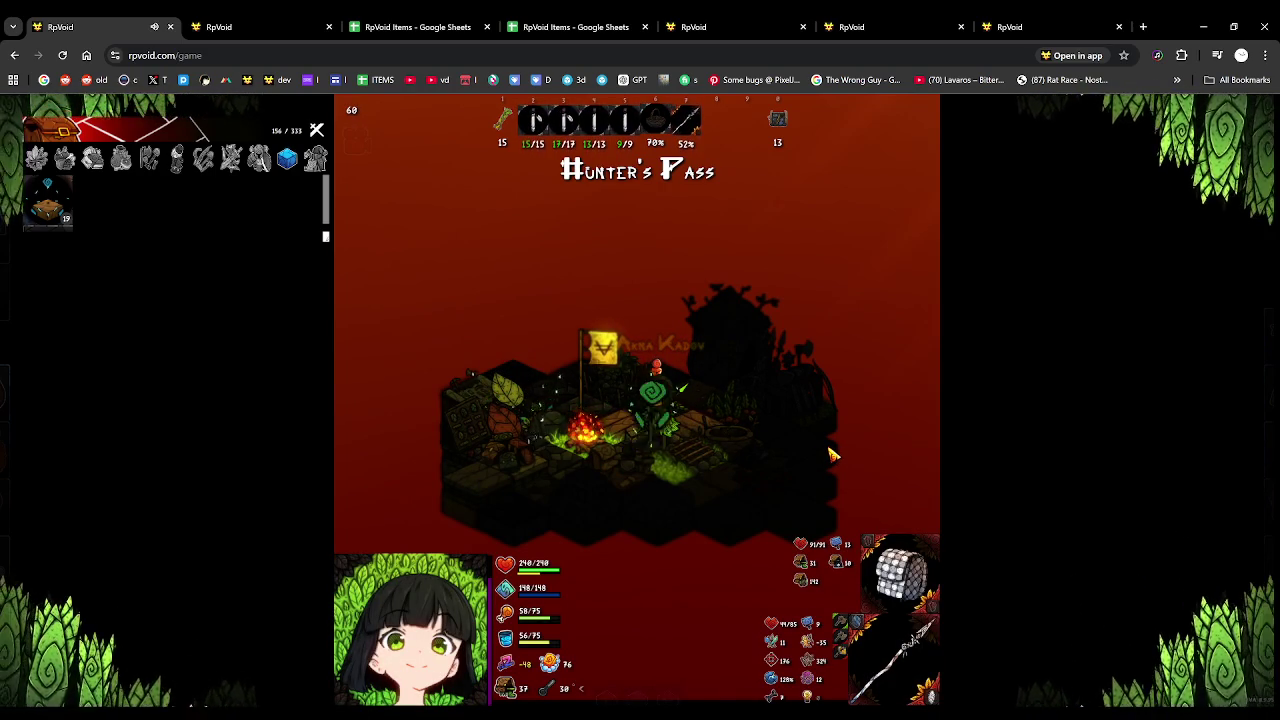
# Rotate the map around the character in Hunter's Pass, then go to the admin overview
pyautogui.press('e')
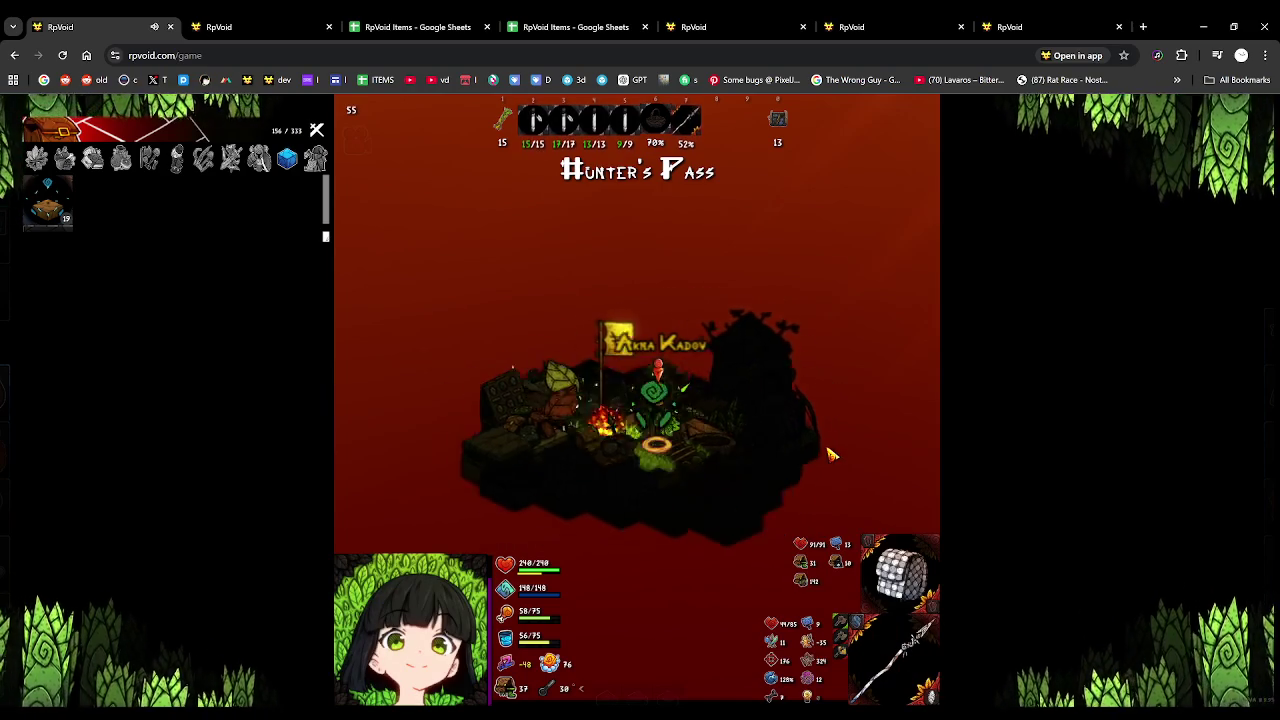
pyautogui.press('e')
pyautogui.press('q')
pyautogui.press('e')
pyautogui.press('e')
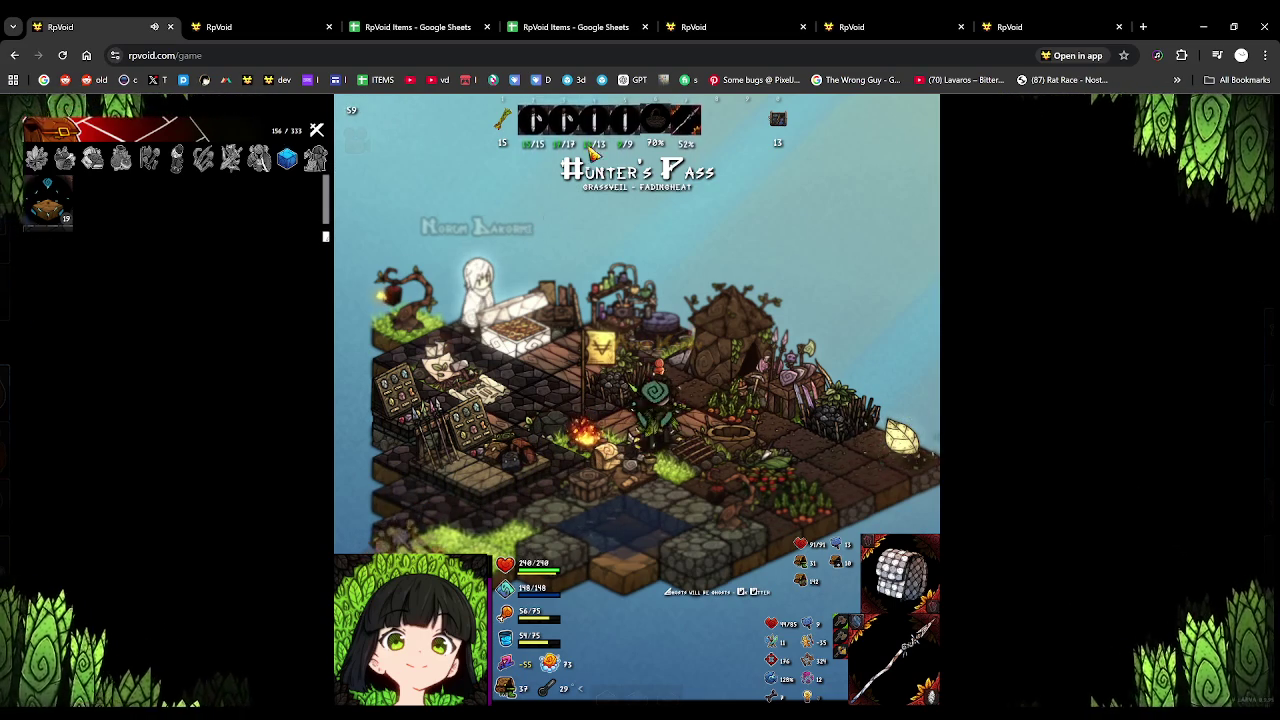
pyautogui.click(893, 22)
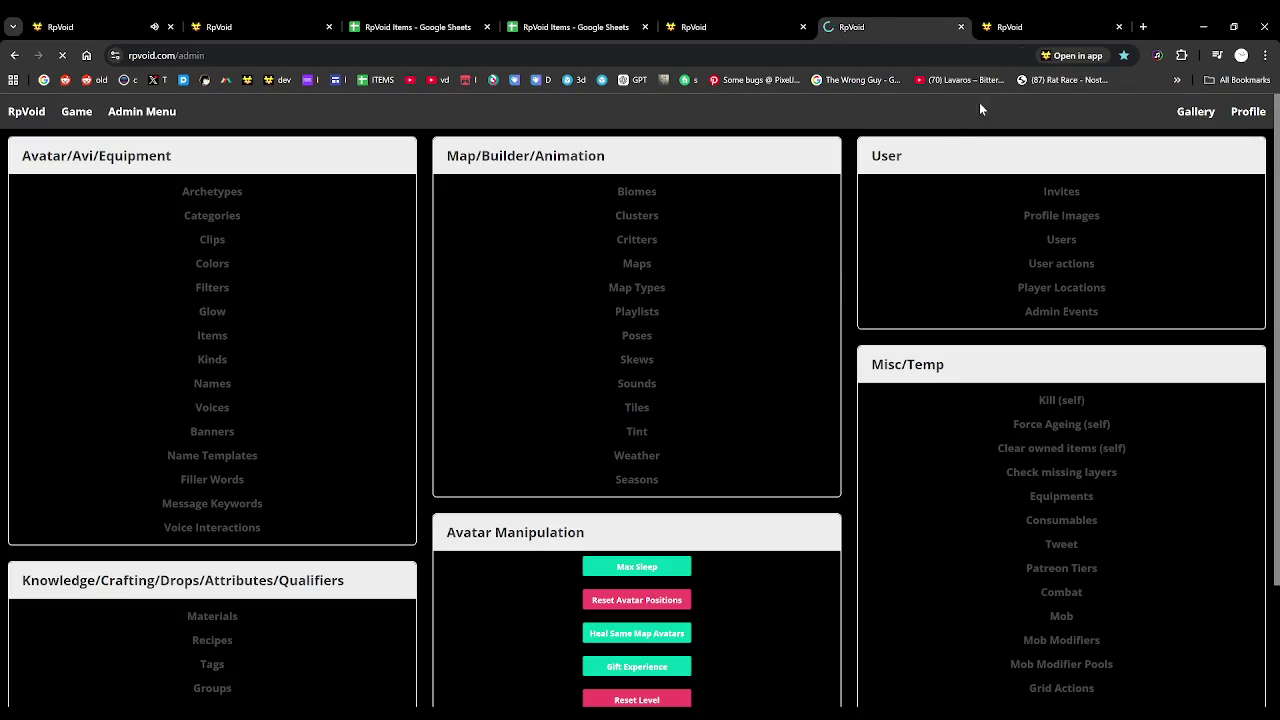
# Close the extra tab and open tile 8852, VFX Tenacity Buff, for editing
pyautogui.click(1020, 25)
pyautogui.click(1119, 27)
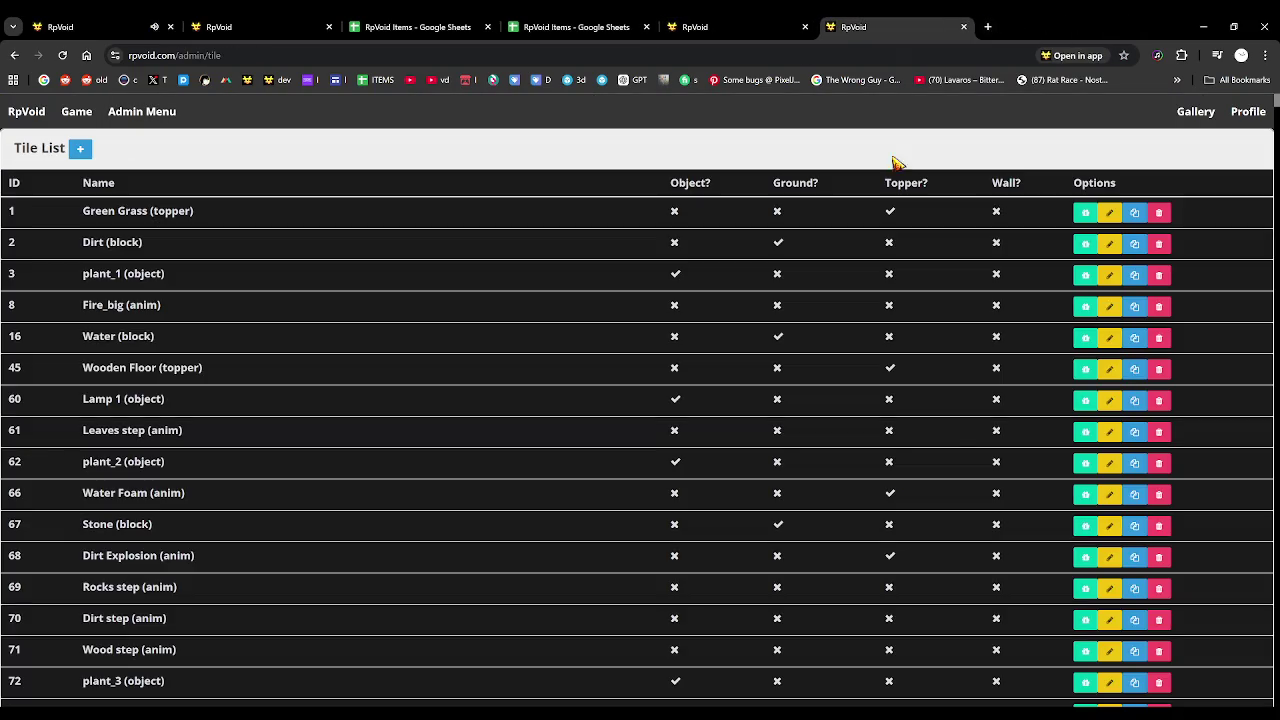
pyautogui.scroll(-15, 971, 614)
pyautogui.click(1110, 691)
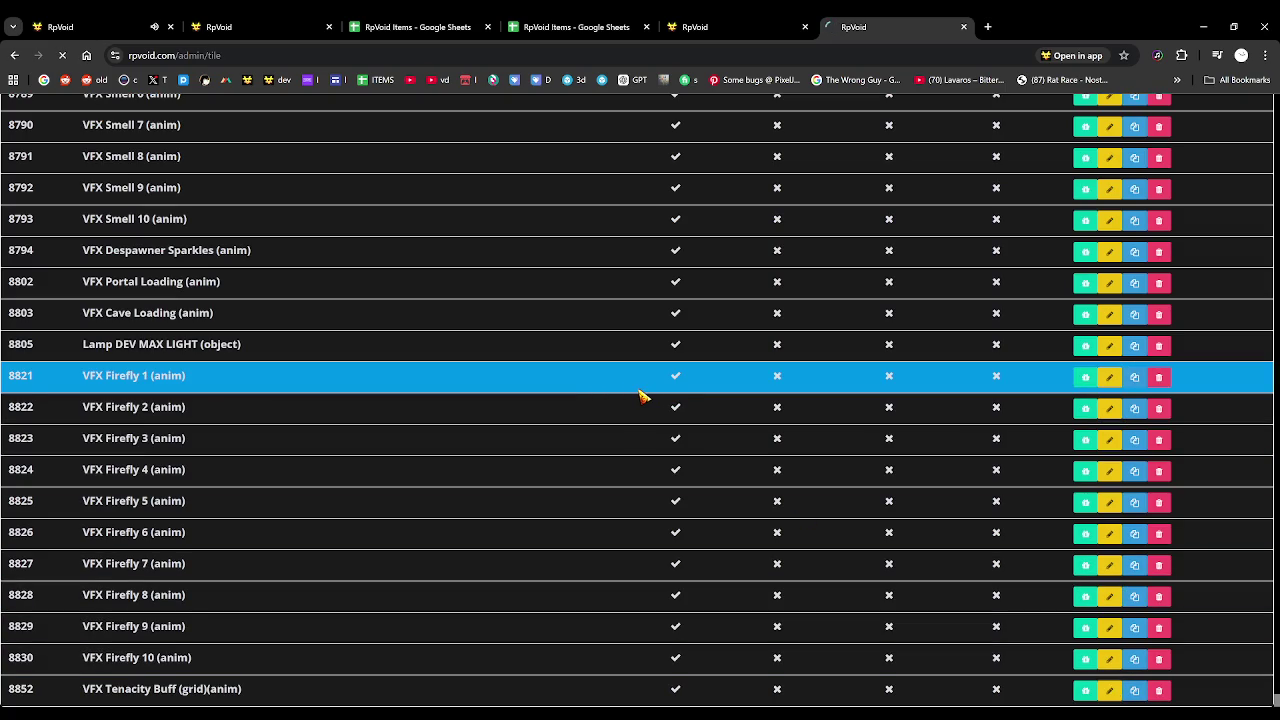
# Review the tile's settings form, then return to the Hunter's Pass game tab
pyautogui.scroll(-2, 160, 363)
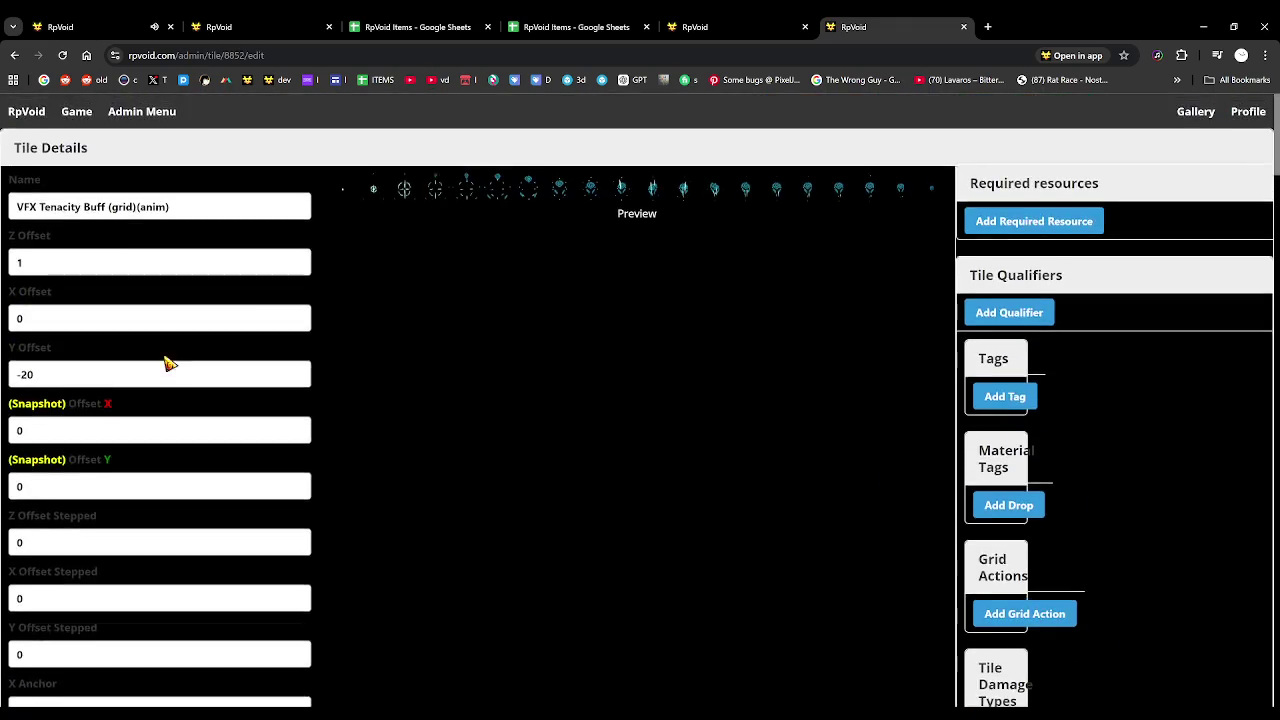
pyautogui.scroll(-5, 165, 362)
pyautogui.scroll(-10, 165, 363)
pyautogui.scroll(-8, 160, 355)
pyautogui.scroll(-4, 157, 351)
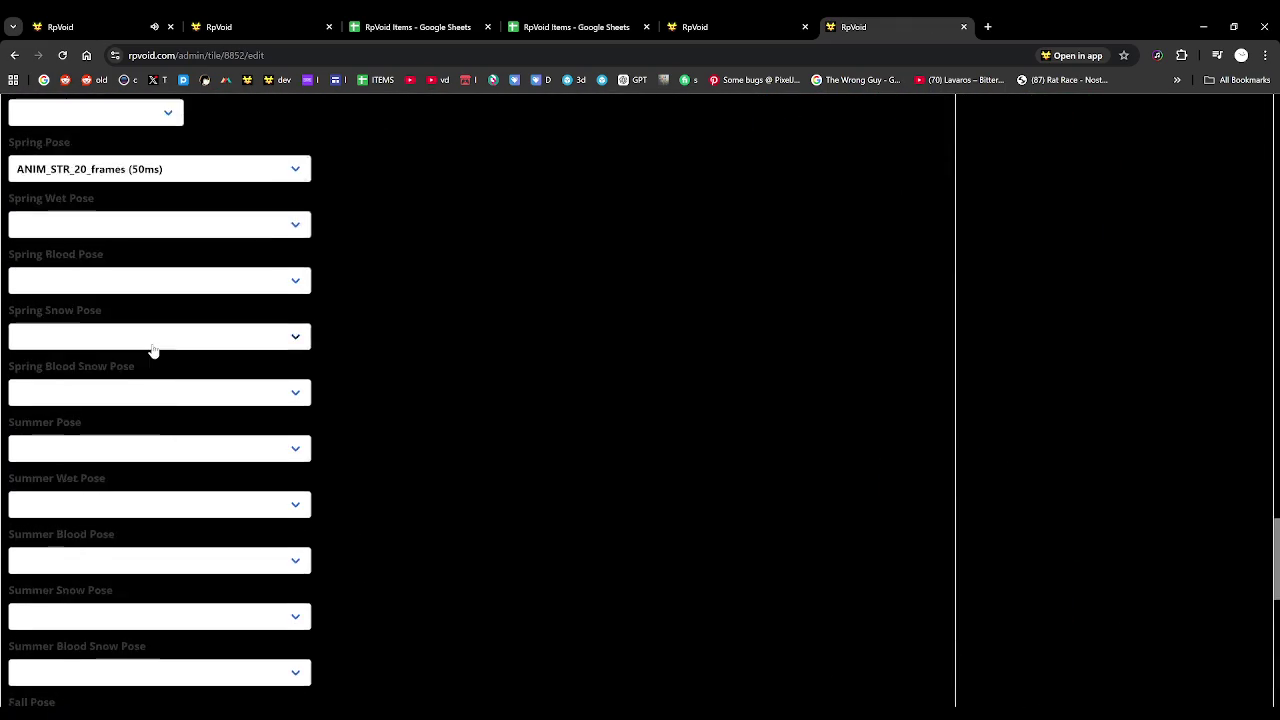
pyautogui.scroll(3, 151, 349)
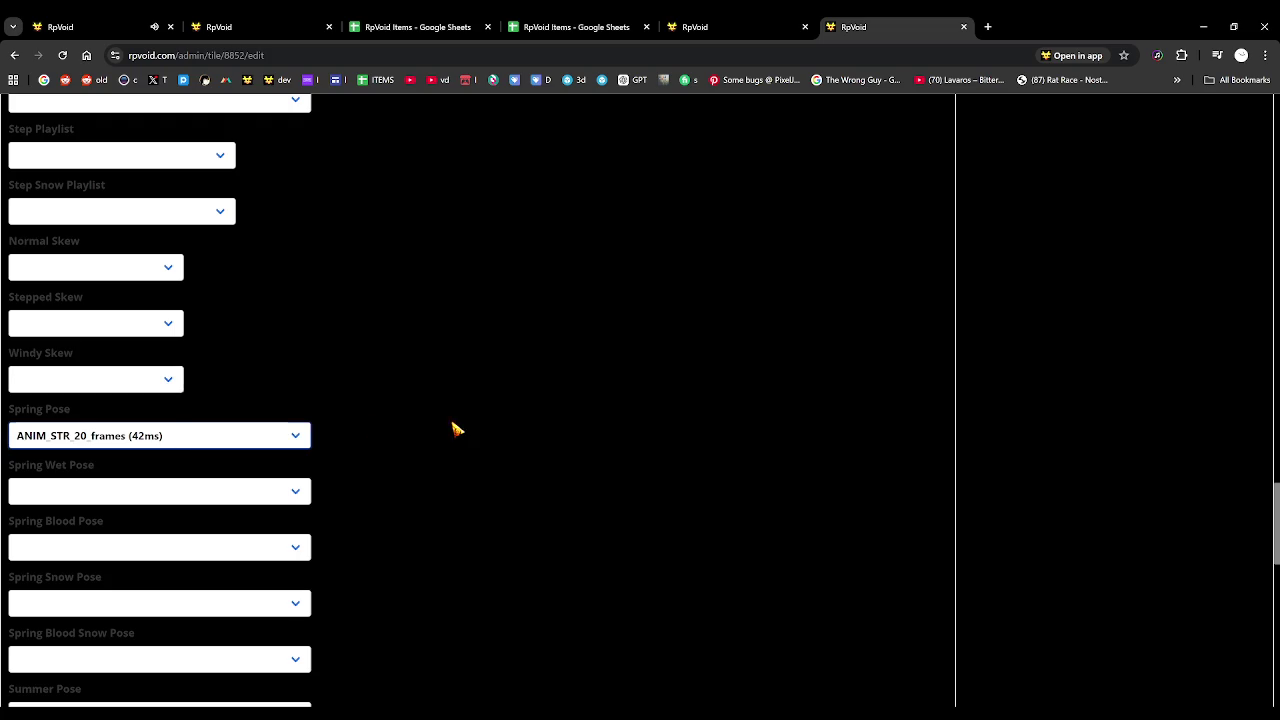
pyautogui.scroll(-10, 451, 423)
pyautogui.click(130, 27)
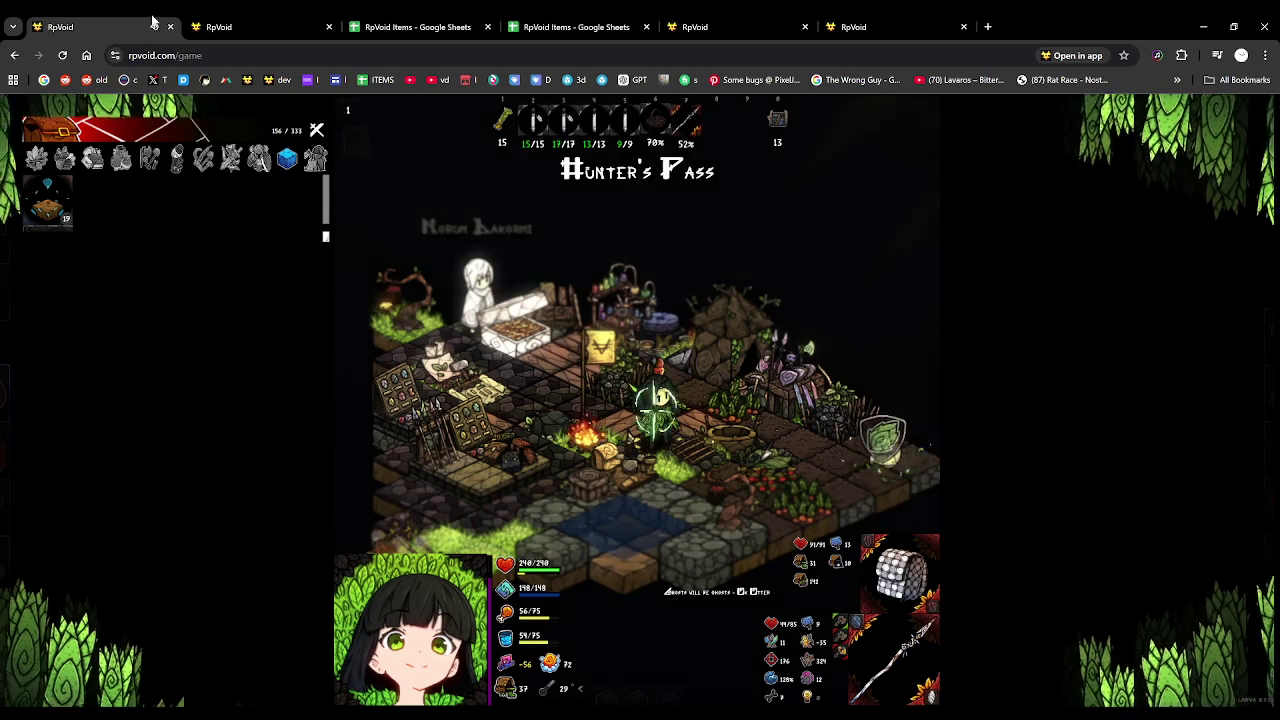
# Reload and play the game, then open the admin Sound List
pyautogui.press('F5')
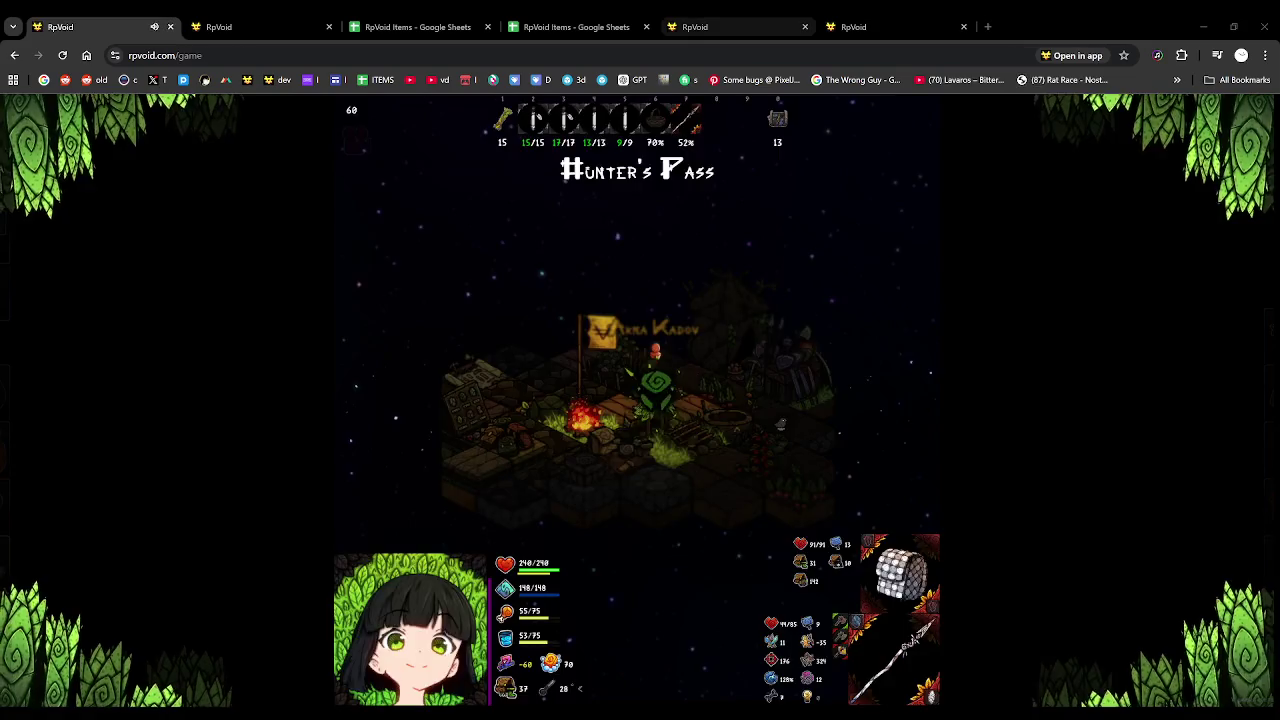
pyautogui.click(695, 27)
pyautogui.scroll(15, 510, 274)
pyautogui.click(141, 111)
pyautogui.click(646, 383)
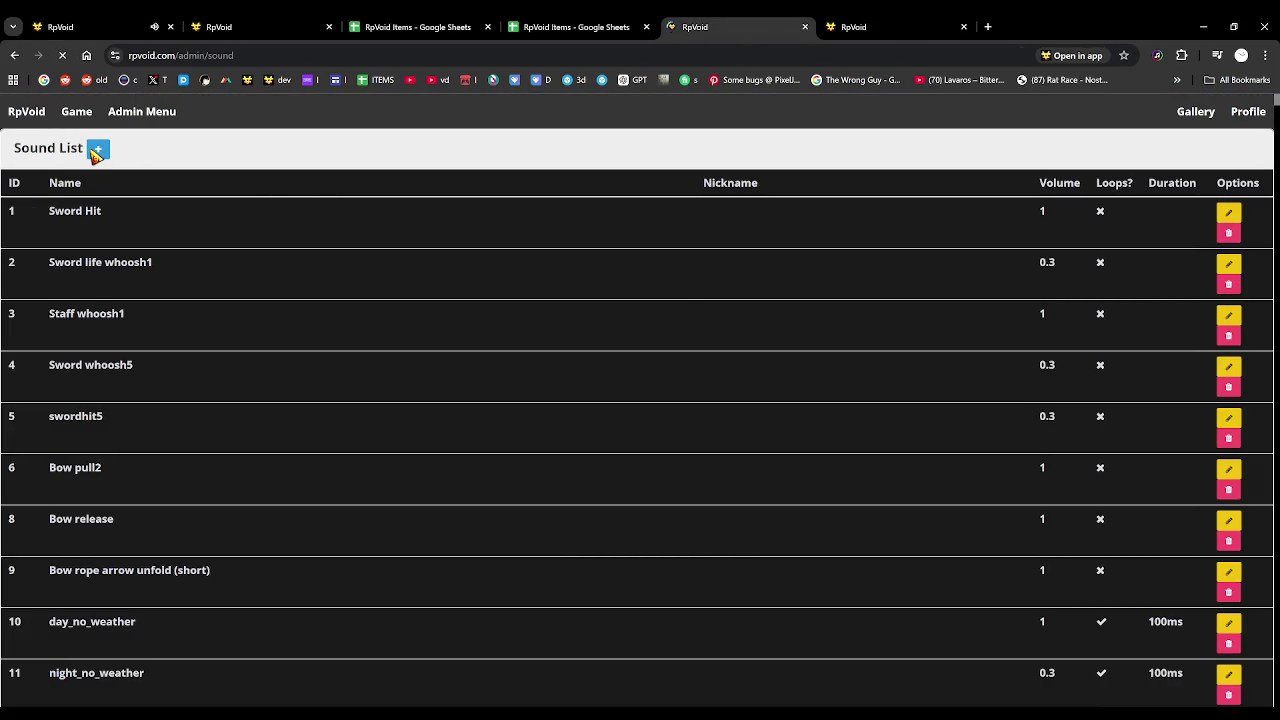
# Open four new-sound forms and enter the shared name 'SFX Tenacity Buff' in the first three
pyautogui.click(97, 149)
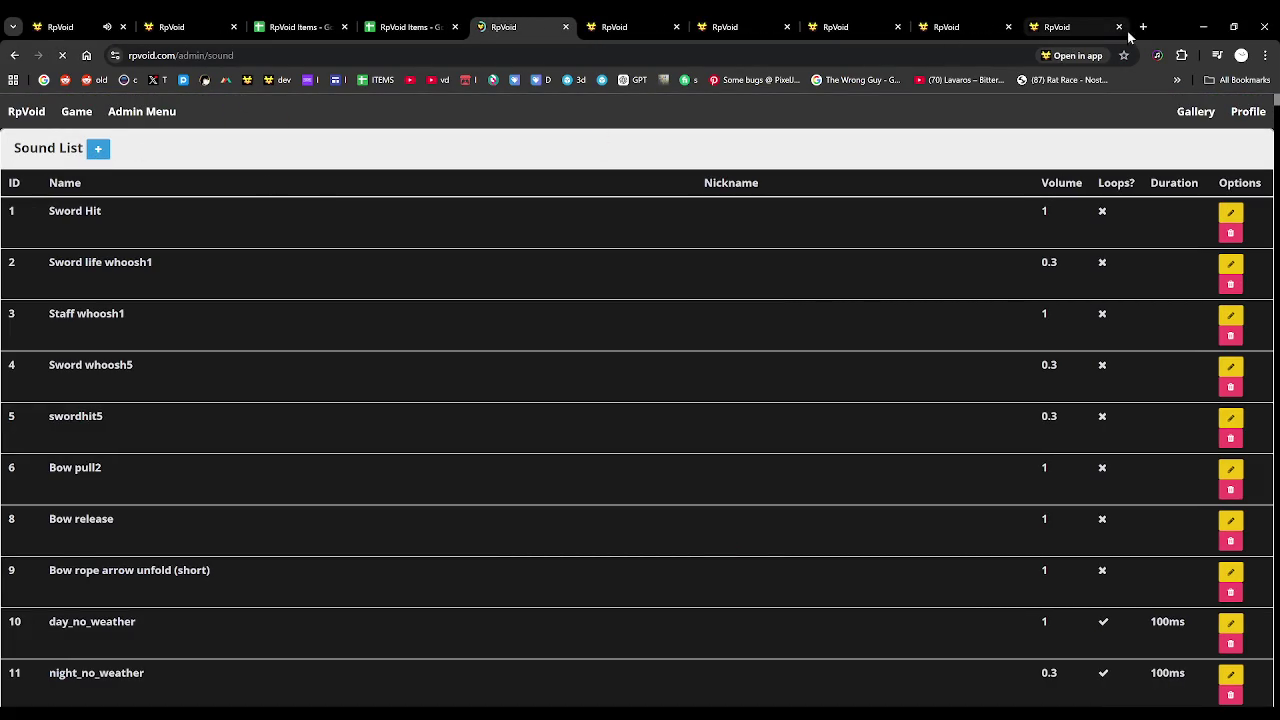
pyautogui.click(1118, 27)
pyautogui.click(655, 27)
pyautogui.click(420, 216)
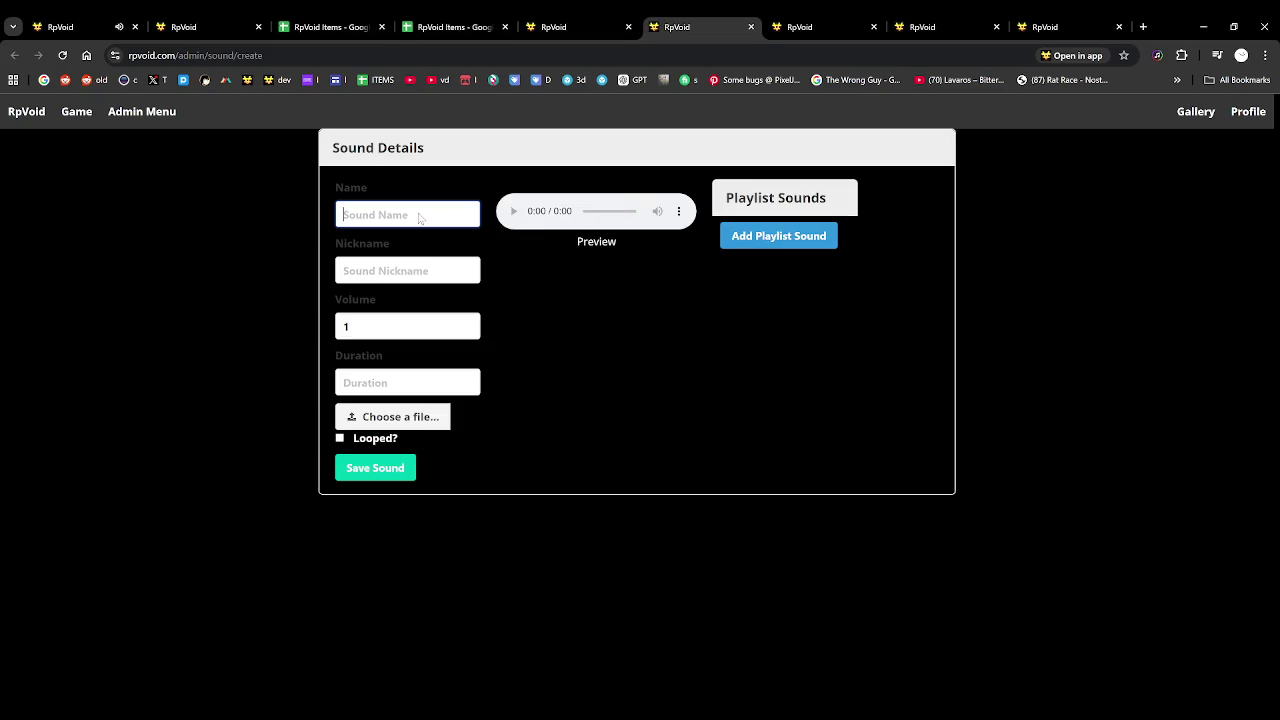
pyautogui.write('SFX Tenacity Buff 1')
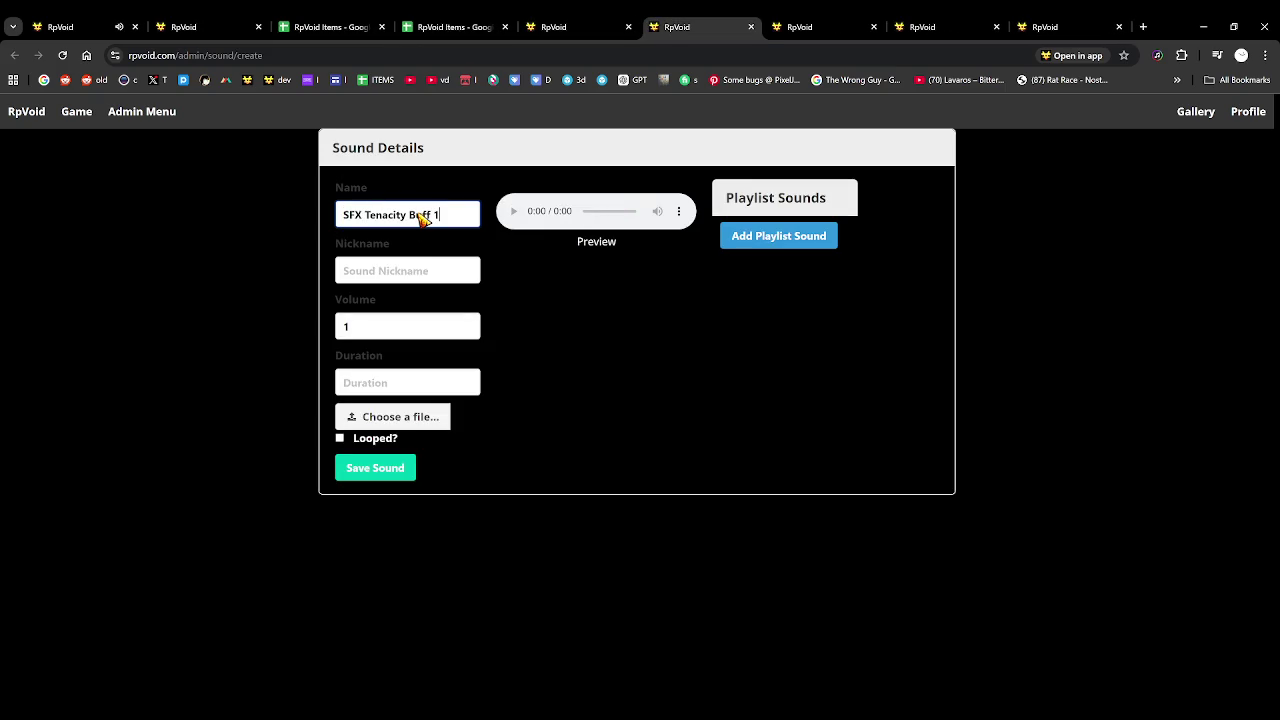
pyautogui.hotkey('shift', 'Home')
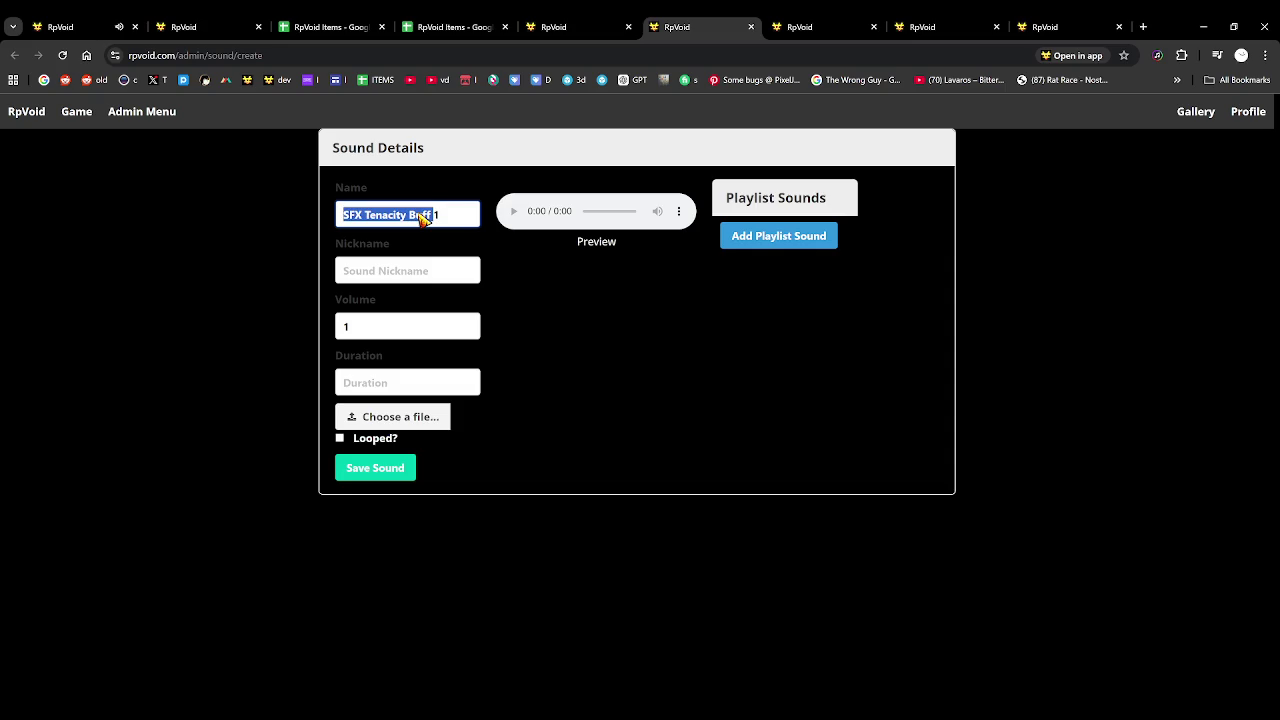
pyautogui.hotkey('ctrl', 'c')
pyautogui.hotkey('ctrl', 'Tab')
pyautogui.hotkey('ctrl', 'v')
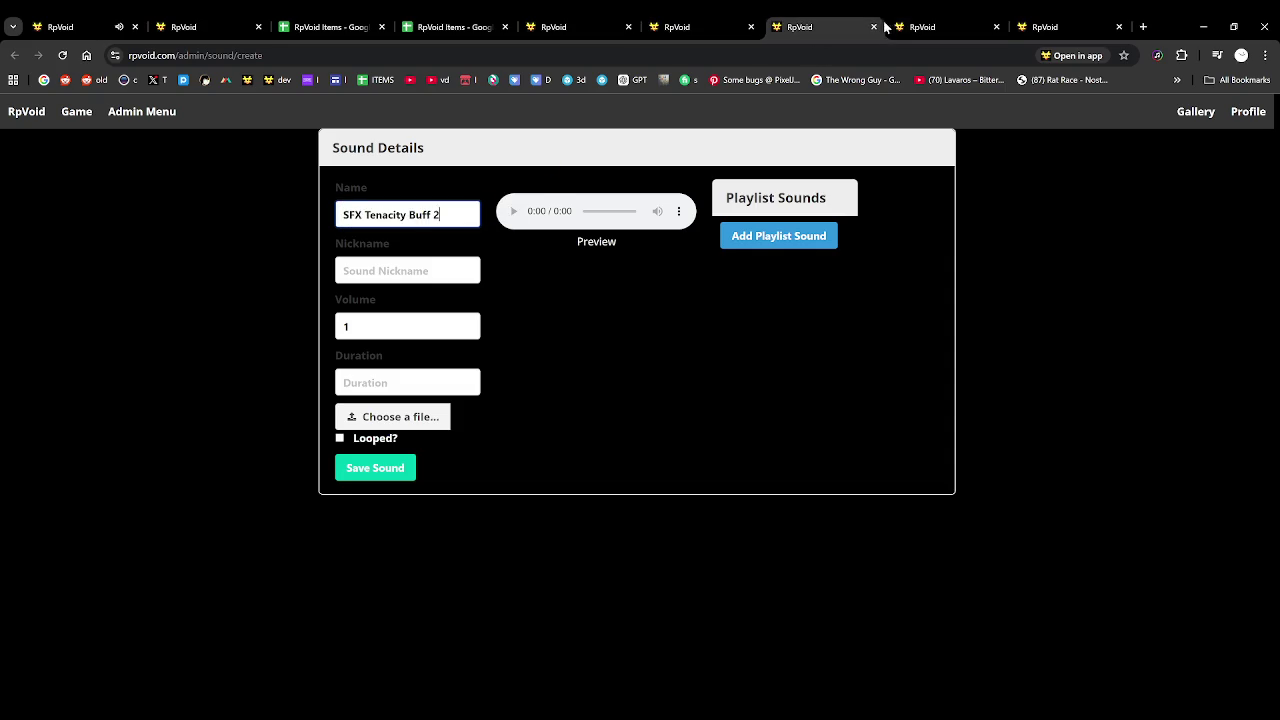
pyautogui.hotkey('ctrl', 'Tab')
pyautogui.click(432, 220)
pyautogui.hotkey('ctrl', 'v')
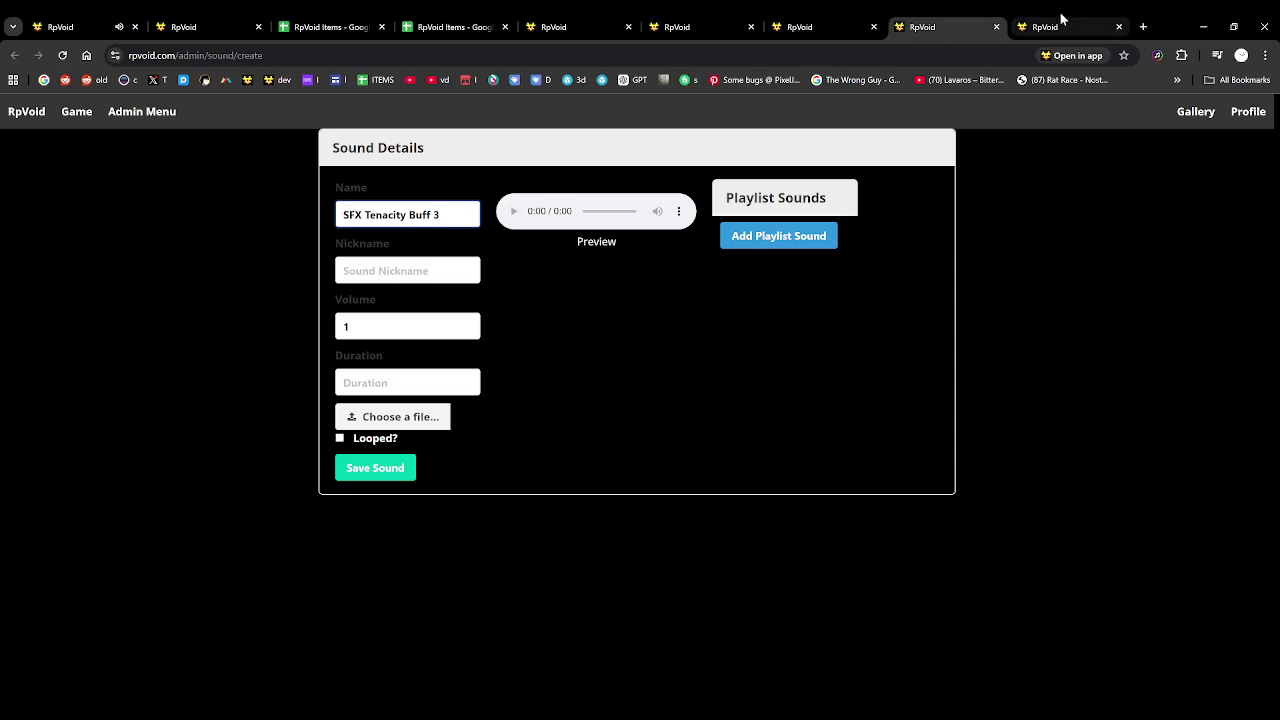
# Name the fourth and third sounds SFX Tenacity Buff 4 and 3, each with duration 1000
pyautogui.click(1058, 20)
pyautogui.click(408, 220)
pyautogui.hotkey('ctrl', 'v')
pyautogui.write('4')
pyautogui.click(390, 381)
pyautogui.write('1000')
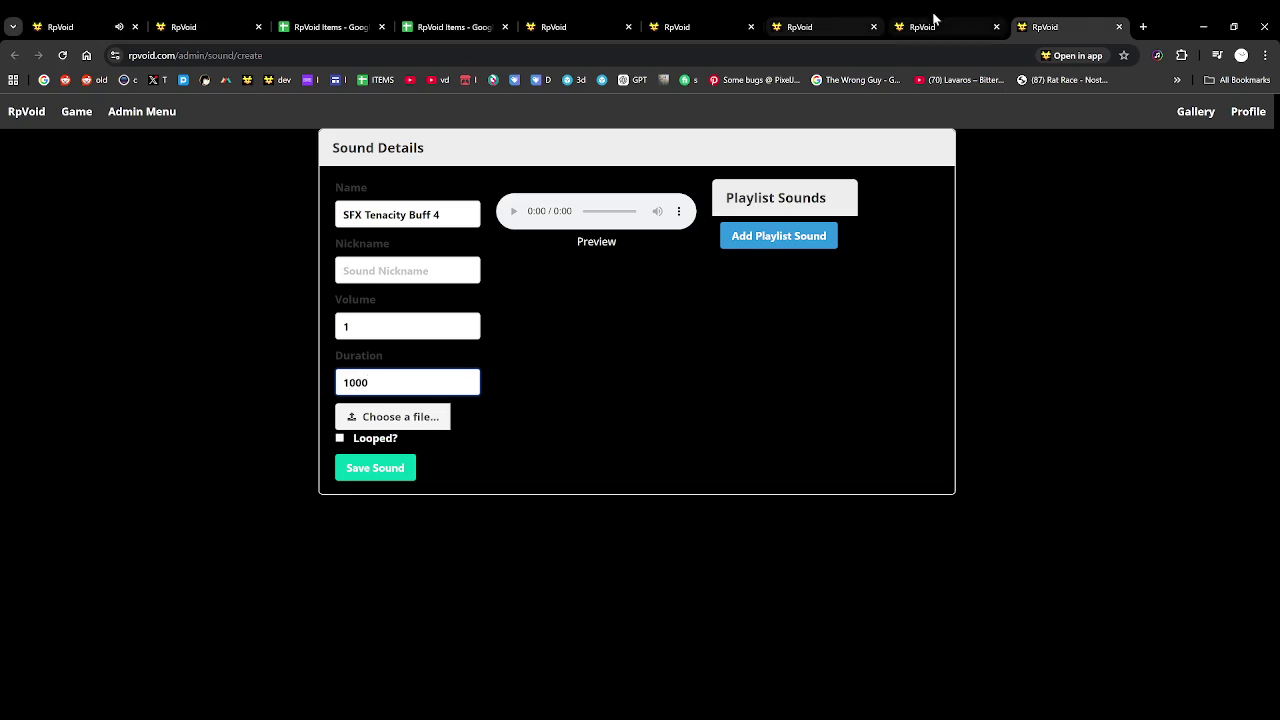
pyautogui.click(928, 16)
pyautogui.write('3')
pyautogui.click(457, 382)
pyautogui.write('1000')
# Number the second and first sounds 2 and 1 and set their durations
pyautogui.click(843, 18)
pyautogui.write('2')
pyautogui.click(406, 390)
pyautogui.write('10')
pyautogui.click(700, 22)
pyautogui.write('1')
pyautogui.click(377, 388)
pyautogui.write('100')
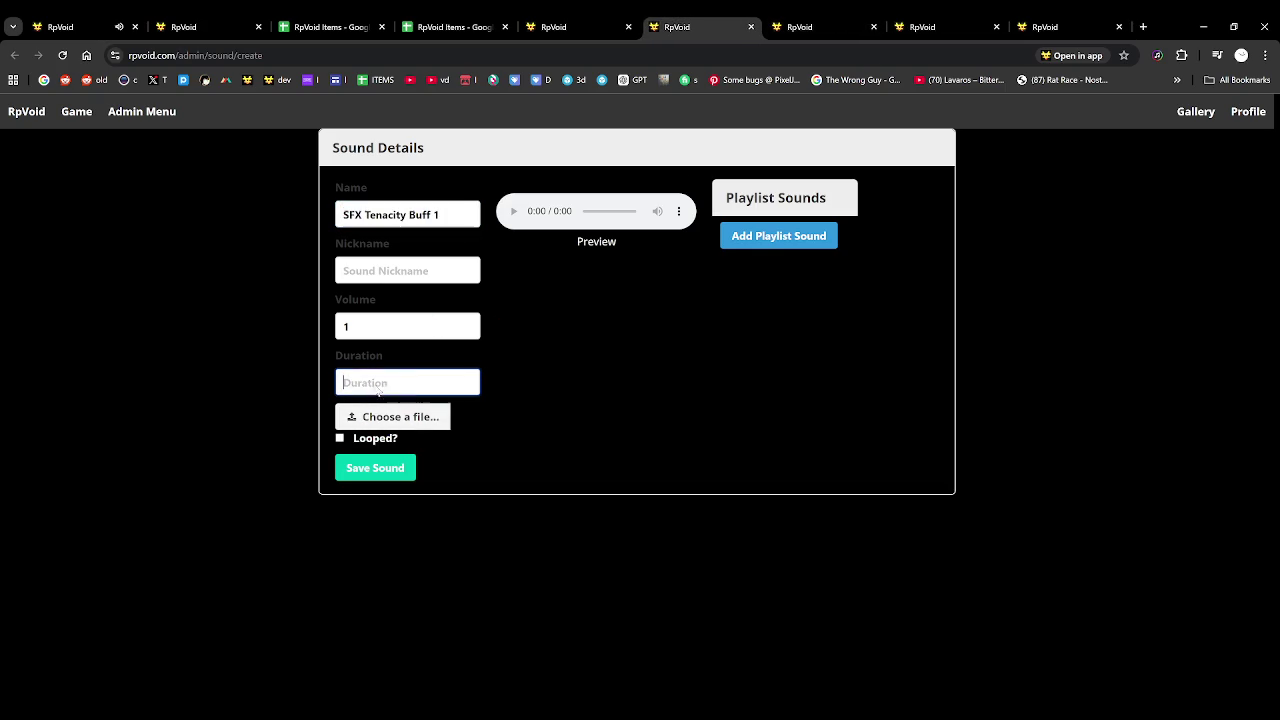
pyautogui.write('0')
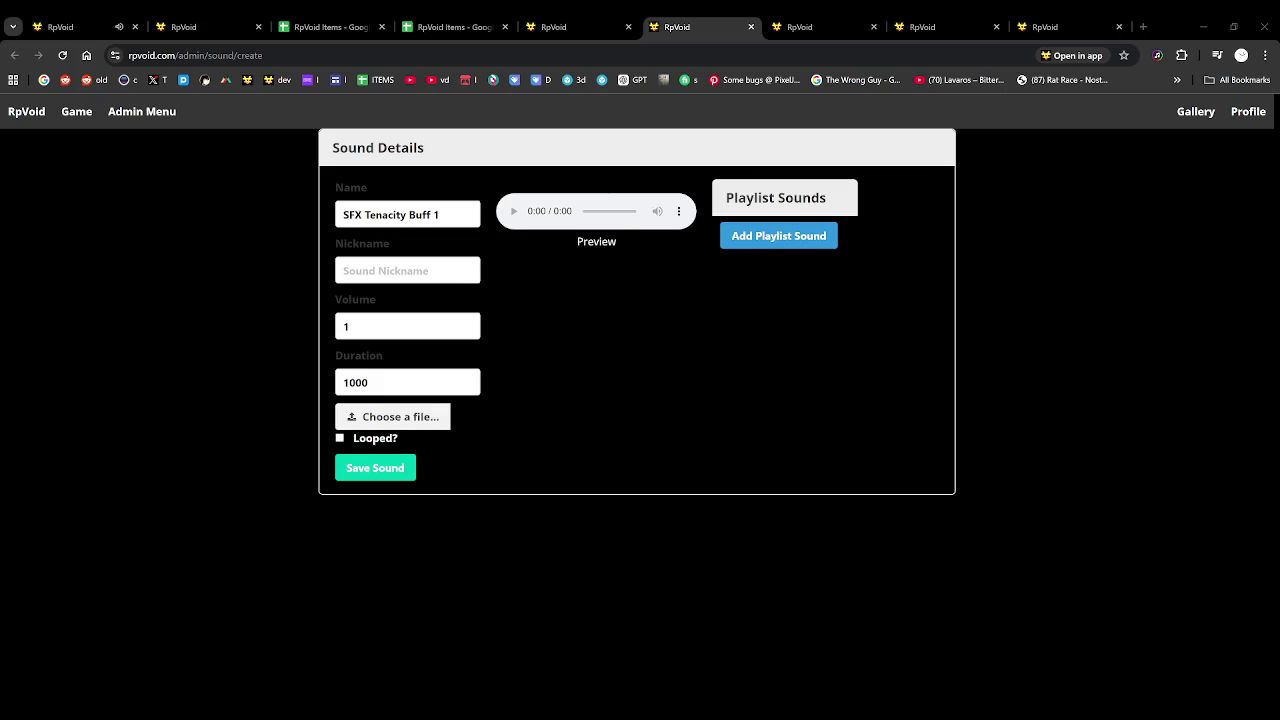
# Attach each BuffTenacity_N.mp3 file and save SFX Tenacity Buff 1–4
pyautogui.press('Return')
pyautogui.click(385, 468)
pyautogui.click(829, 24)
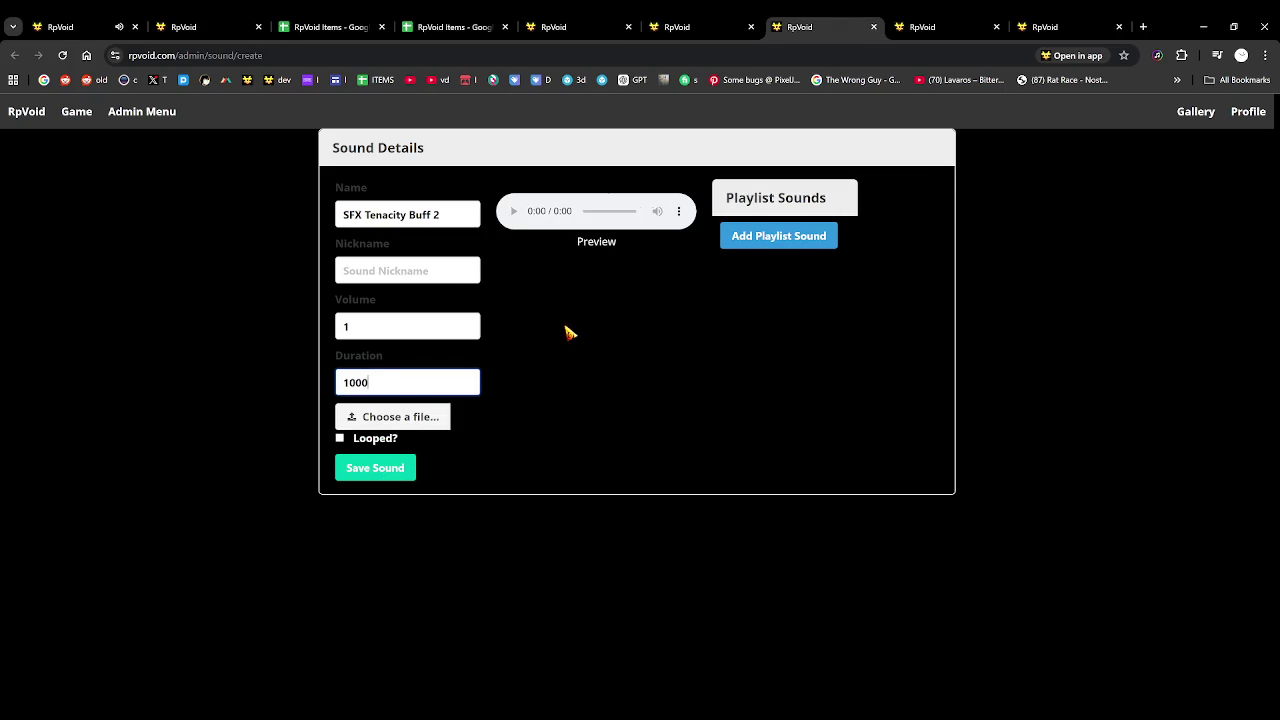
pyautogui.click(375, 468)
pyautogui.click(922, 27)
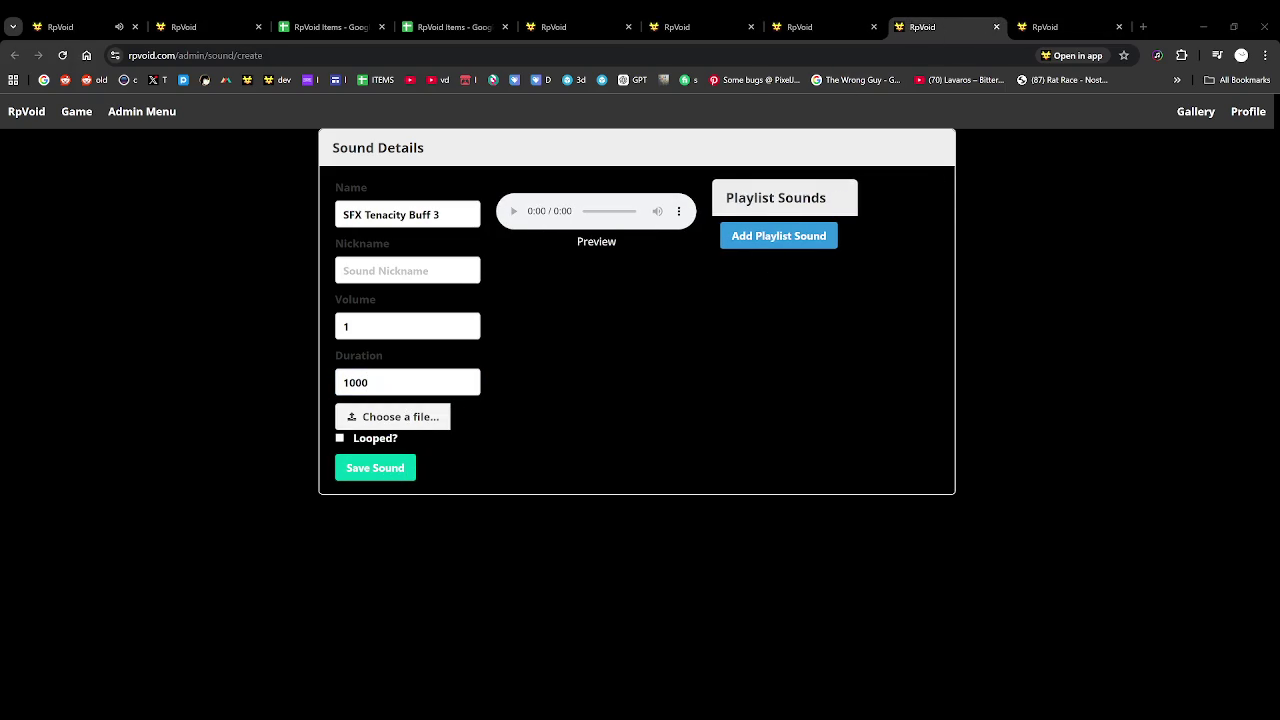
pyautogui.press('Return')
pyautogui.click(375, 468)
pyautogui.click(1045, 27)
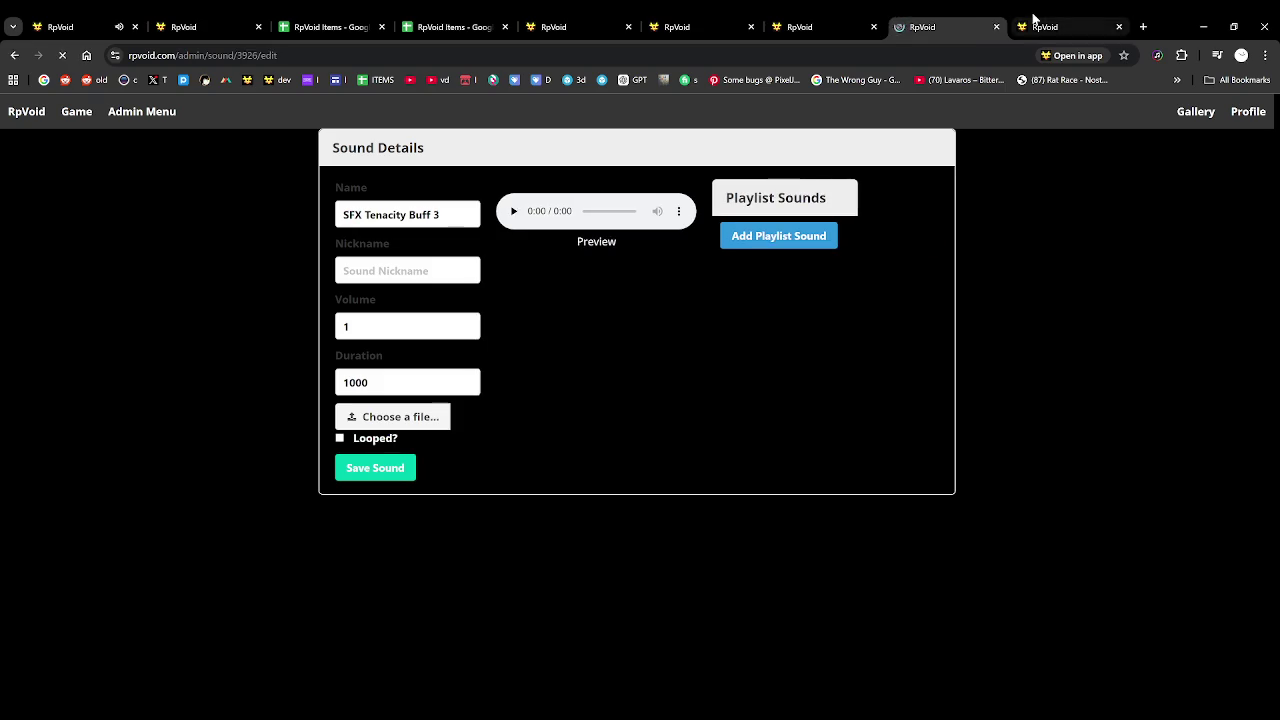
pyautogui.press('Return')
pyautogui.click(375, 468)
# Open the admin Playlist List in a new tab
pyautogui.middleClick(150, 113)
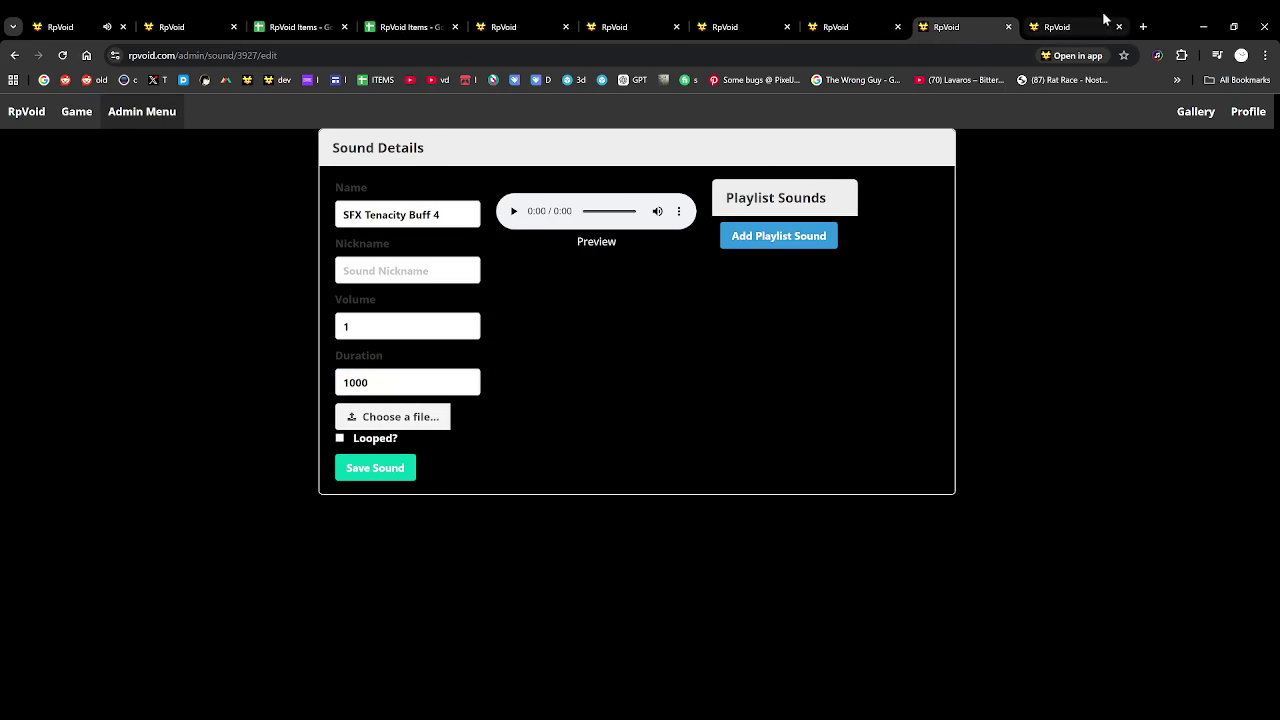
pyautogui.click(1104, 18)
pyautogui.click(648, 314)
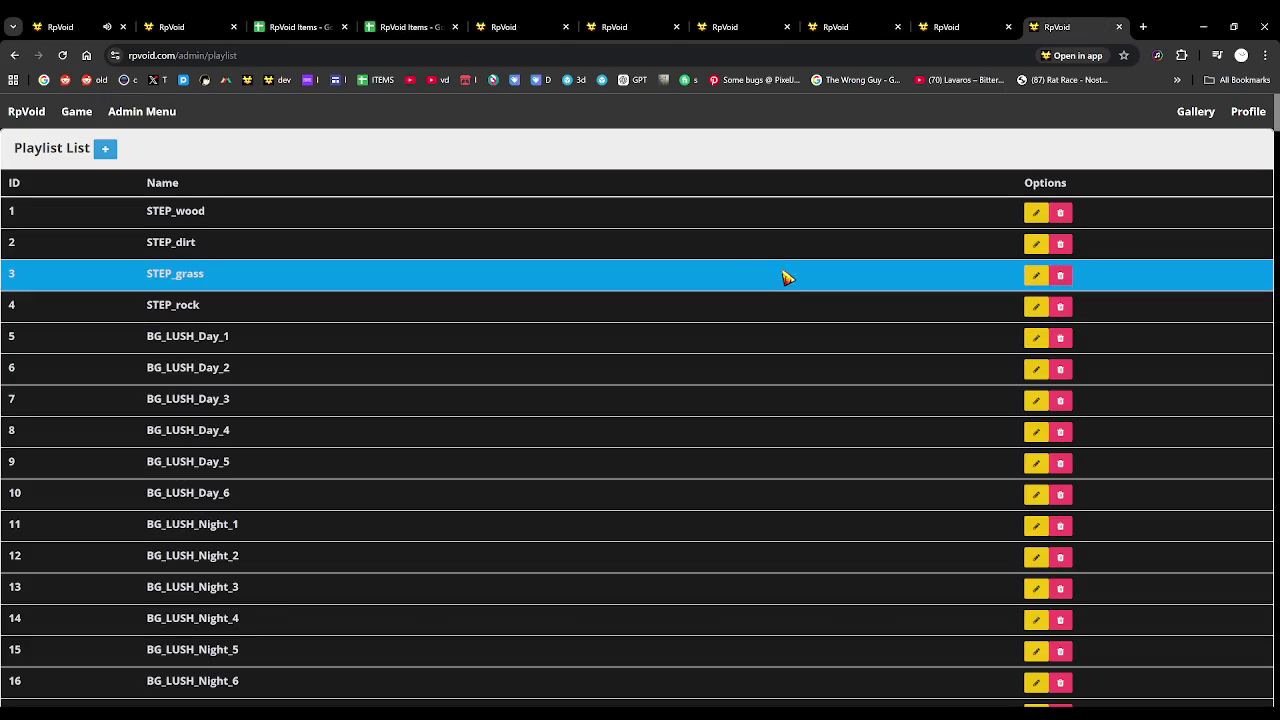
# Create and save the playlist 'SFX Tenacity Buff' with volume modifier 30
pyautogui.click(963, 20)
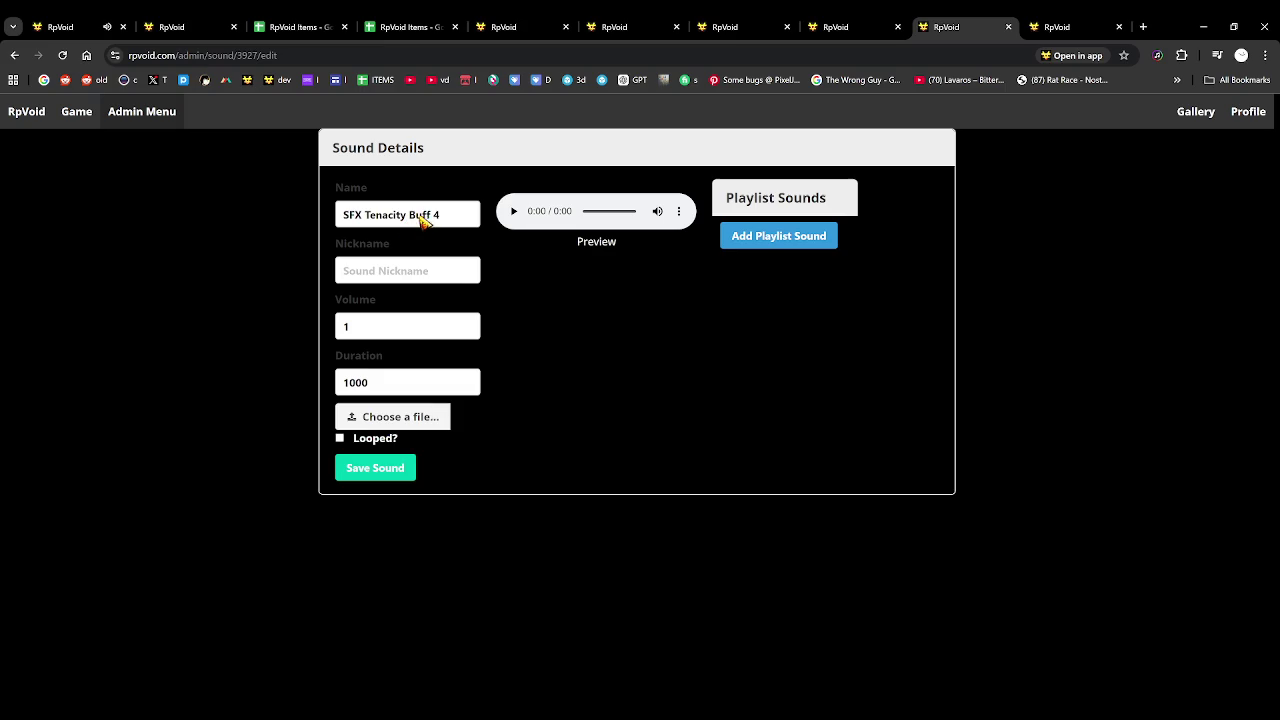
pyautogui.moveTo(432, 214); pyautogui.dragTo(343, 214)
pyautogui.click(1045, 22)
pyautogui.click(191, 222)
pyautogui.hotkey('ctrl', 'v')
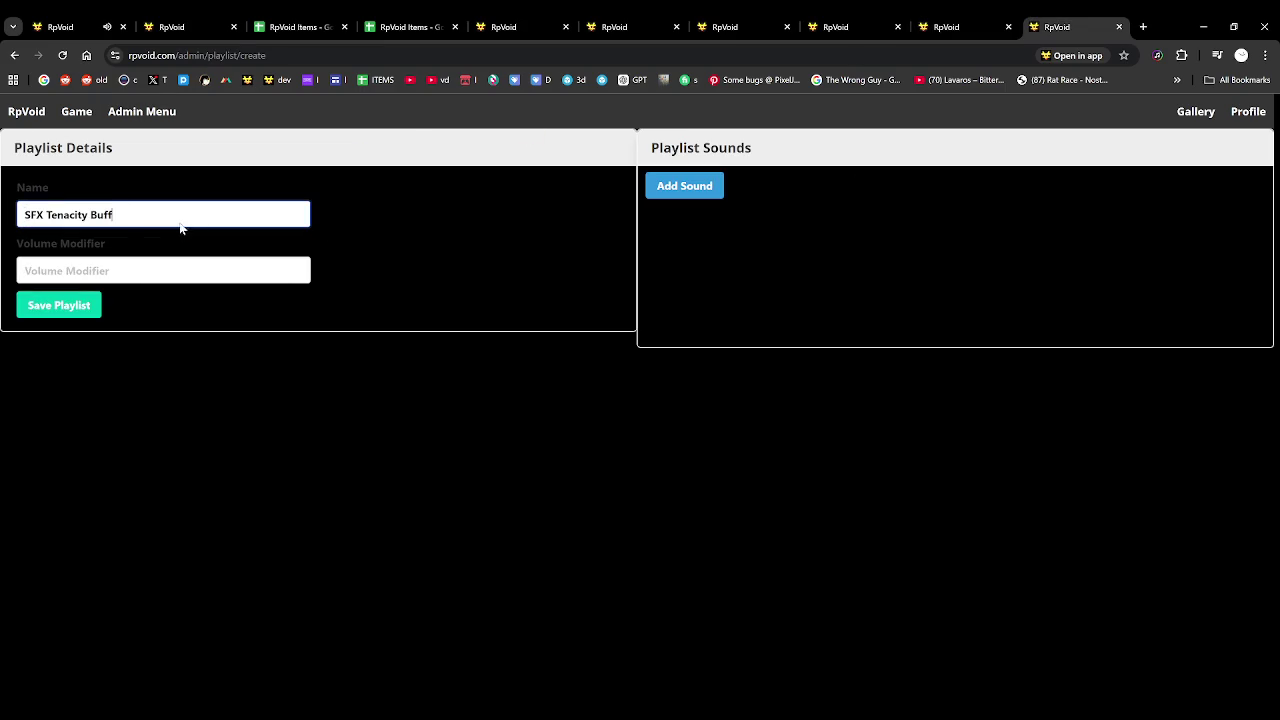
pyautogui.click(255, 273)
pyautogui.write('30')
pyautogui.click(62, 305)
# Add sounds 3924 and 3925 to the playlist
pyautogui.click(692, 190)
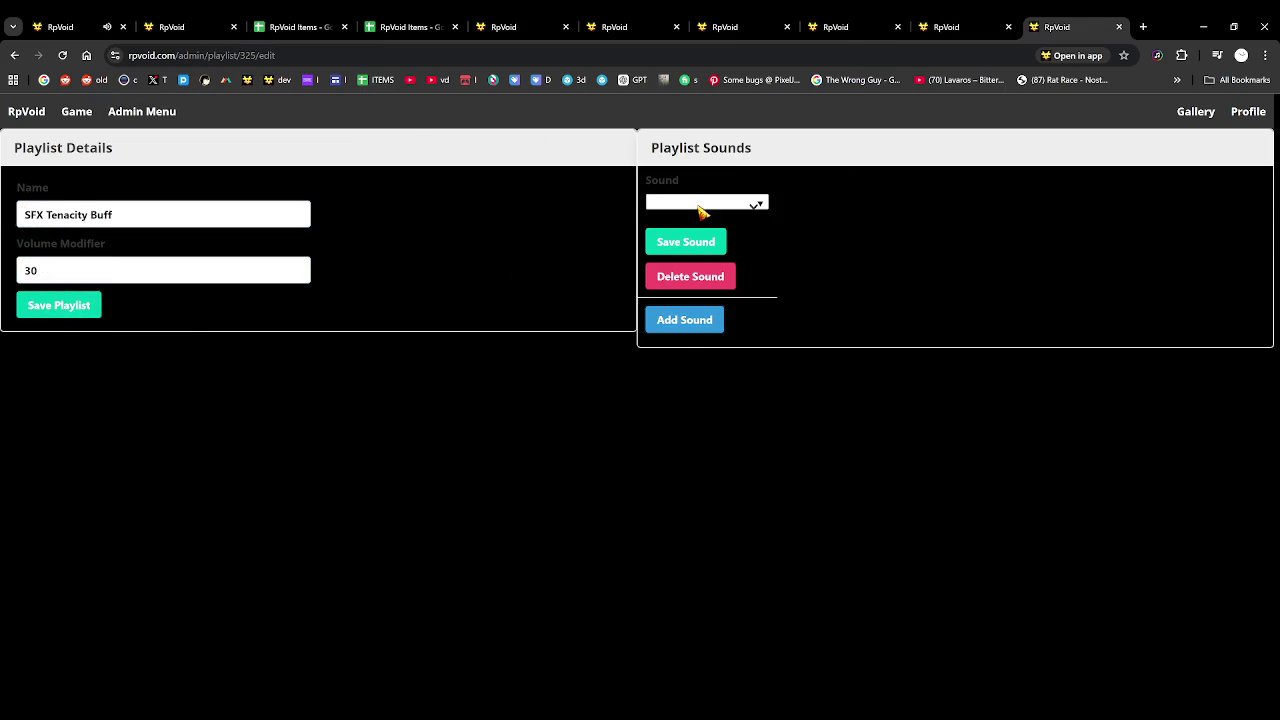
pyautogui.click(690, 206)
pyautogui.click(732, 236)
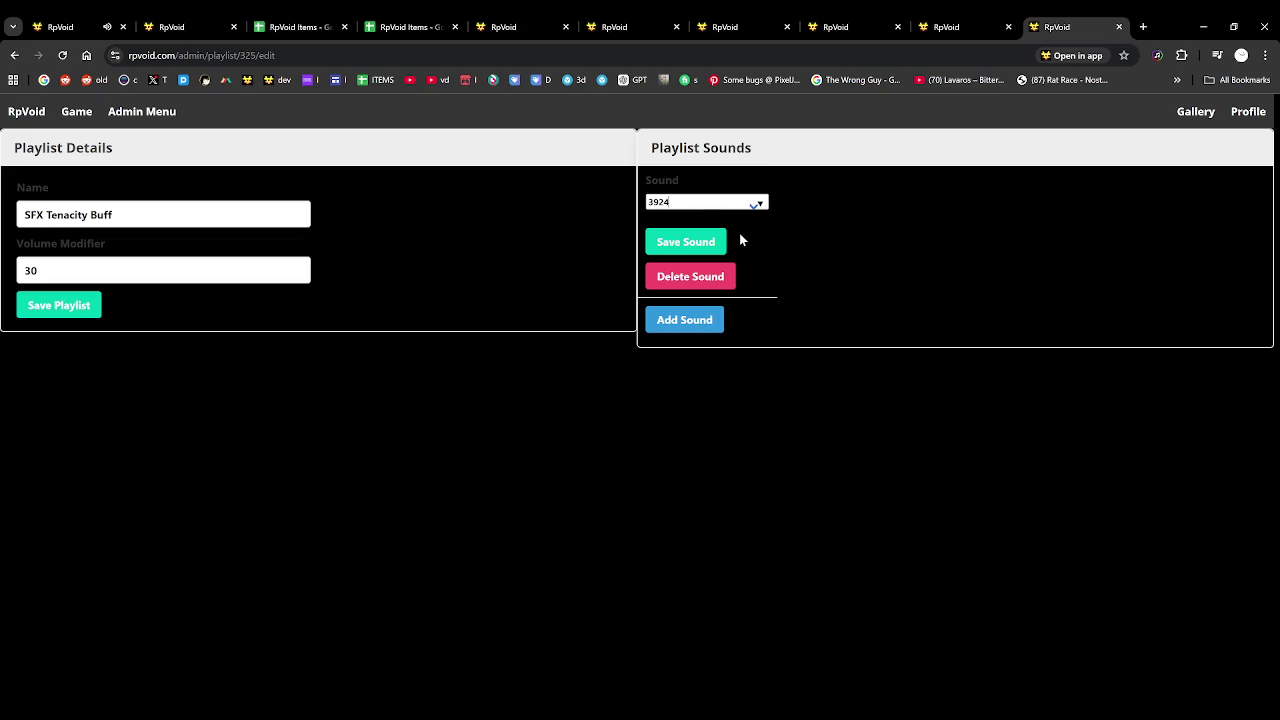
pyautogui.click(693, 250)
pyautogui.click(680, 322)
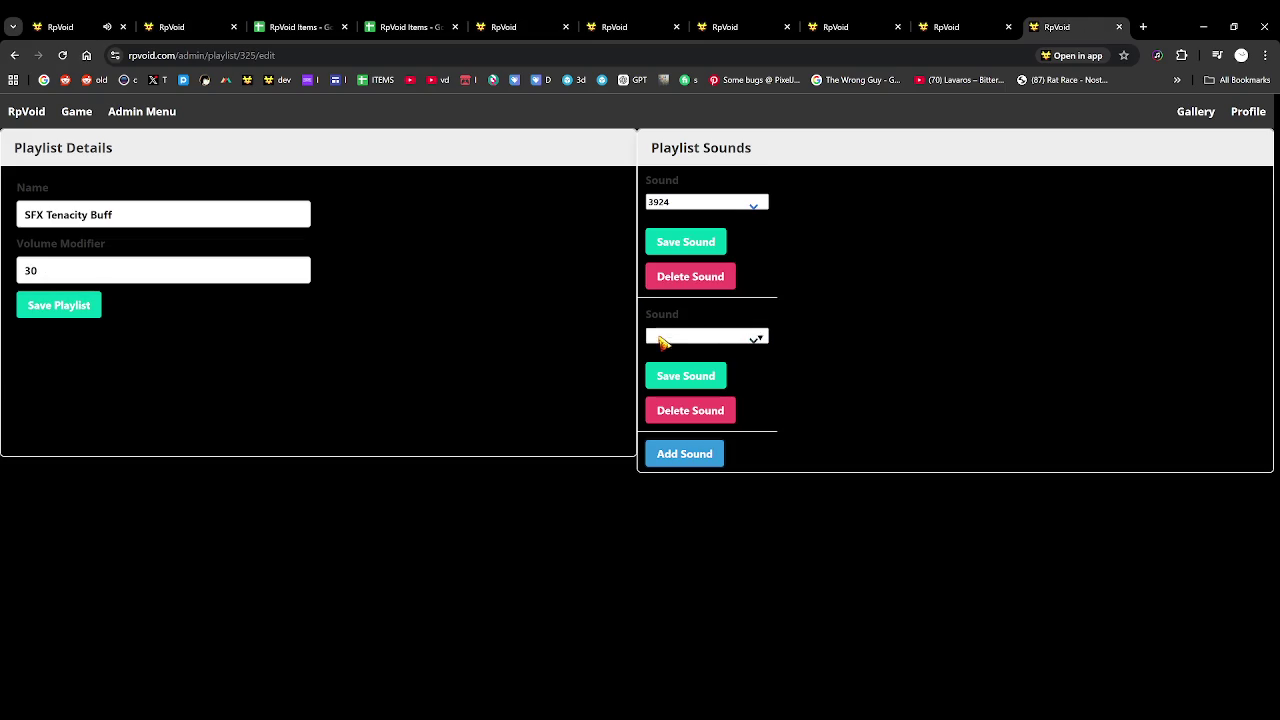
pyautogui.write('392')
pyautogui.click(673, 382)
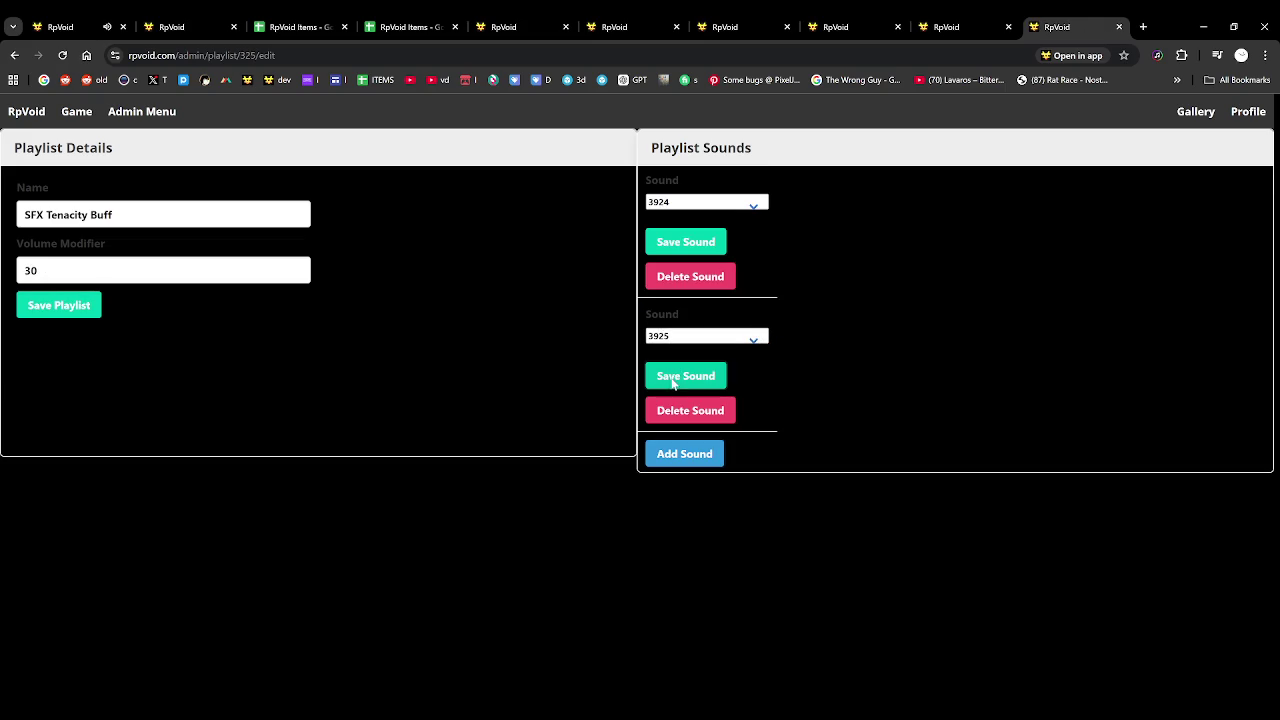
# Add sounds 3926 and 3927 to the playlist
pyautogui.click(684, 453)
pyautogui.write('3926')
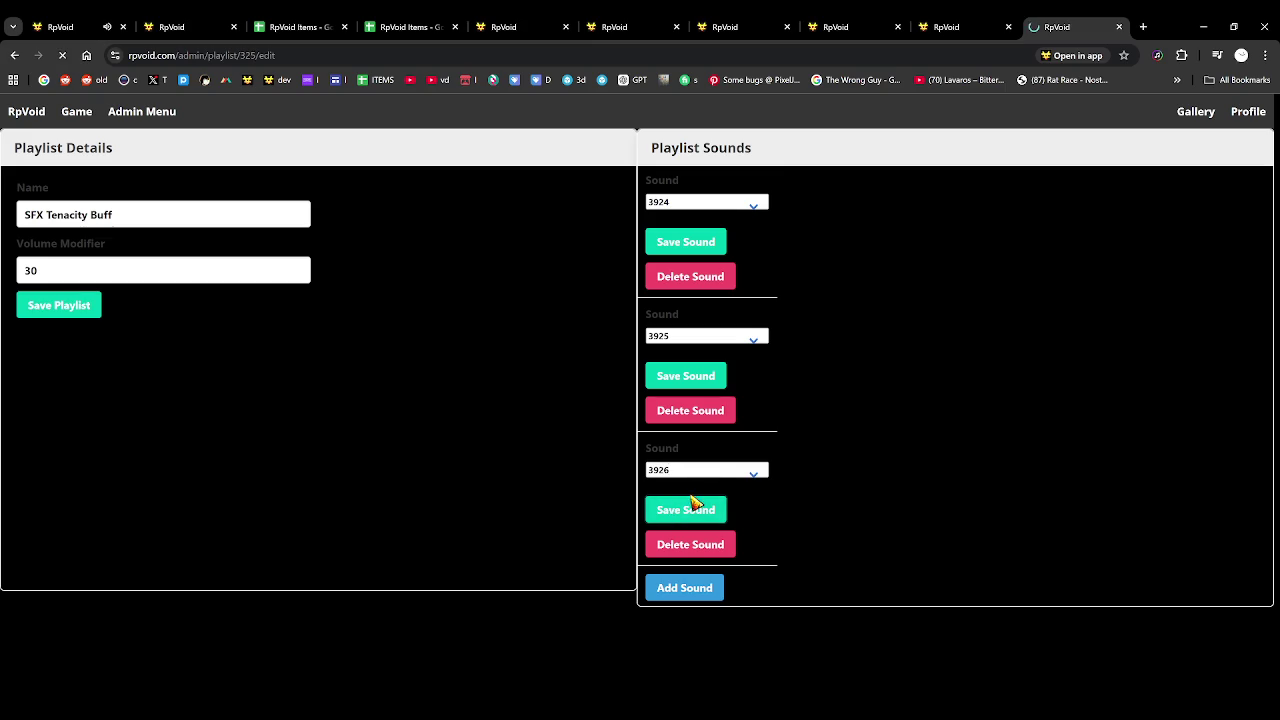
pyautogui.click(690, 508)
pyautogui.click(676, 590)
pyautogui.write('3927')
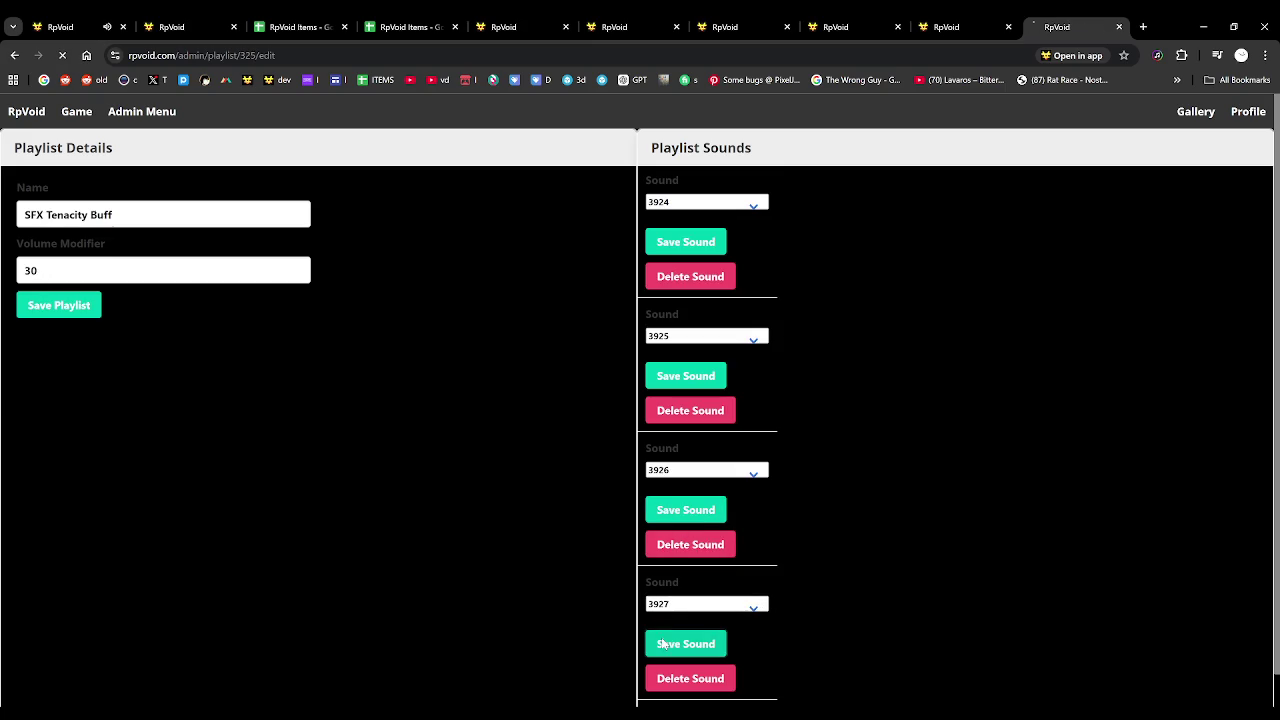
pyautogui.click(686, 643)
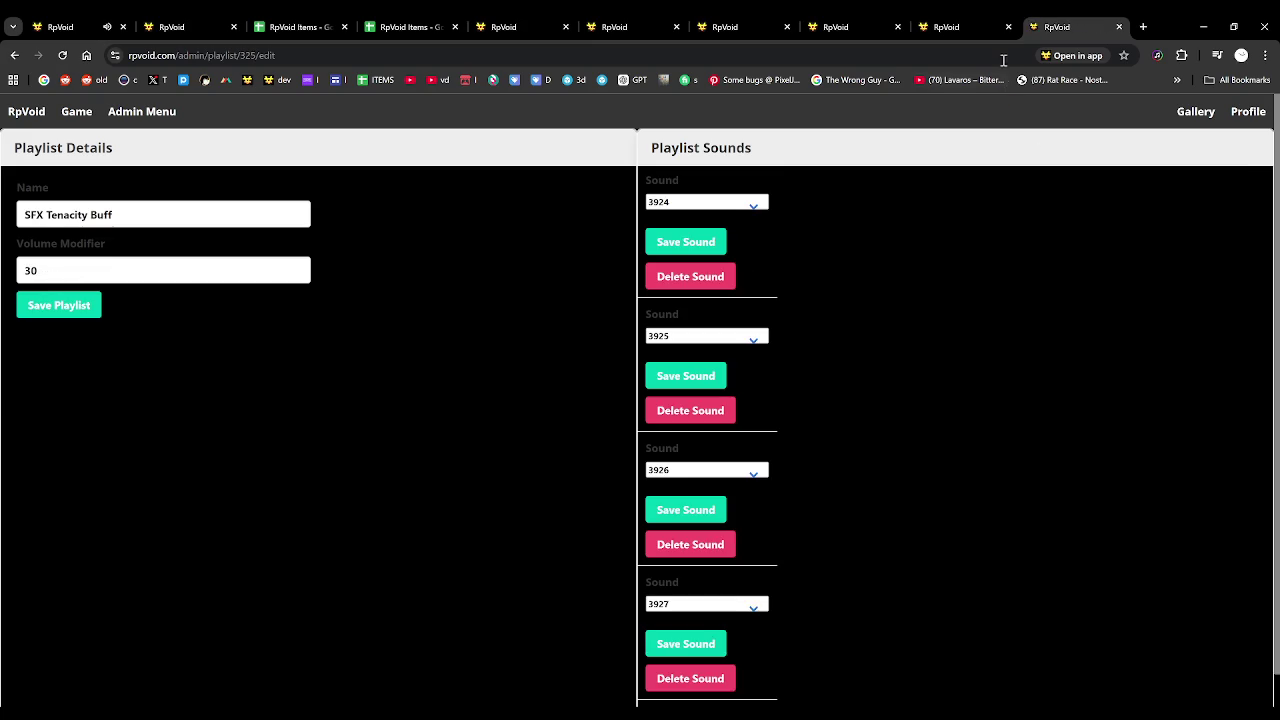
# Close the leftover sound tabs
pyautogui.moveTo(930, 24); pyautogui.dragTo(675, 32)
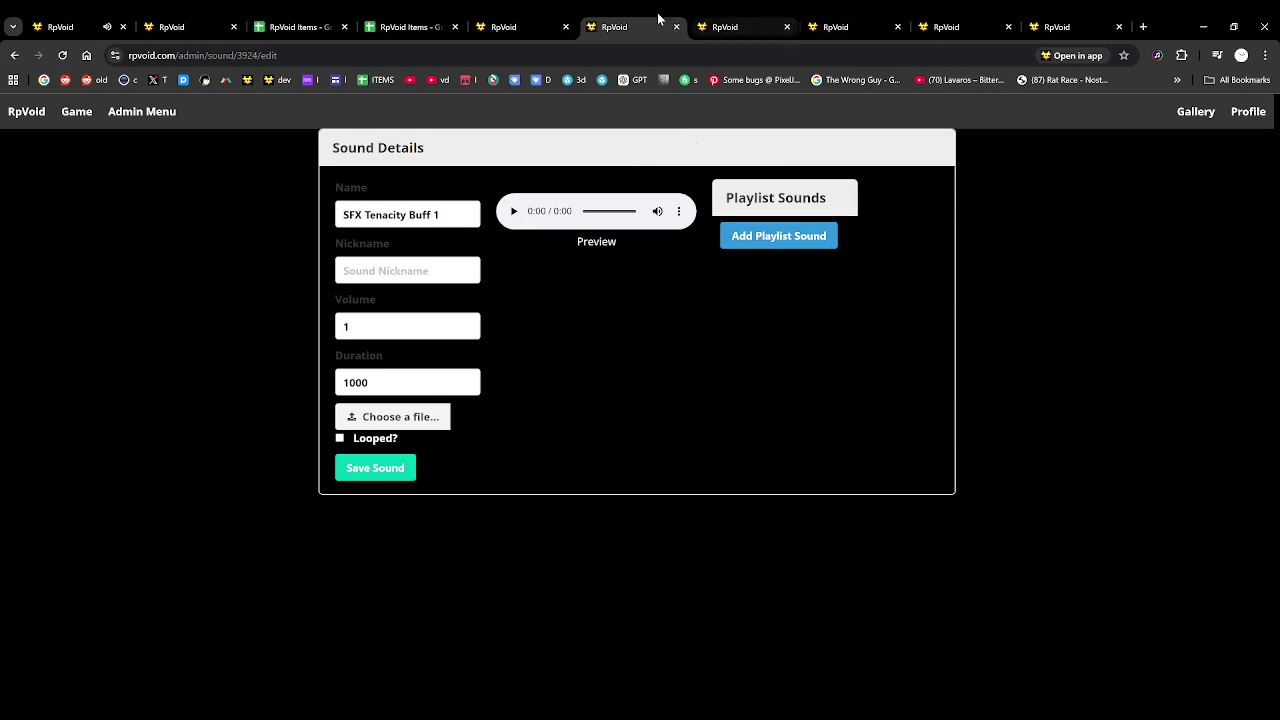
pyautogui.click(663, 27)
pyautogui.click(663, 27)
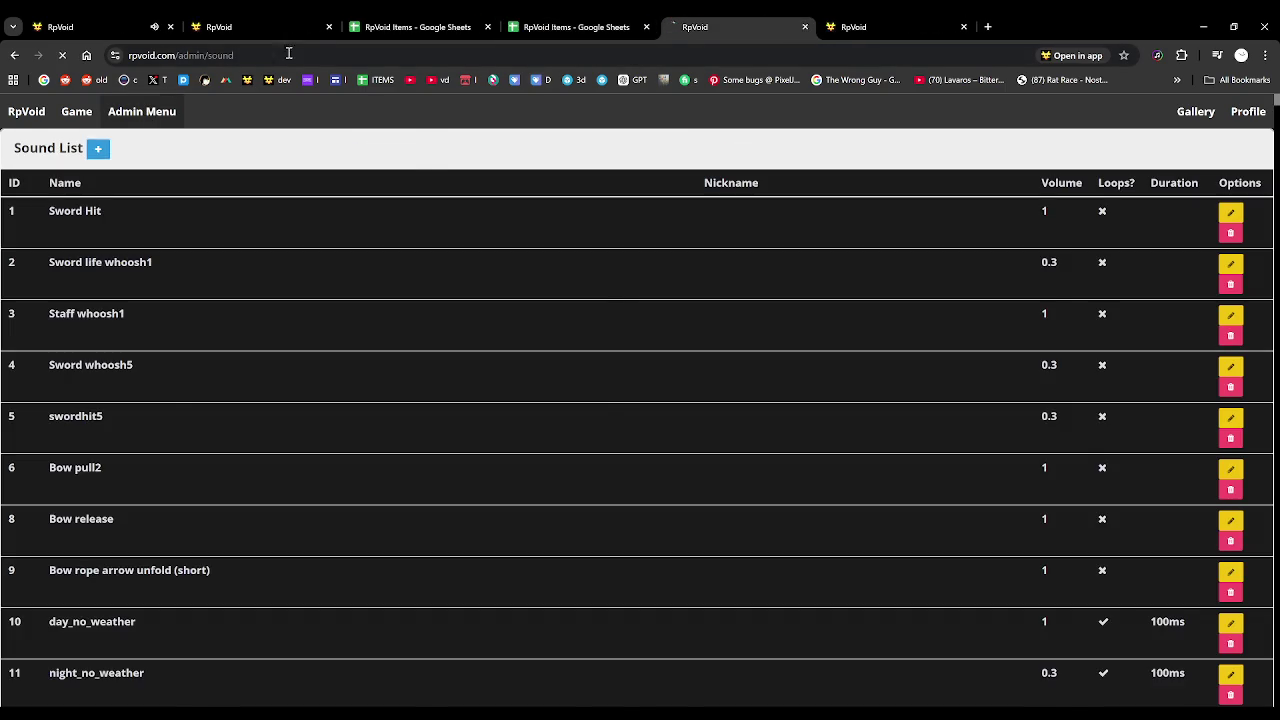
# Open the Grid Action List and search the page for the Tenacity actions
pyautogui.click(148, 111)
pyautogui.click(328, 27)
pyautogui.click(1061, 688)
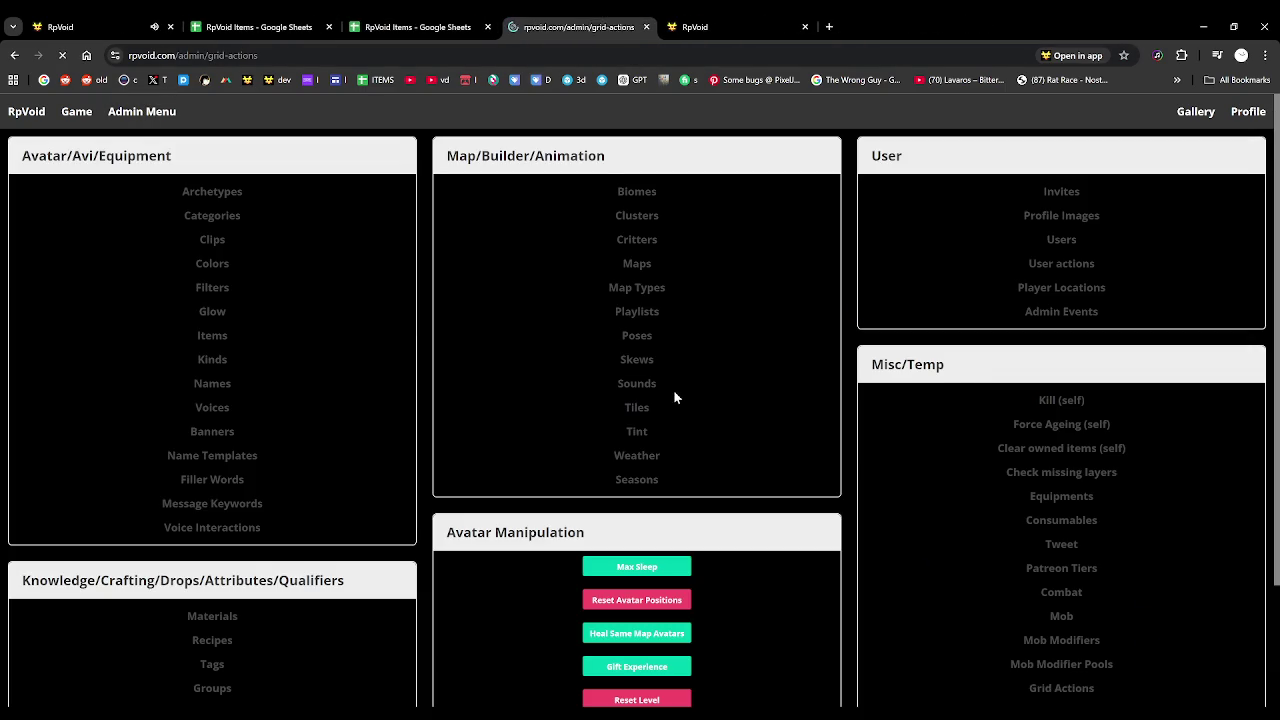
pyautogui.hotkey('ctrl', 'f')
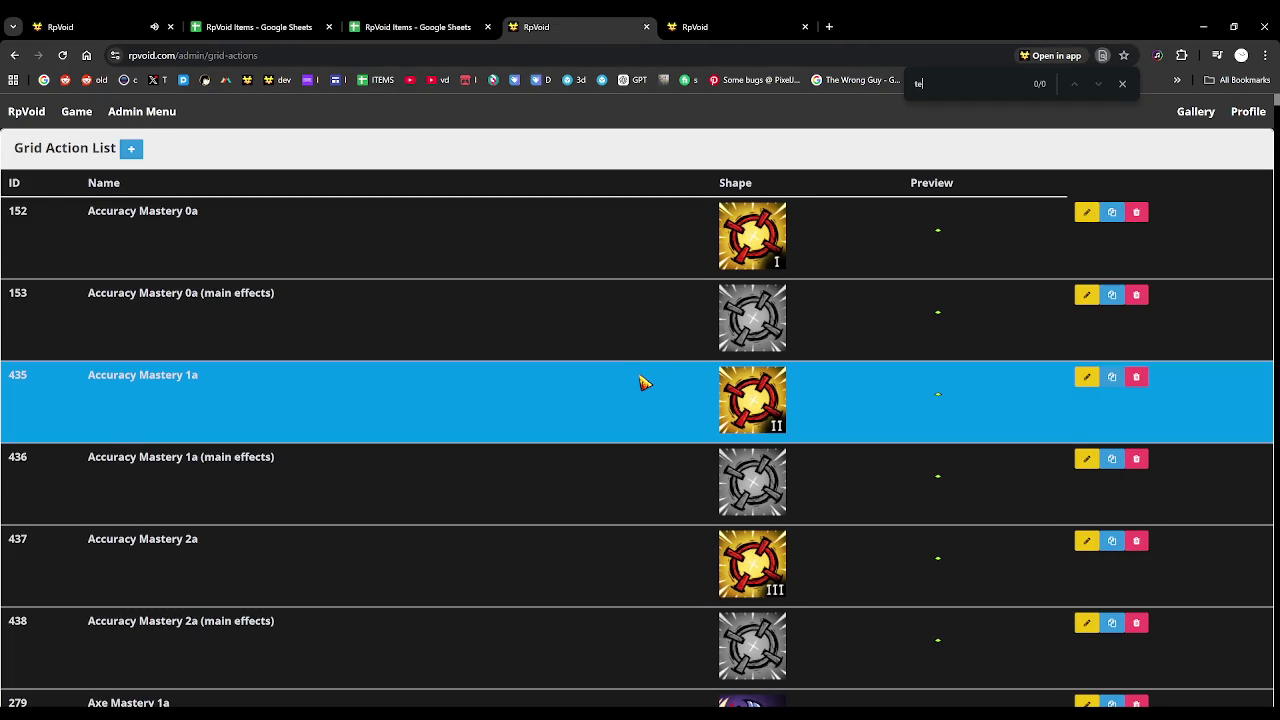
pyautogui.write('na')
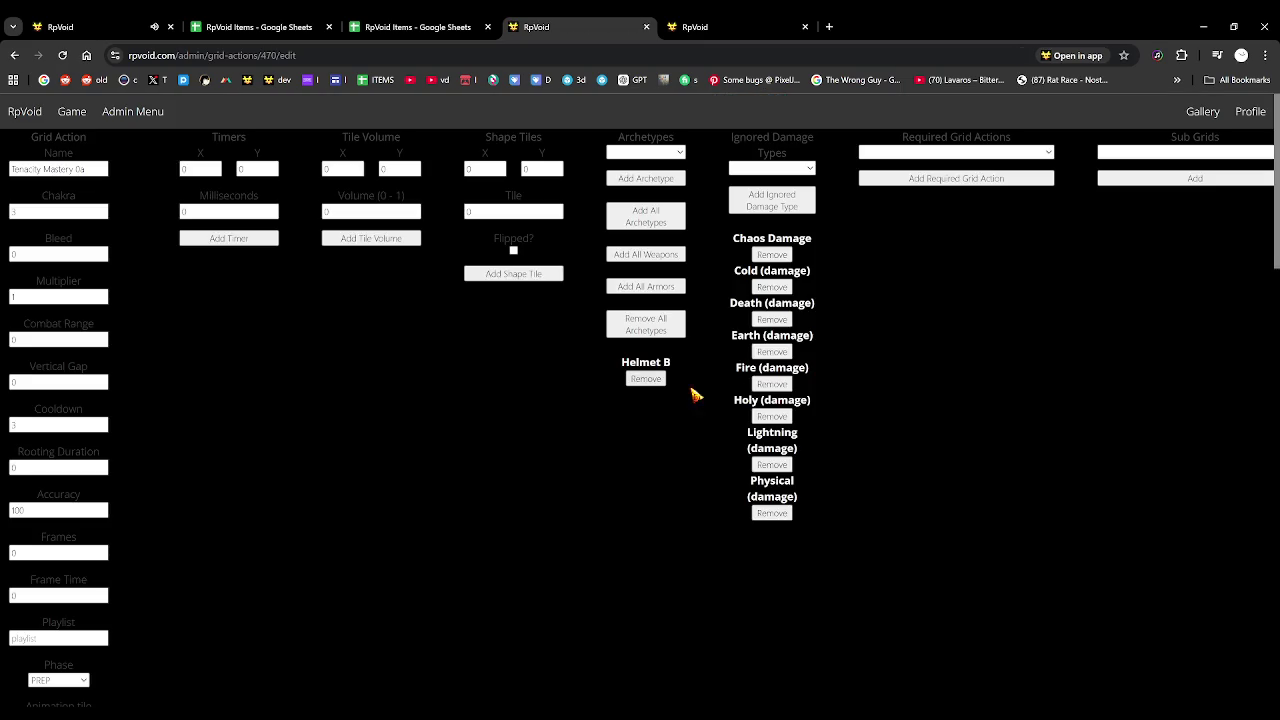
pyautogui.hotkey('alt', 'Left')
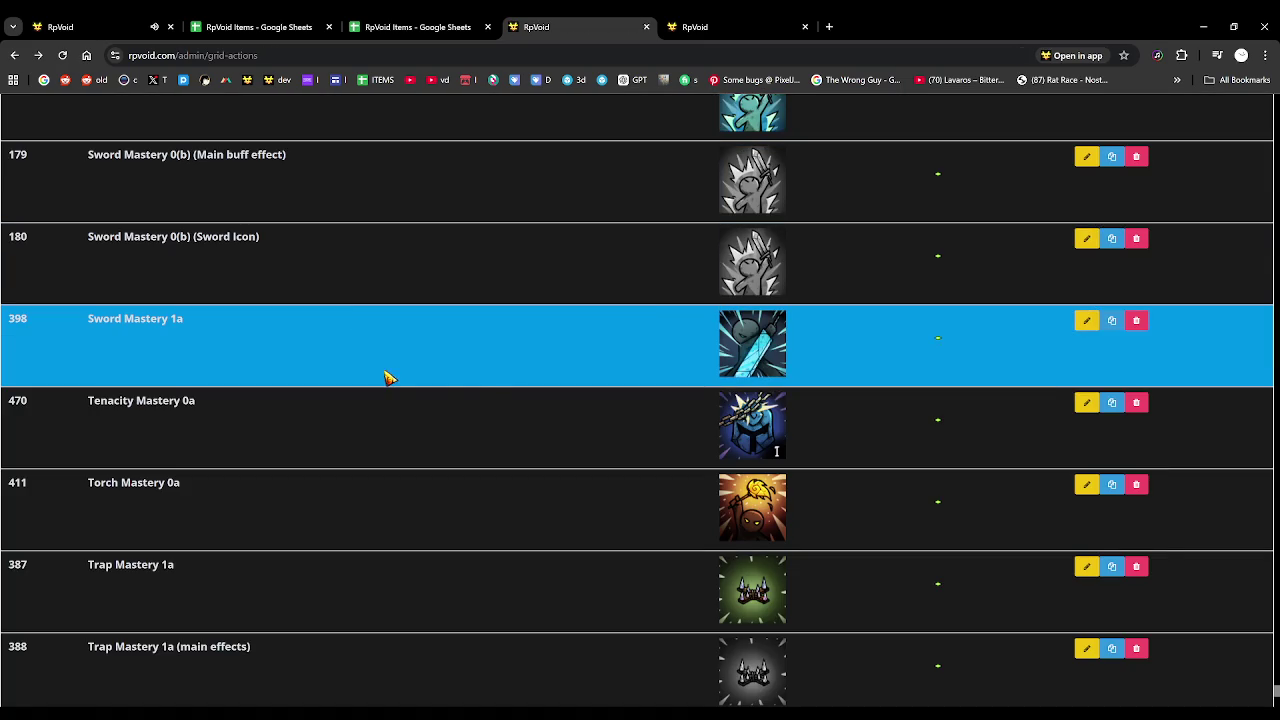
# Open Tenacity Mastery 0a's edit page and a blank new grid action in tabs, copying its name
pyautogui.middleClick(1086, 402)
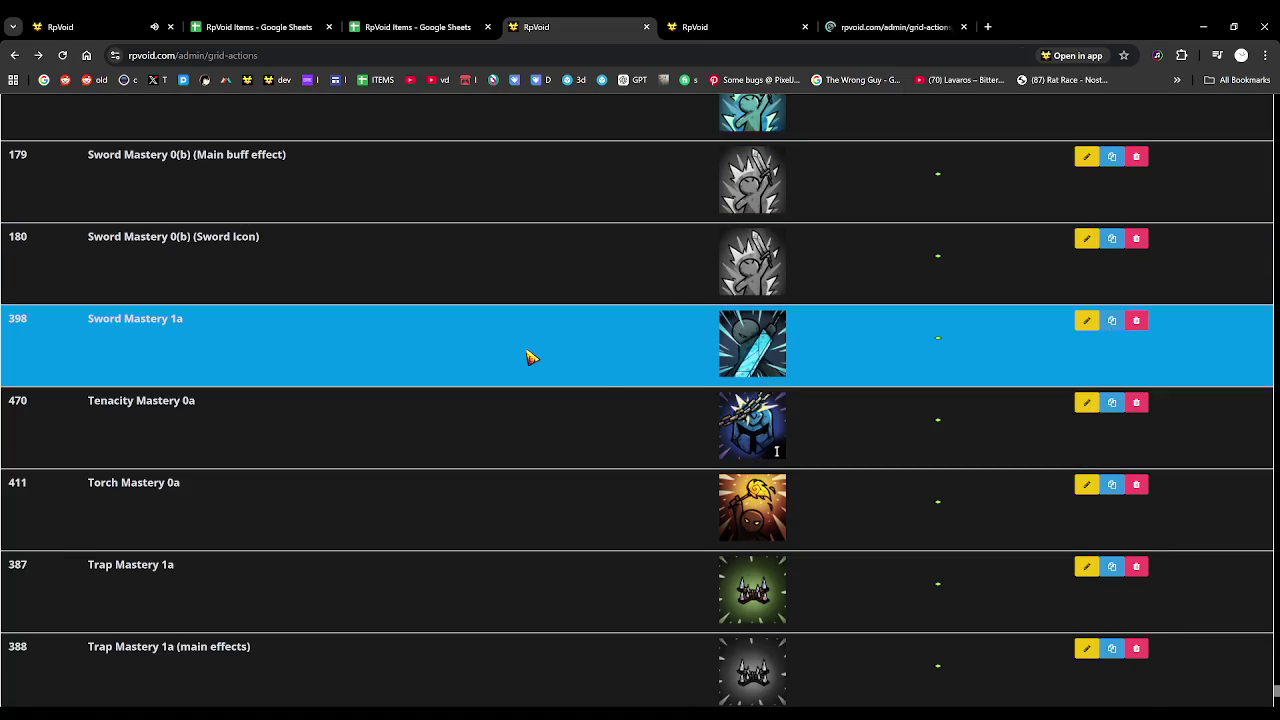
pyautogui.press('Home')
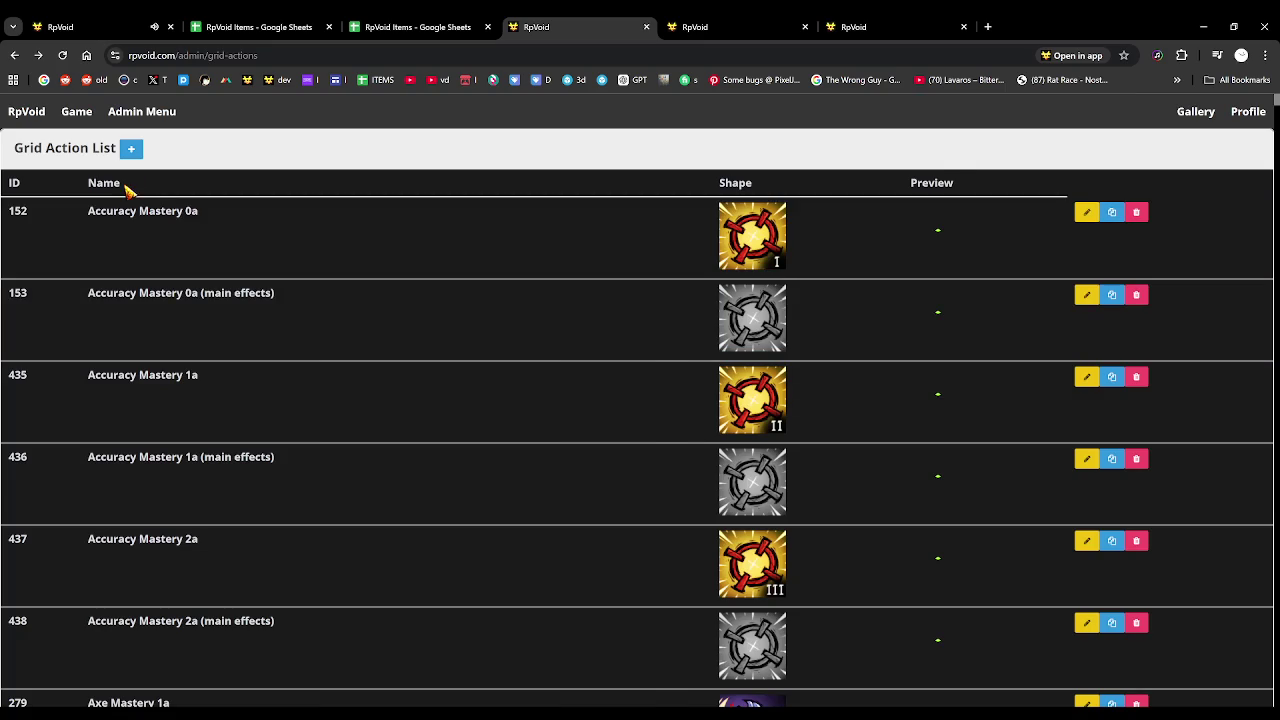
pyautogui.middleClick(133, 150)
pyautogui.click(865, 20)
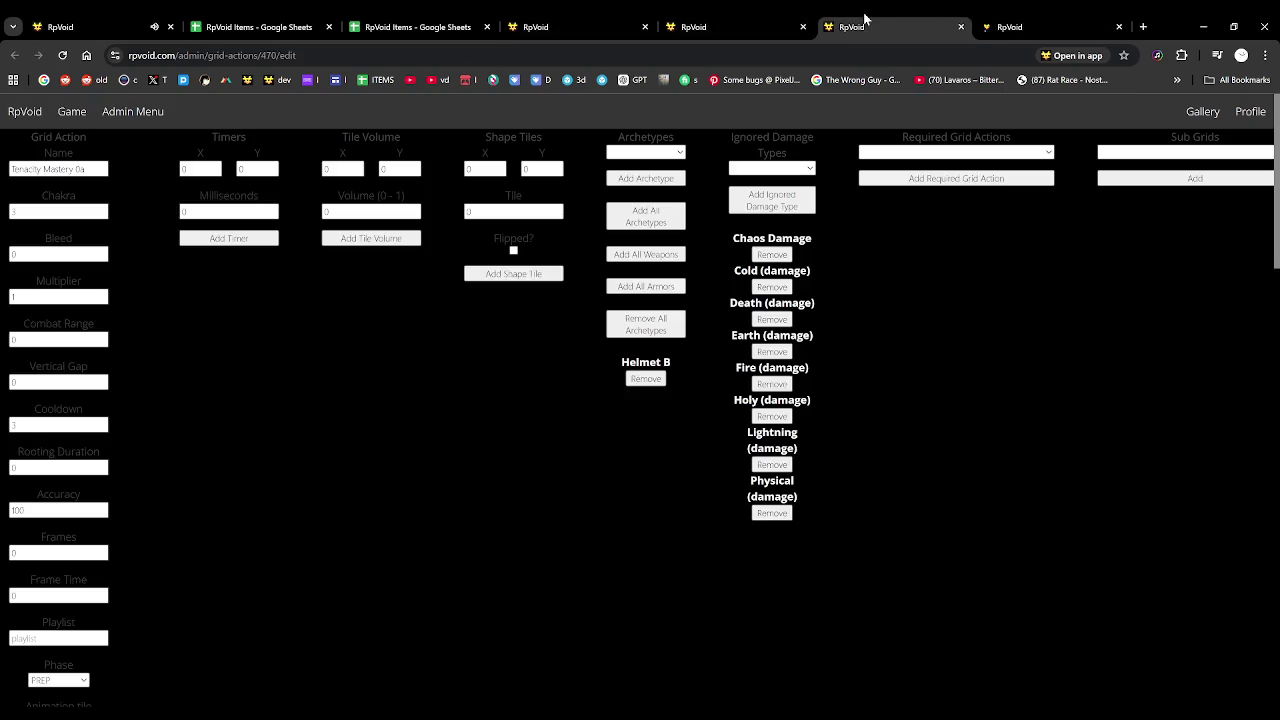
pyautogui.moveTo(100, 167); pyautogui.dragTo(9, 163)
pyautogui.hotkey('ctrl', 'c')
pyautogui.click(1037, 20)
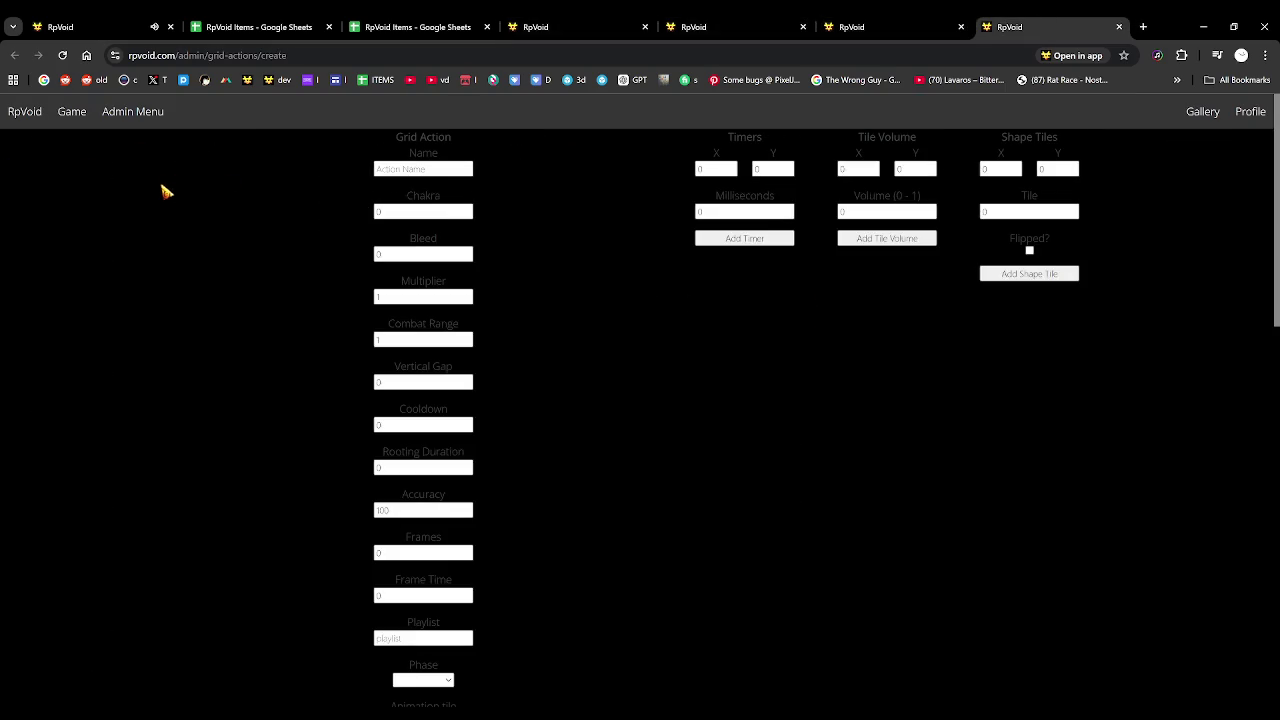
# Name the new grid action 'Tenacity Mastery 0a (main effect)'
pyautogui.click(409, 171)
pyautogui.hotkey('ctrl', 'v')
pyautogui.write('(main effect)')
pyautogui.click(888, 30)
pyautogui.click(1051, 18)
# Look over the new grid action form and check the running game
pyautogui.scroll(-1, 460, 400)
pyautogui.scroll(-2, 450, 408)
pyautogui.scroll(-5, 450, 408)
pyautogui.scroll(2, 446, 403)
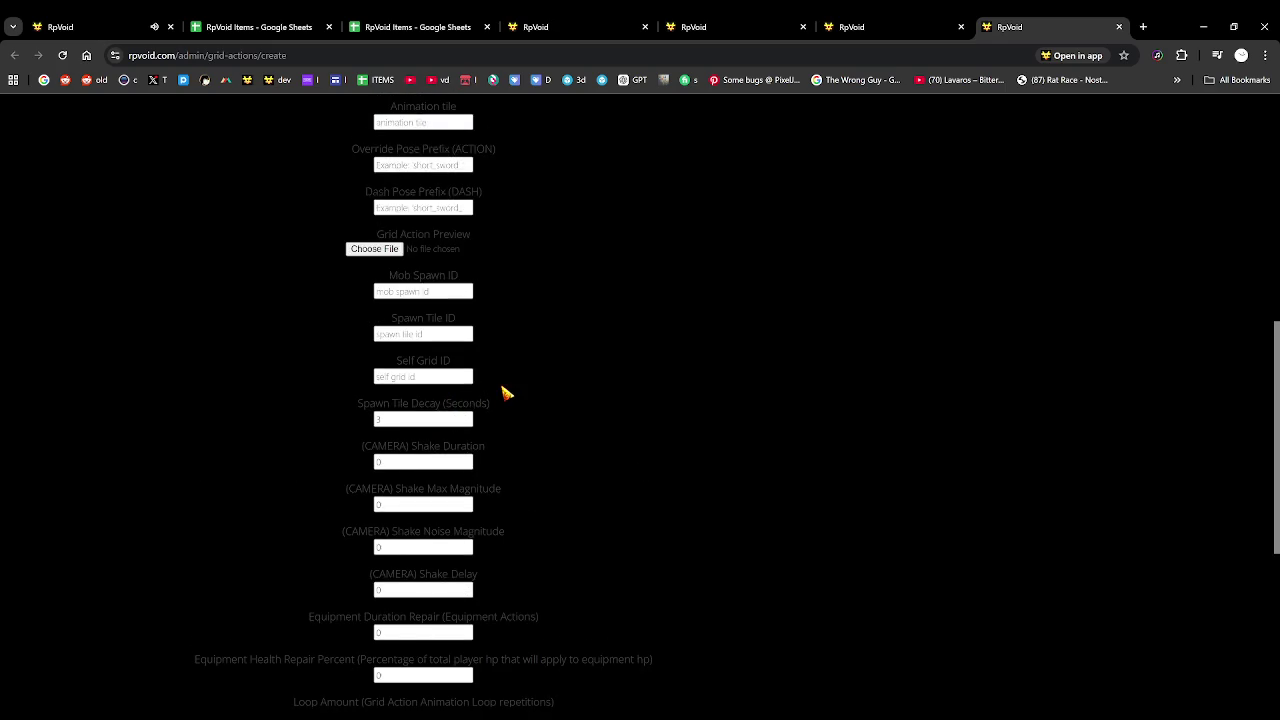
pyautogui.scroll(1, 506, 391)
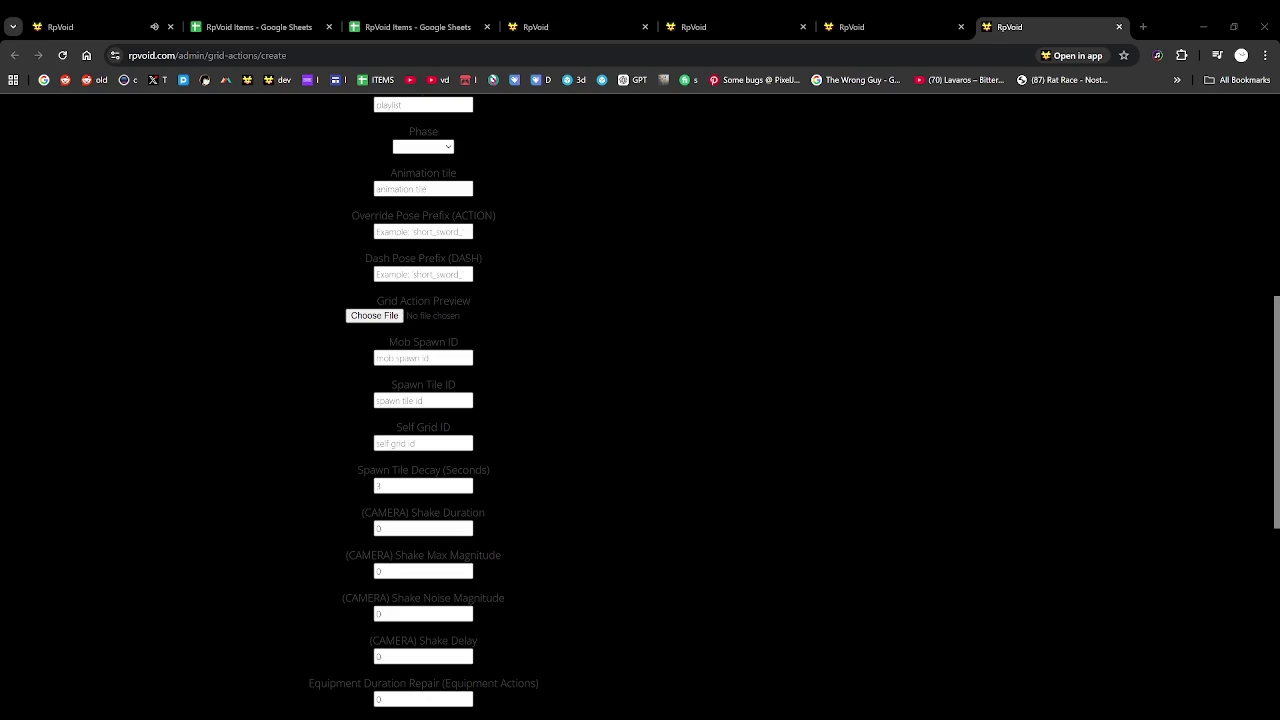
pyautogui.scroll(-5, 226, 386)
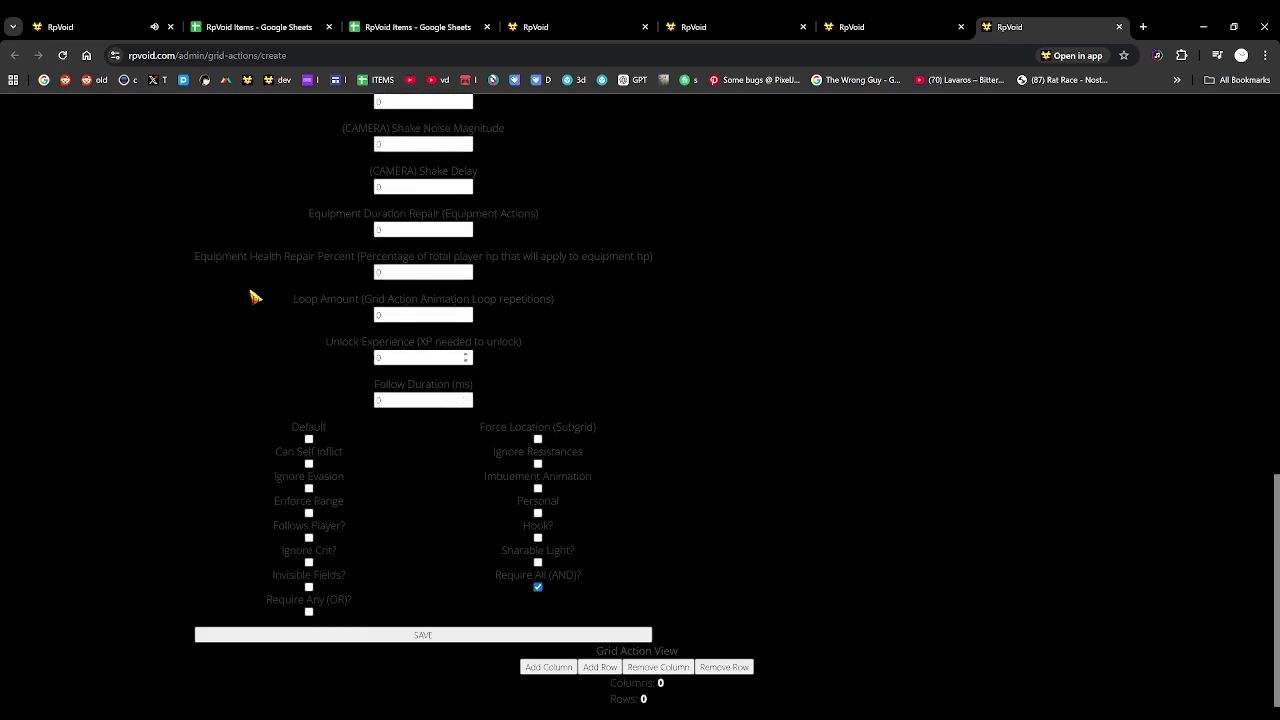
pyautogui.hotkey('ctrl', '1')
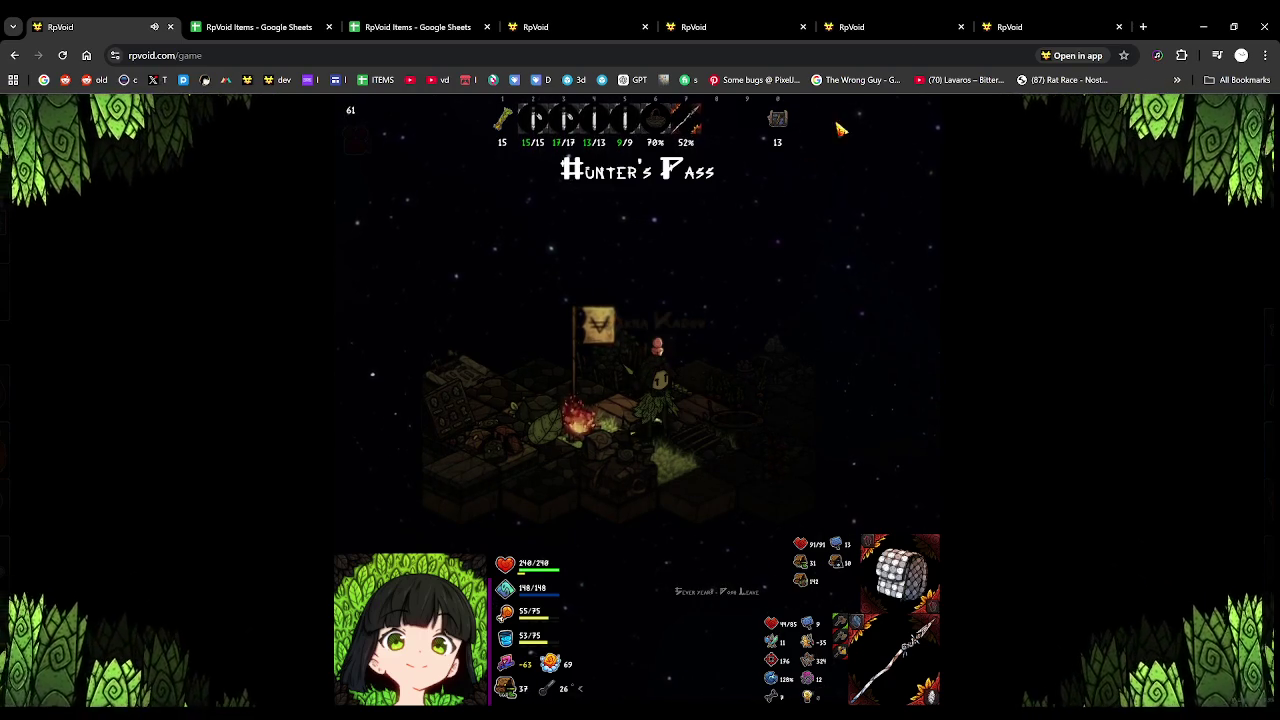
pyautogui.click(985, 22)
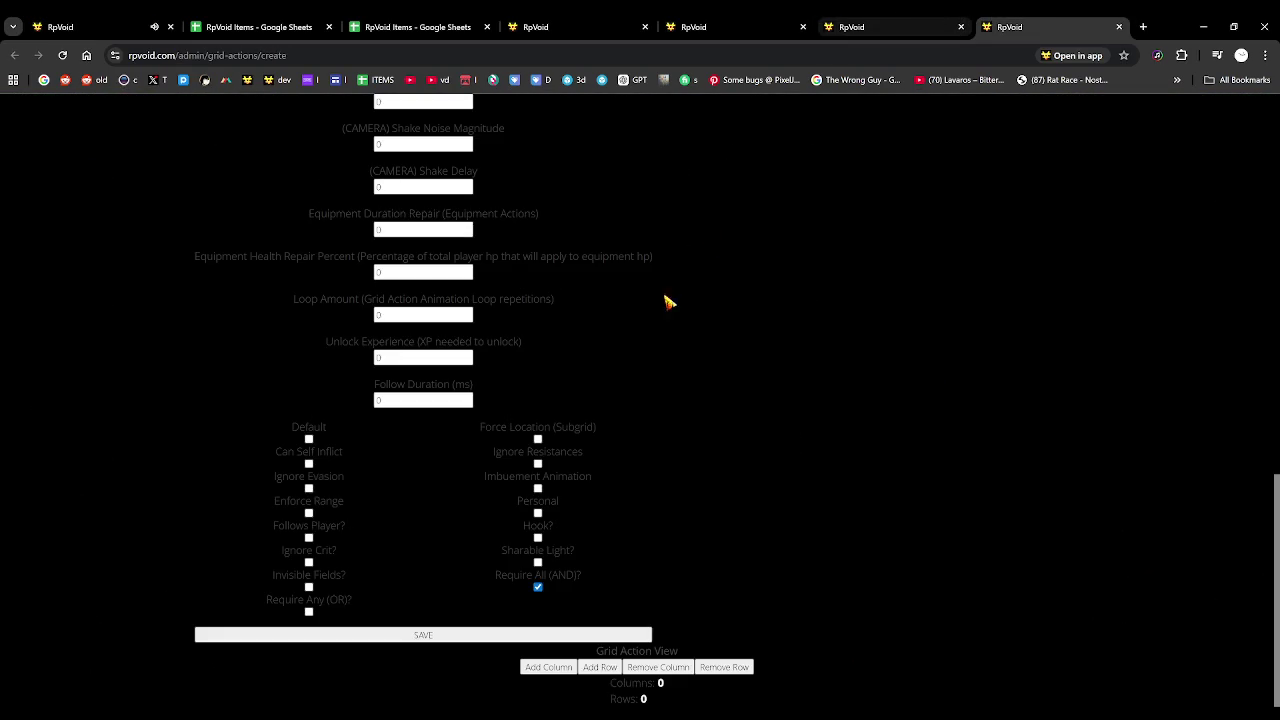
# Give the action a one-column, one-row grid and save it
pyautogui.click(548, 667)
pyautogui.click(600, 636)
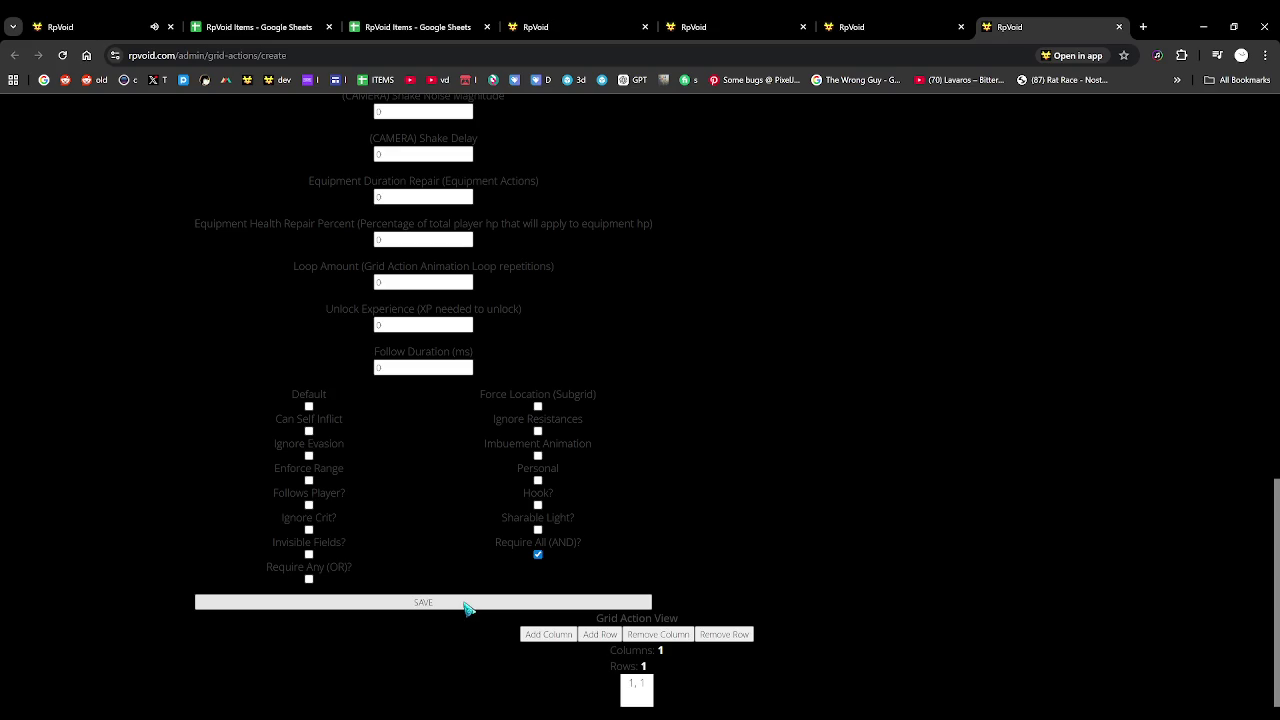
pyautogui.scroll(5, 590, 515)
pyautogui.scroll(-3, 590, 511)
pyautogui.scroll(-2, 586, 509)
pyautogui.click(440, 668)
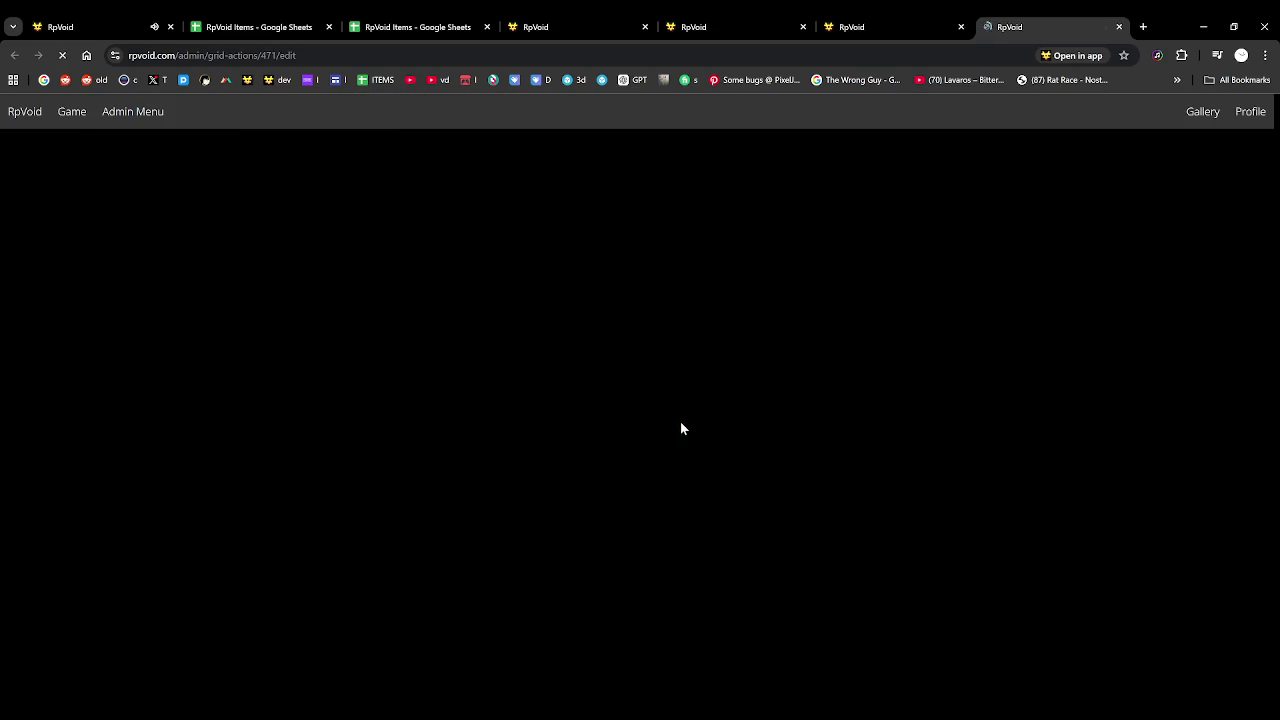
pyautogui.moveTo(58, 510)
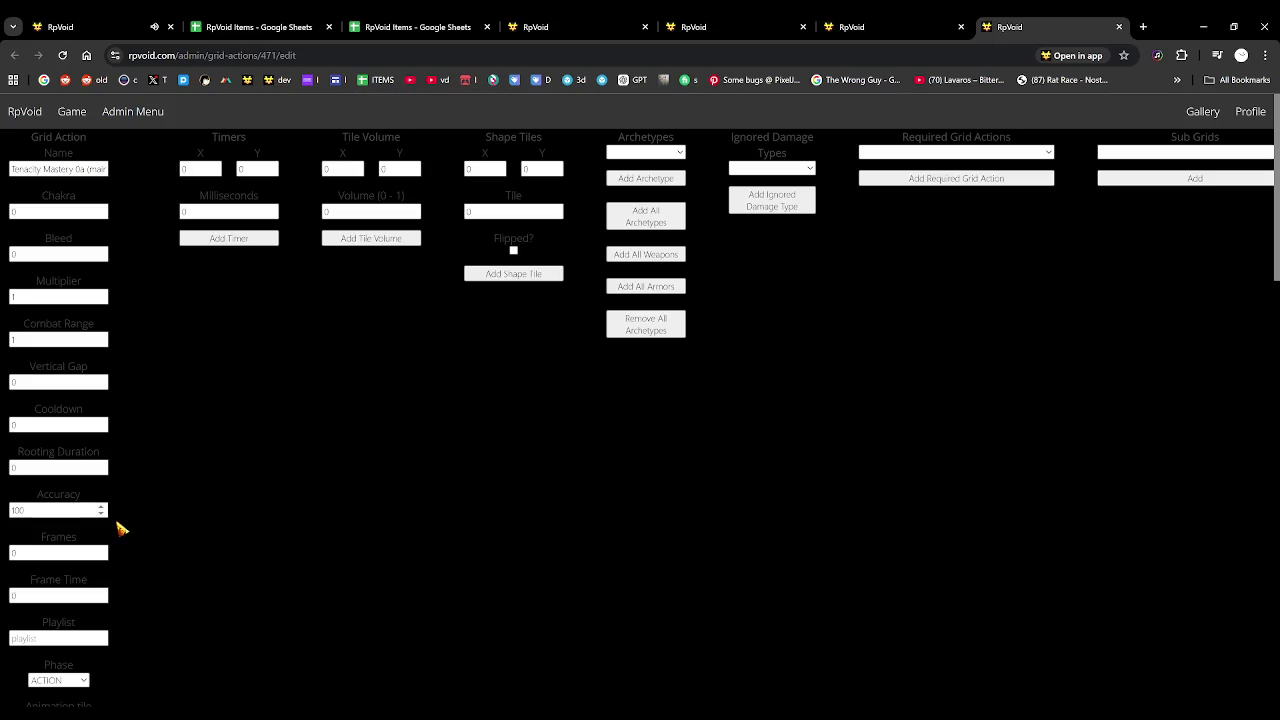
# Scroll through the saved main-effect grid action to review its settings
pyautogui.scroll(-1, 60, 635)
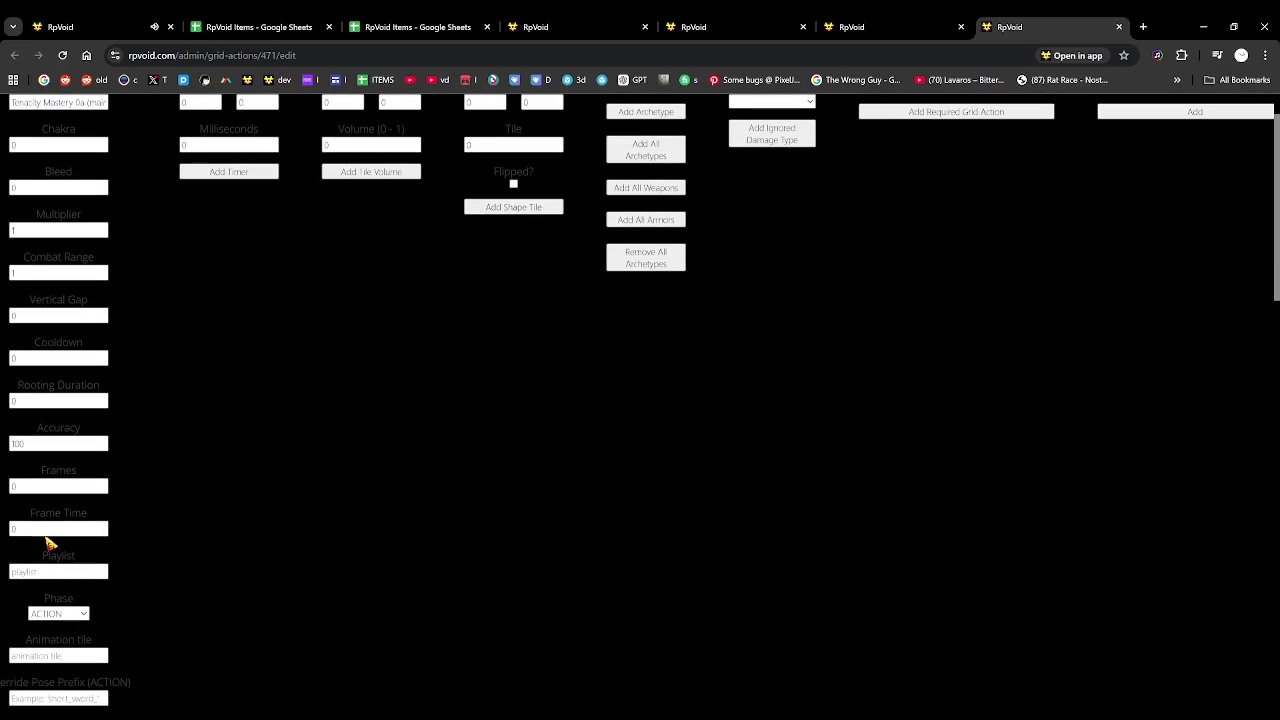
pyautogui.scroll(-1, 52, 530)
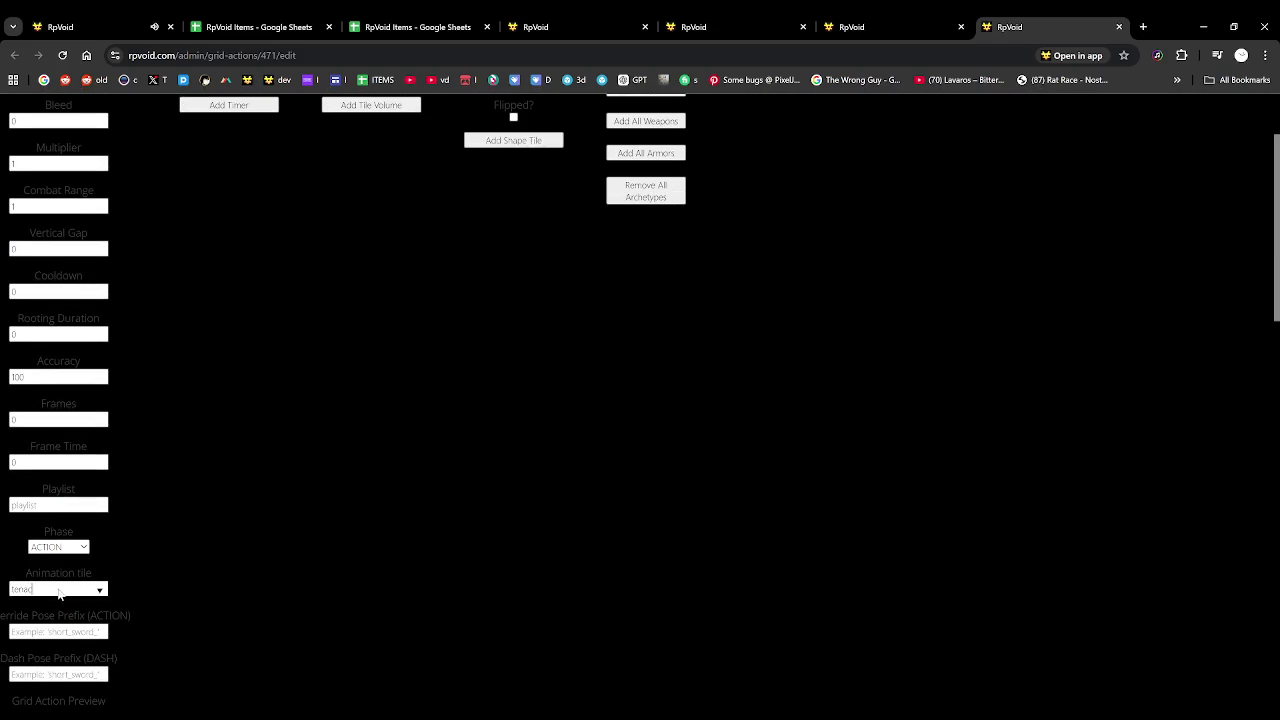
pyautogui.scroll(-1, 176, 559)
pyautogui.scroll(-4, 176, 559)
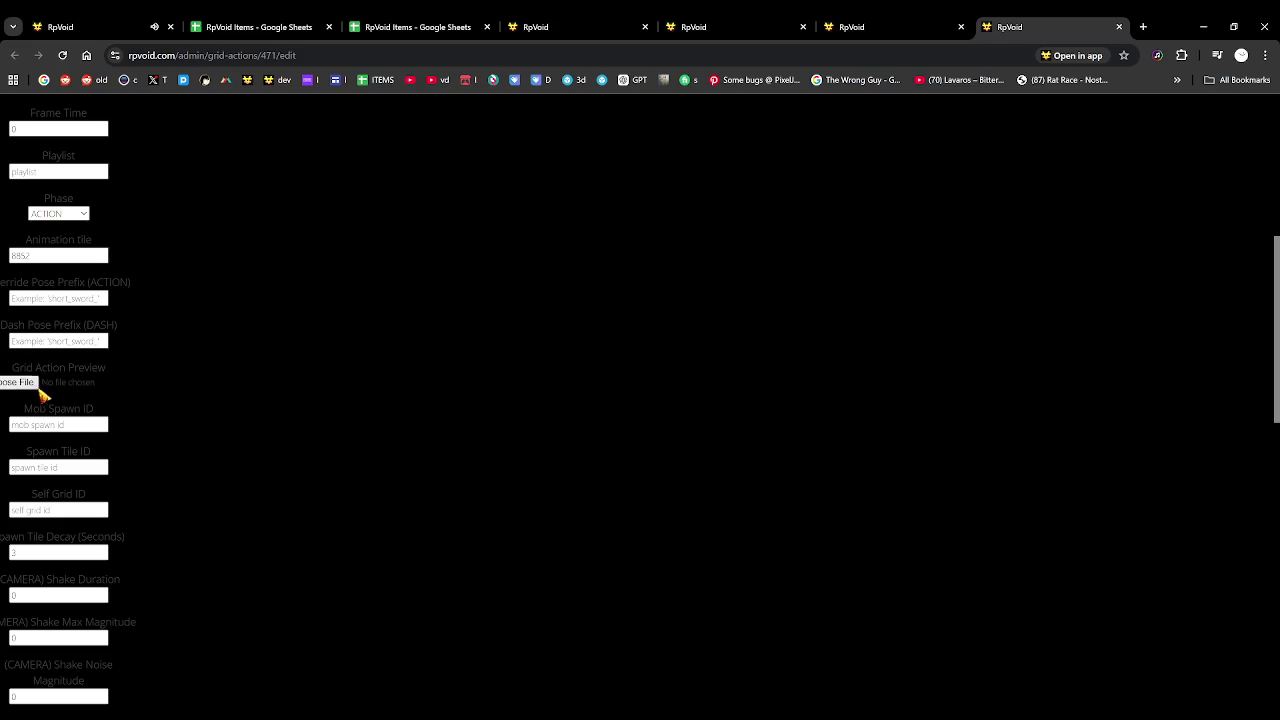
pyautogui.scroll(2, 160, 478)
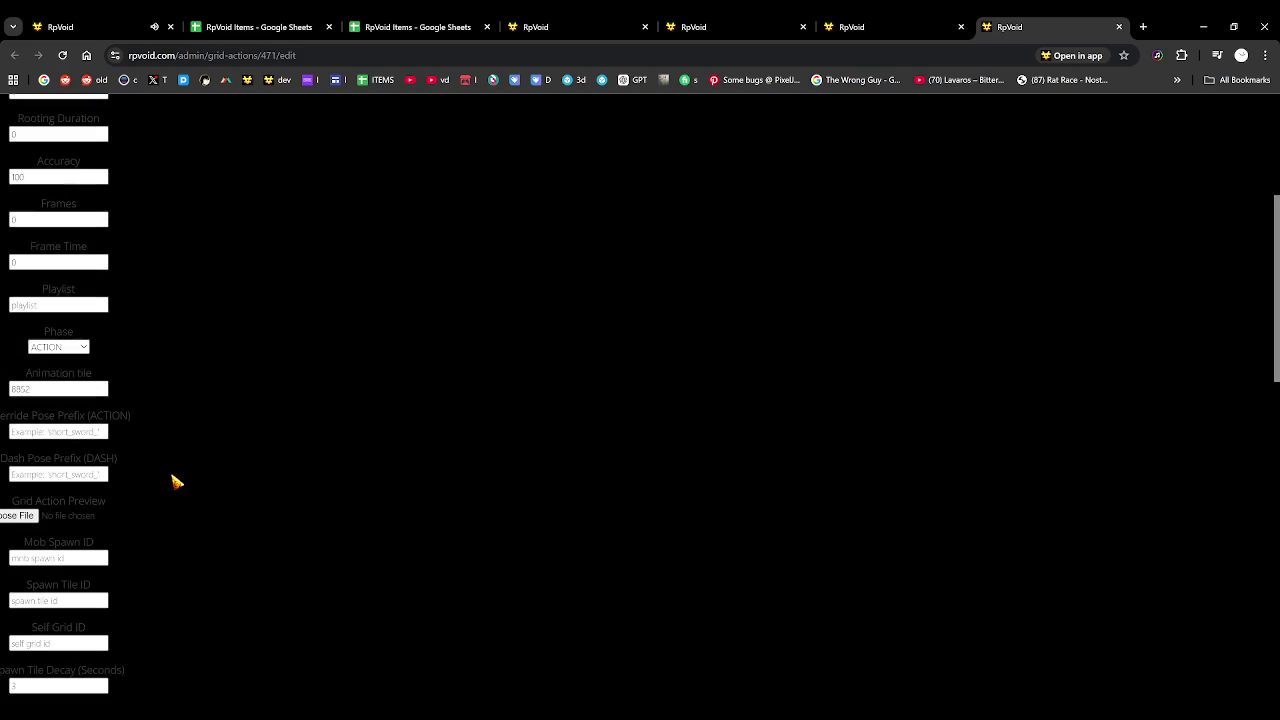
pyautogui.scroll(-2, 205, 500)
pyautogui.scroll(-5, 203, 517)
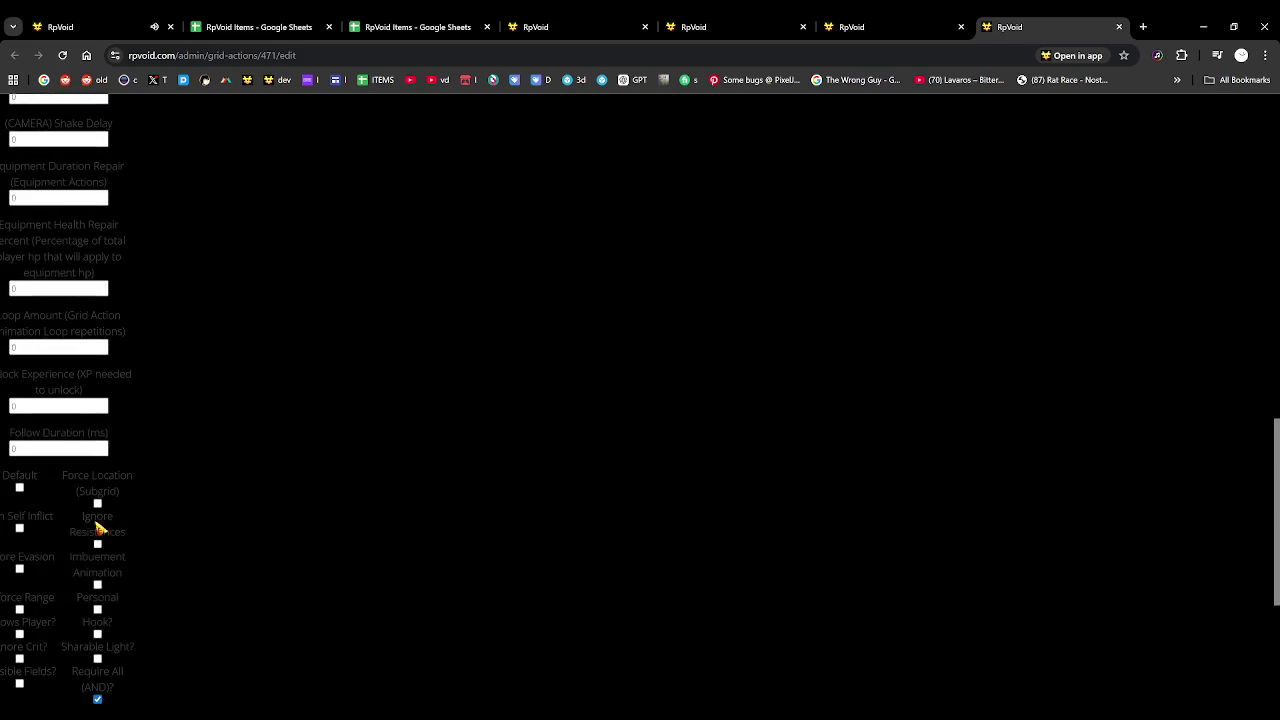
pyautogui.scroll(-5, 114, 520)
pyautogui.scroll(1, 157, 494)
pyautogui.scroll(5, 154, 528)
pyautogui.scroll(5, 134, 523)
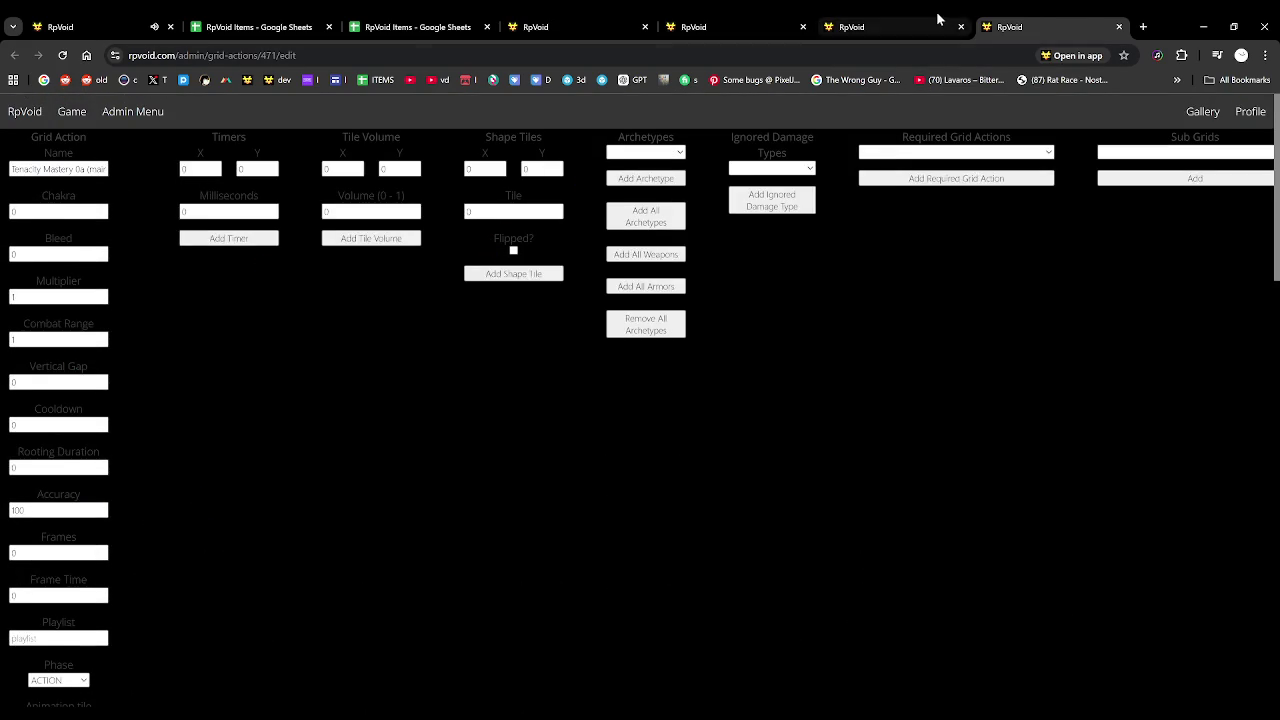
# Add the main-effects action as a sub grid of Tenacity Mastery 0a and start the game
pyautogui.click(936, 20)
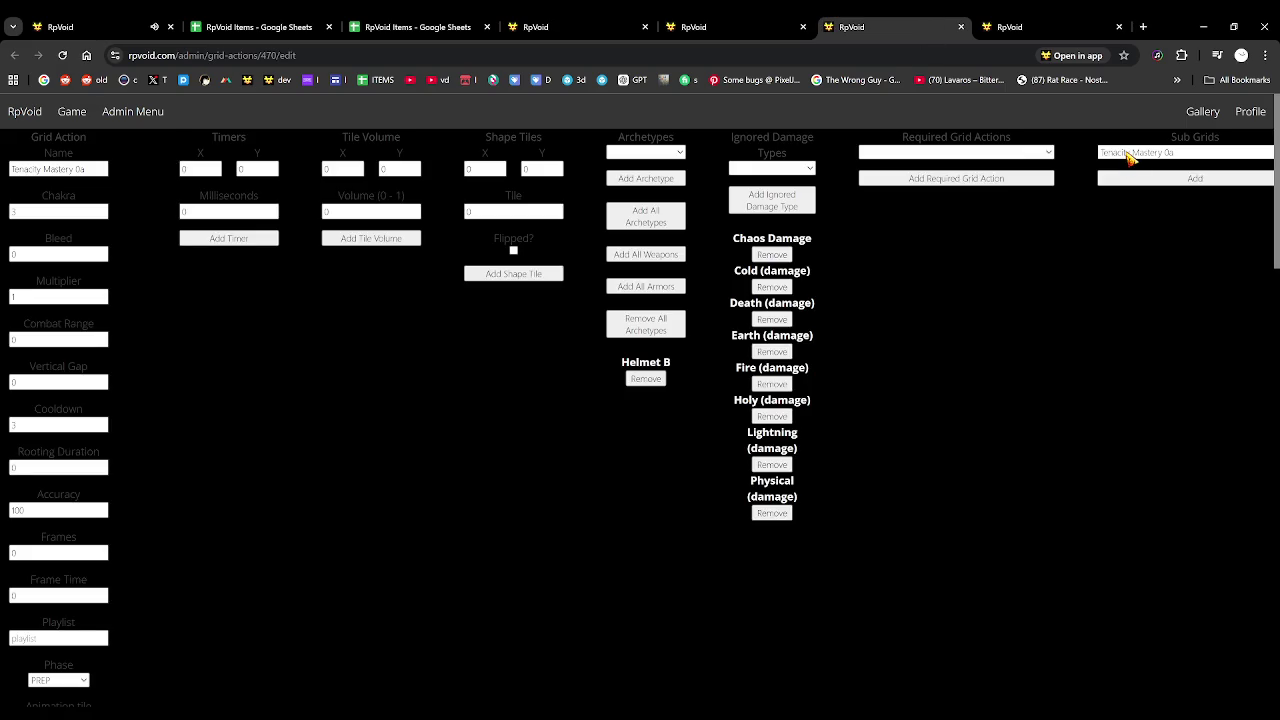
pyautogui.click(1133, 179)
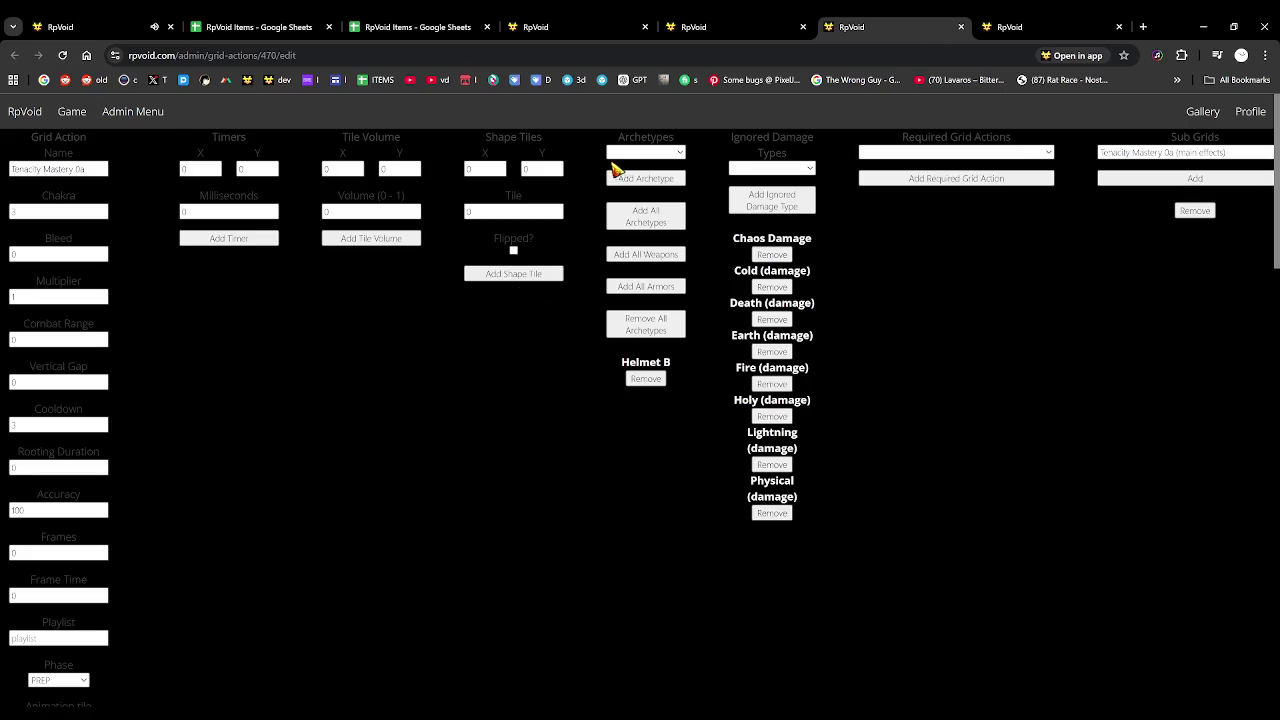
pyautogui.click(60, 27)
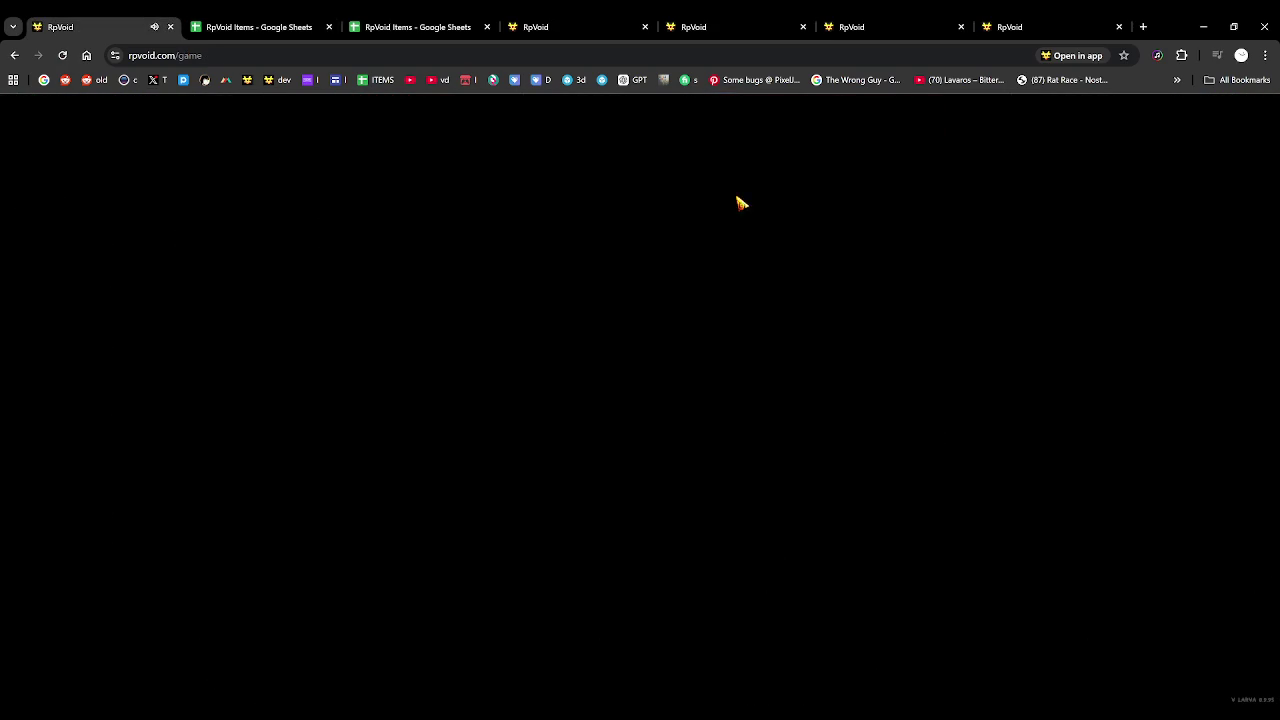
pyautogui.click(740, 203)
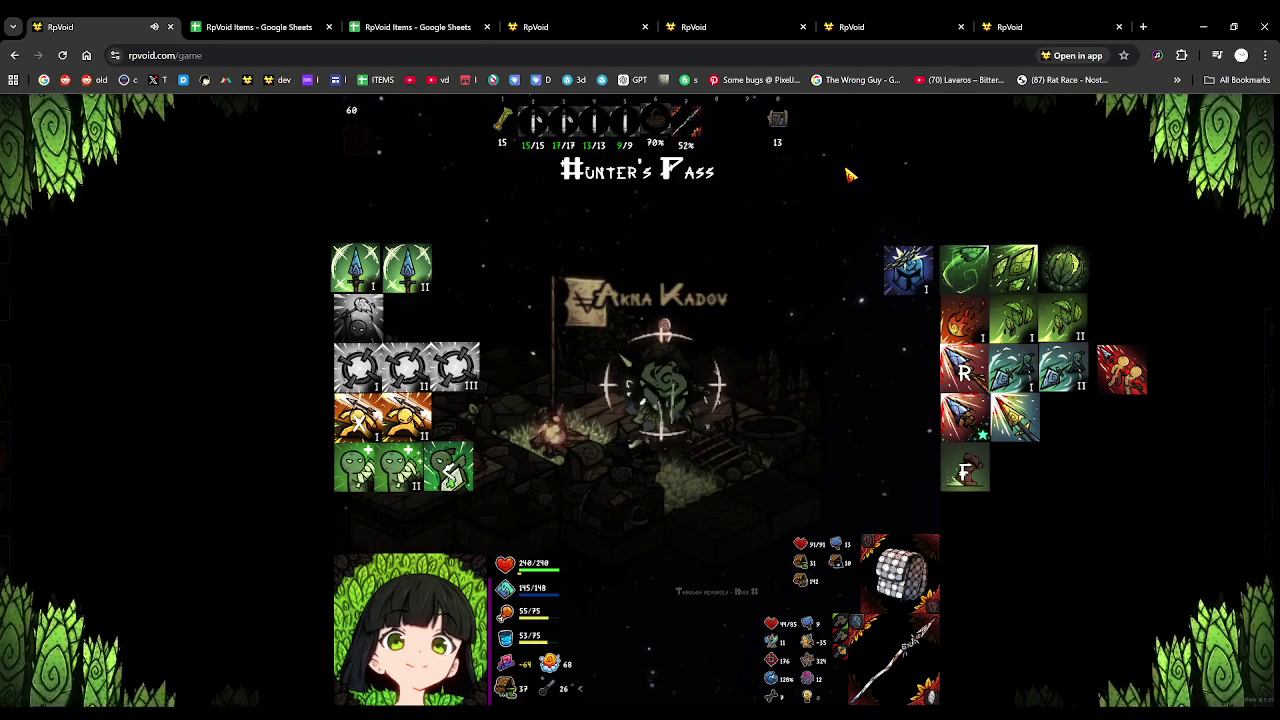
# Review the main-effect action and Tenacity Mastery 0a settings, then return to the game
pyautogui.click(1037, 24)
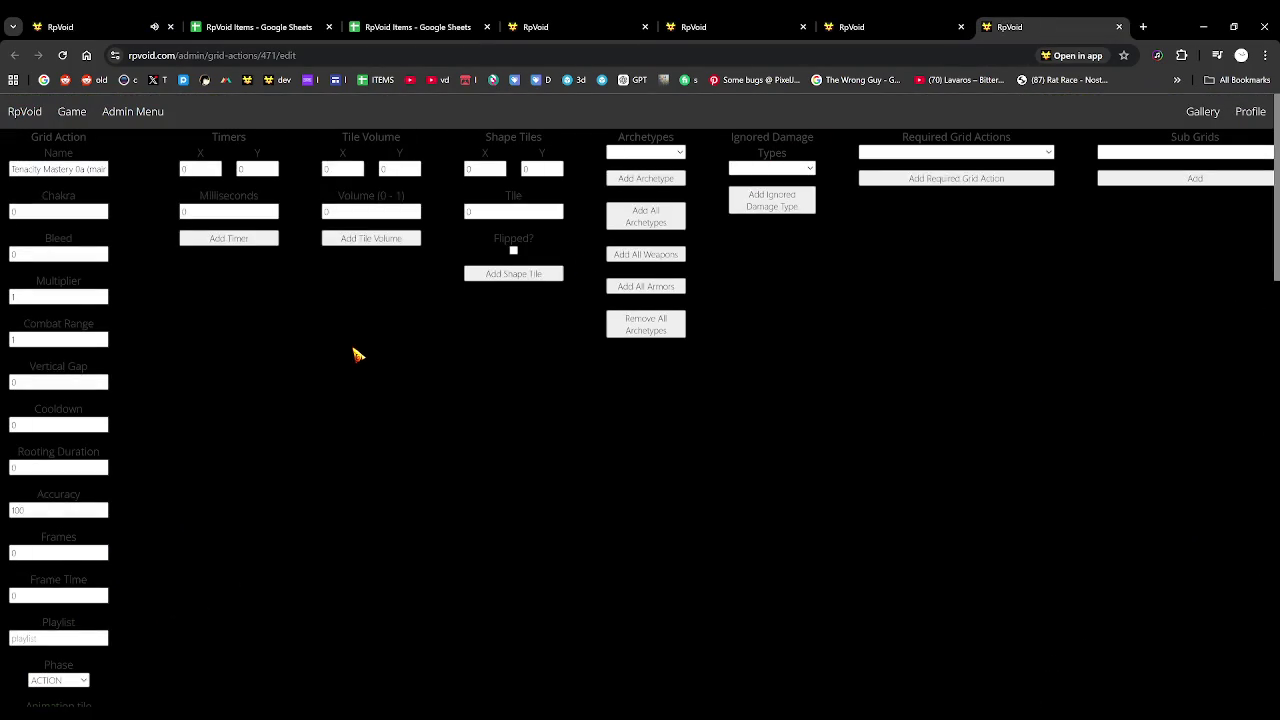
pyautogui.click(890, 26)
pyautogui.scroll(-3, 151, 350)
pyautogui.scroll(-2, 130, 357)
pyautogui.scroll(1, 112, 360)
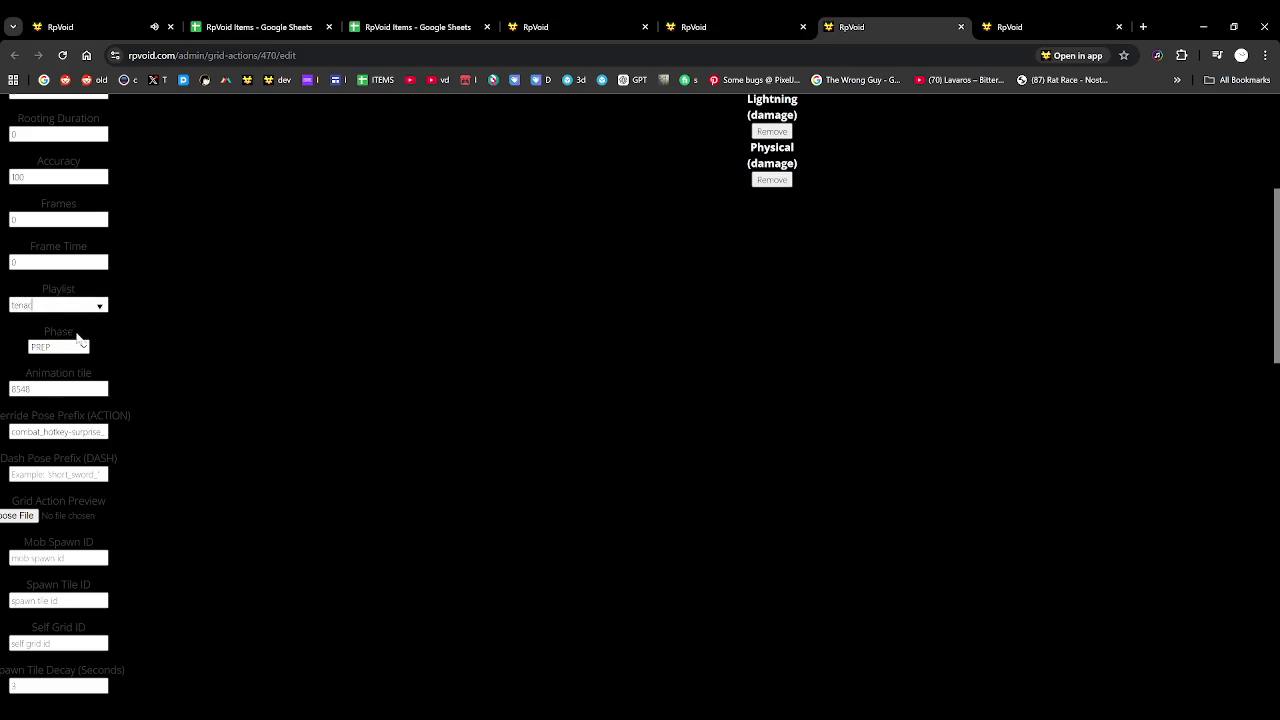
pyautogui.scroll(-2, 149, 457)
pyautogui.scroll(-5, 91, 443)
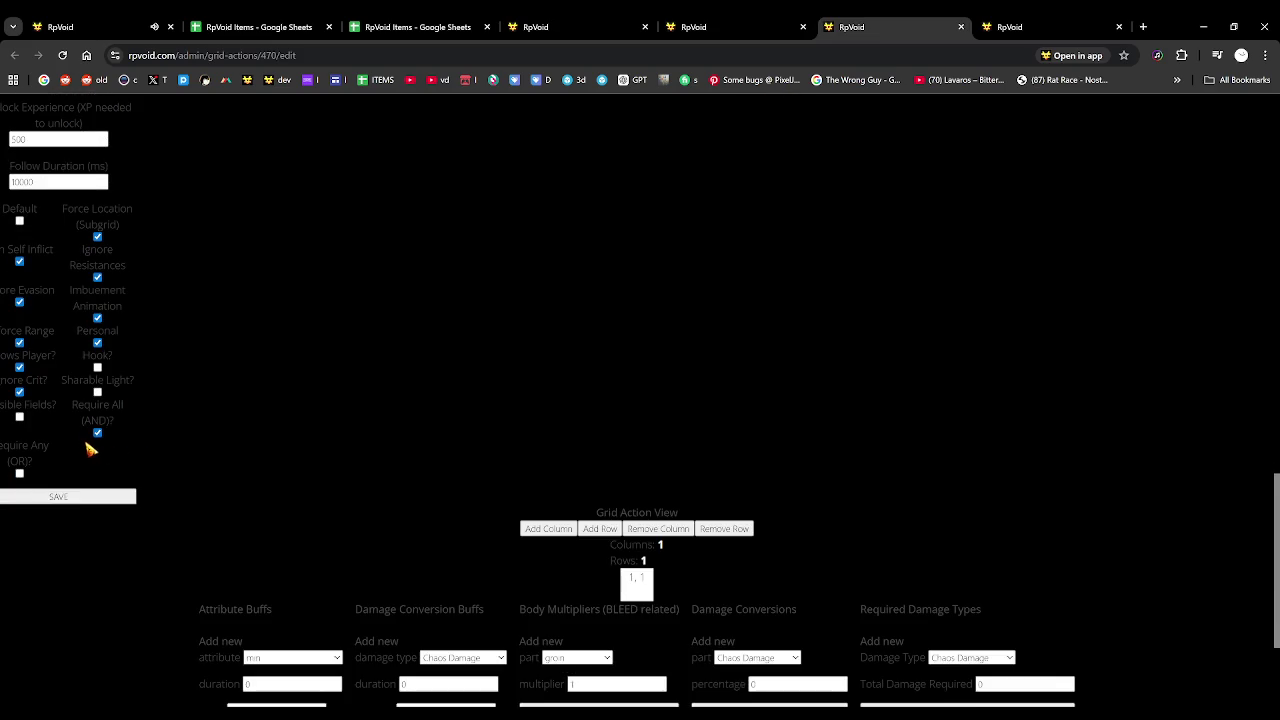
pyautogui.click(130, 24)
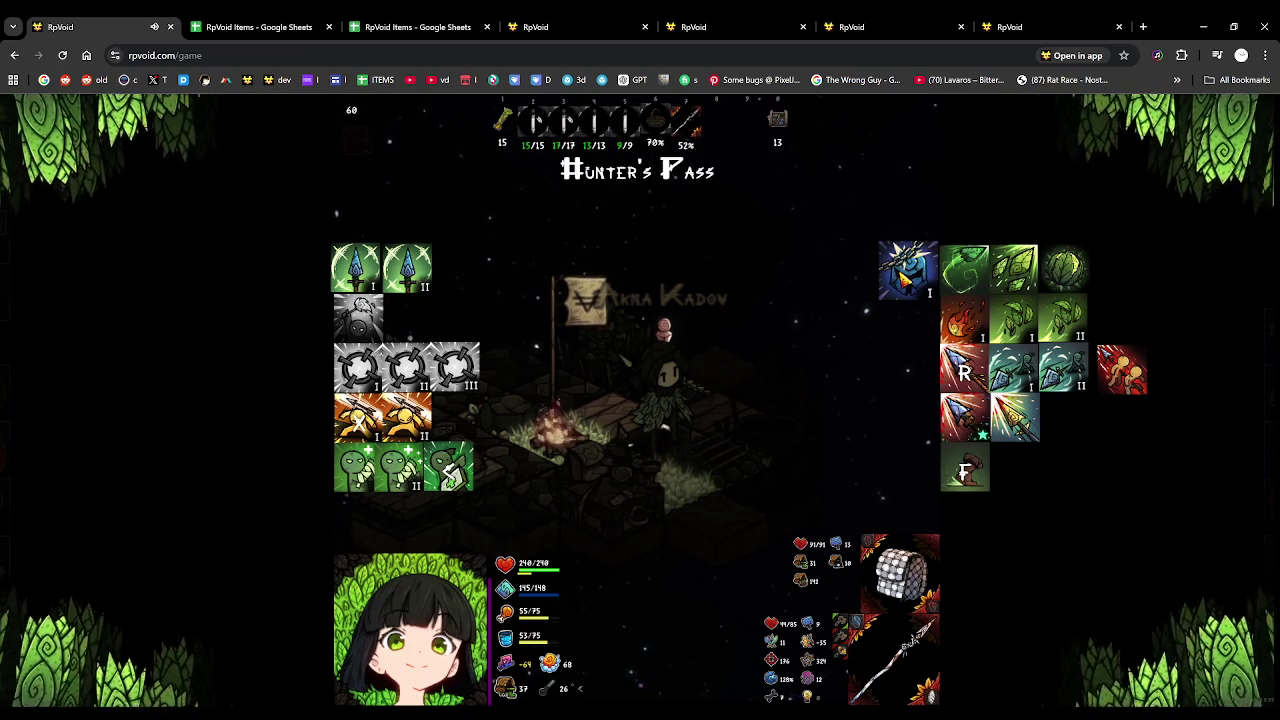
# Try the Tenacity skill, then unequip the spear from the inventory with Q
pyautogui.click(903, 281)
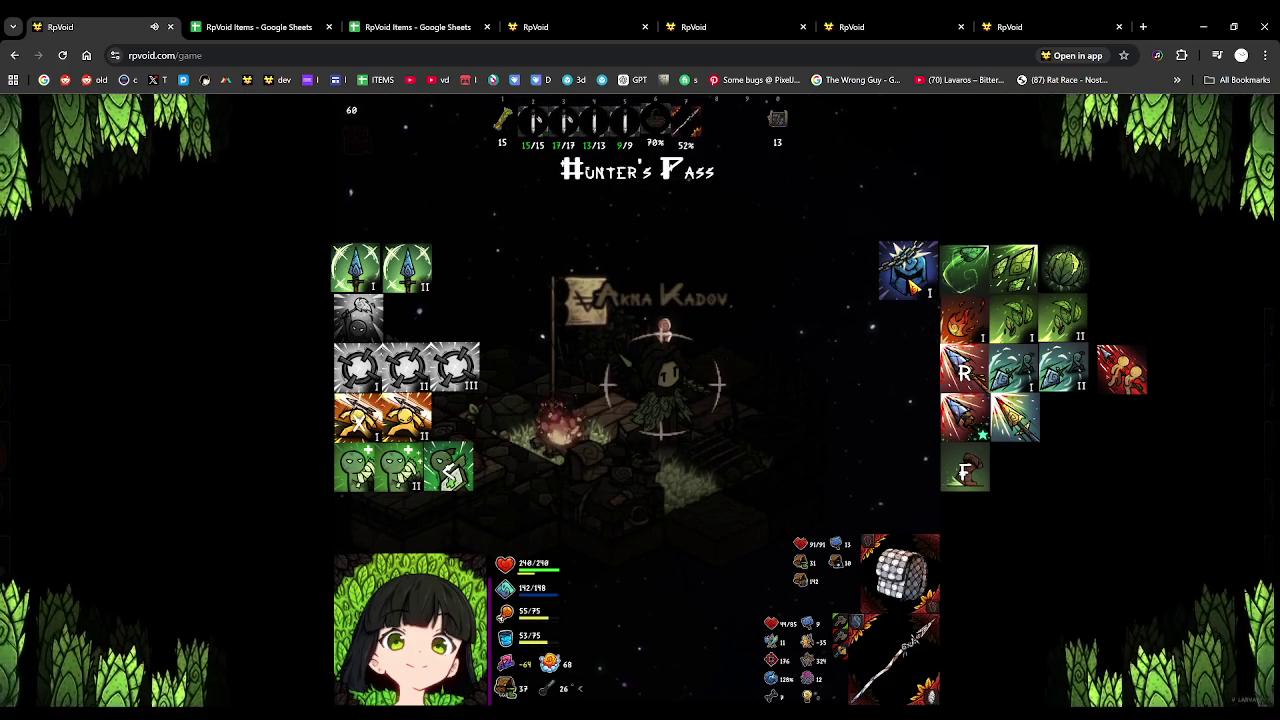
pyautogui.click(910, 285)
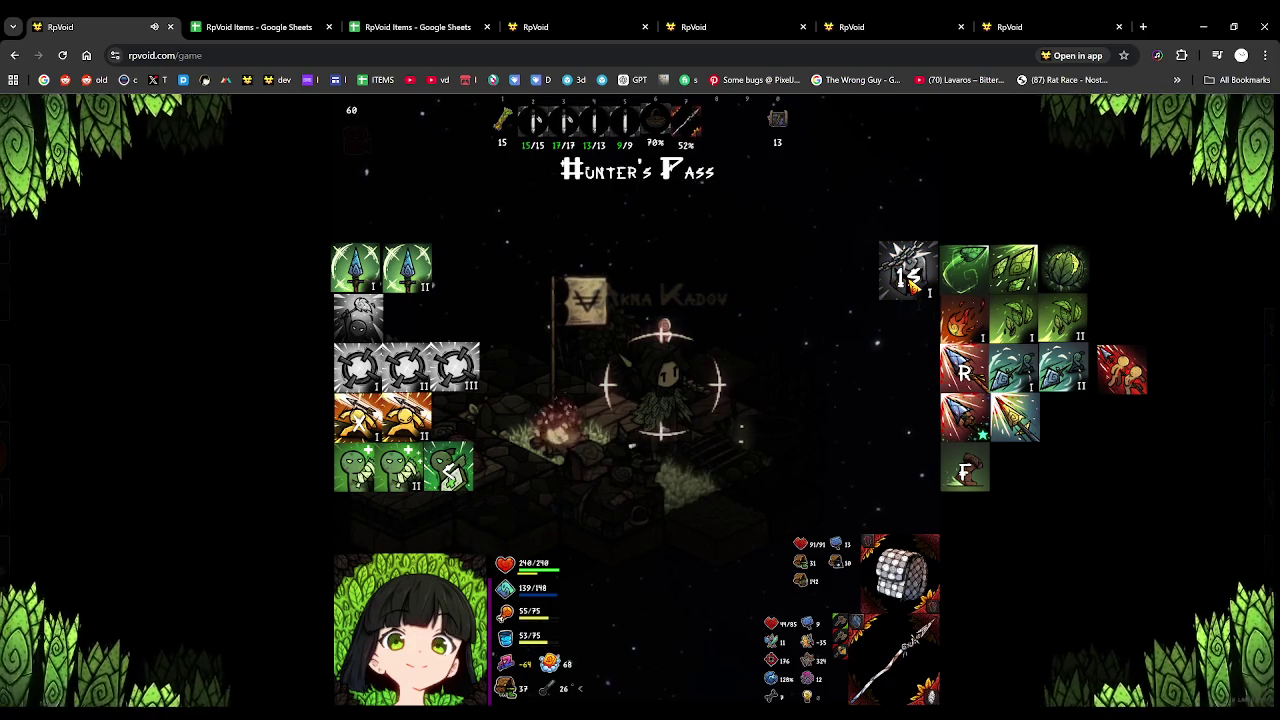
pyautogui.click(28, 390)
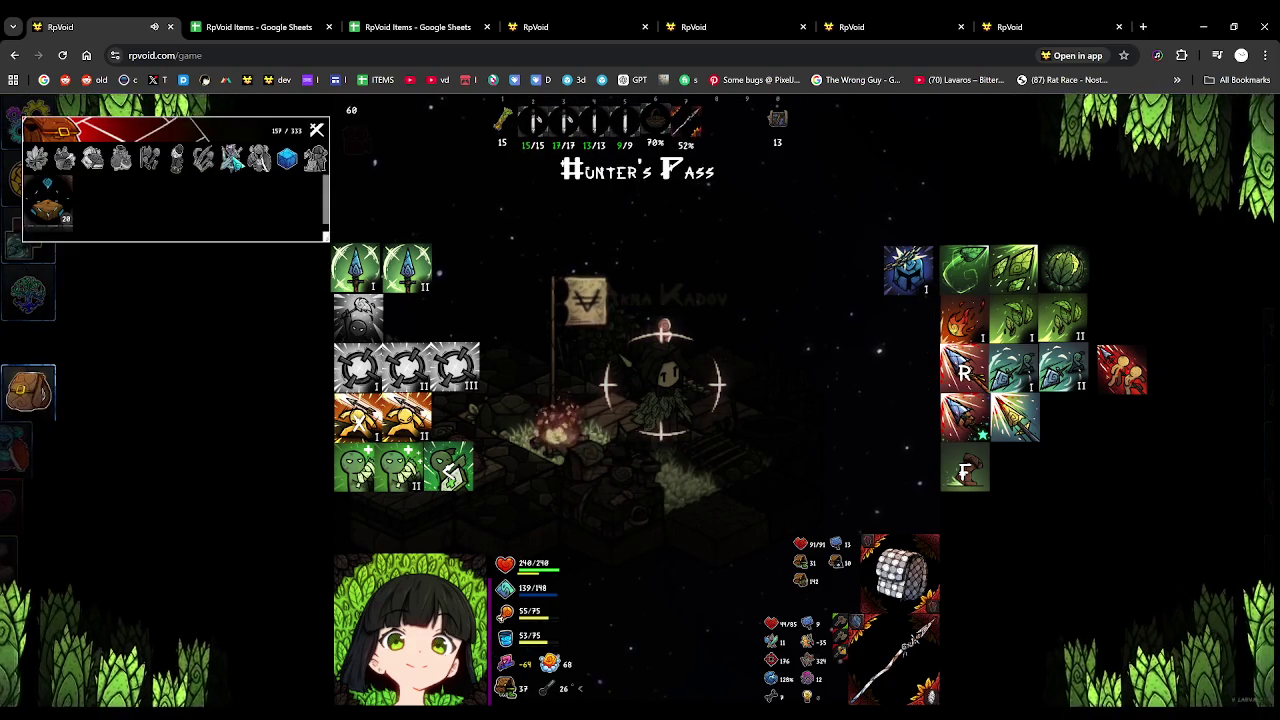
pyautogui.click(232, 160)
pyautogui.moveTo(47, 207)
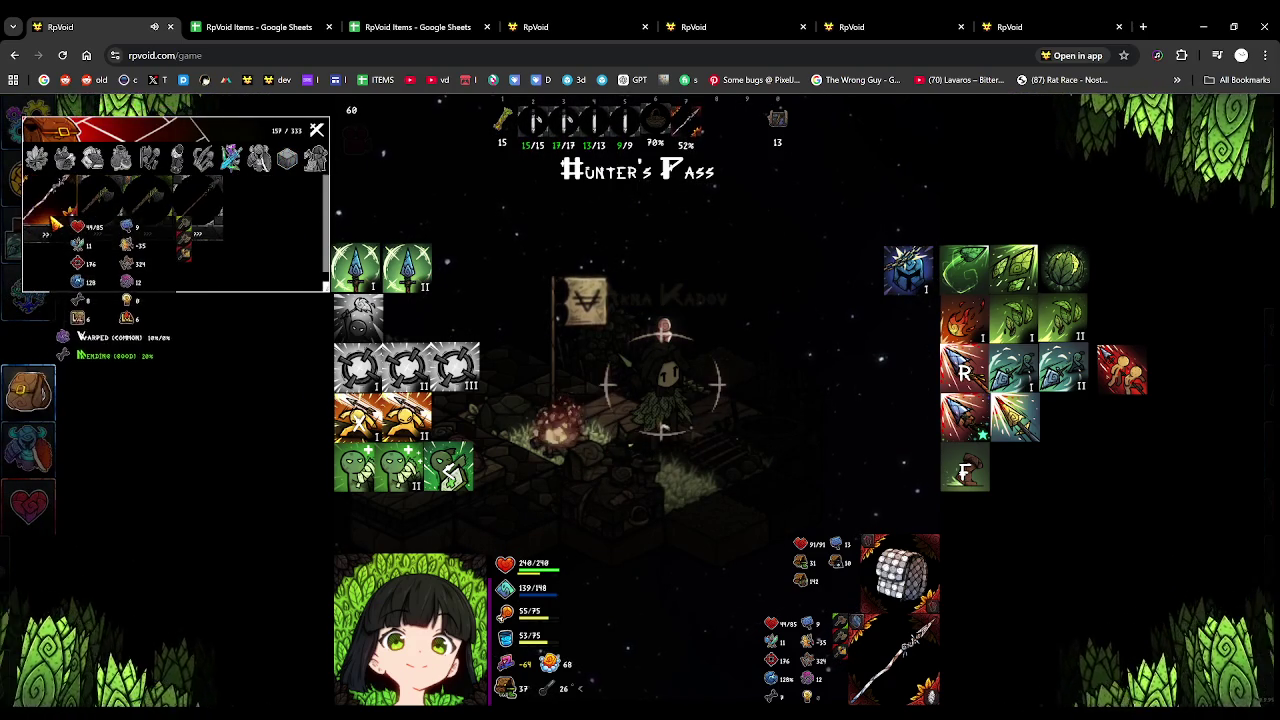
pyautogui.press('q')
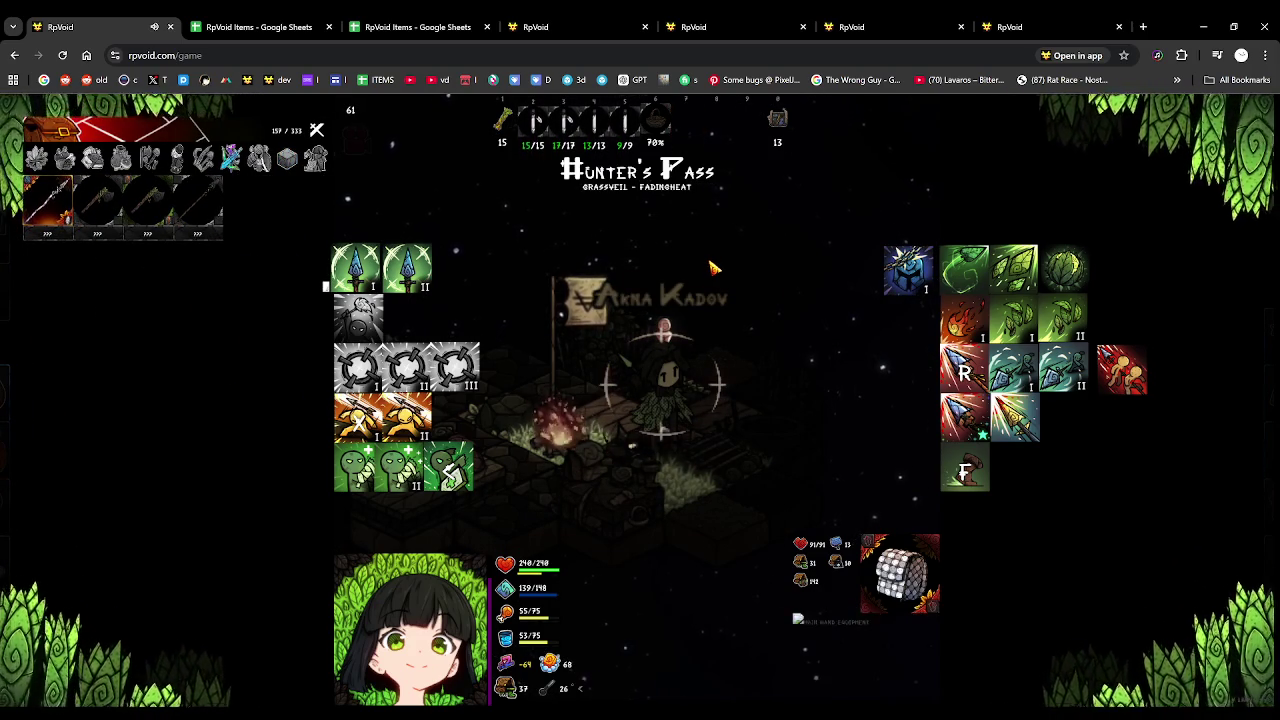
# Cast the blue ability several times to start its cooldown
pyautogui.press('e')
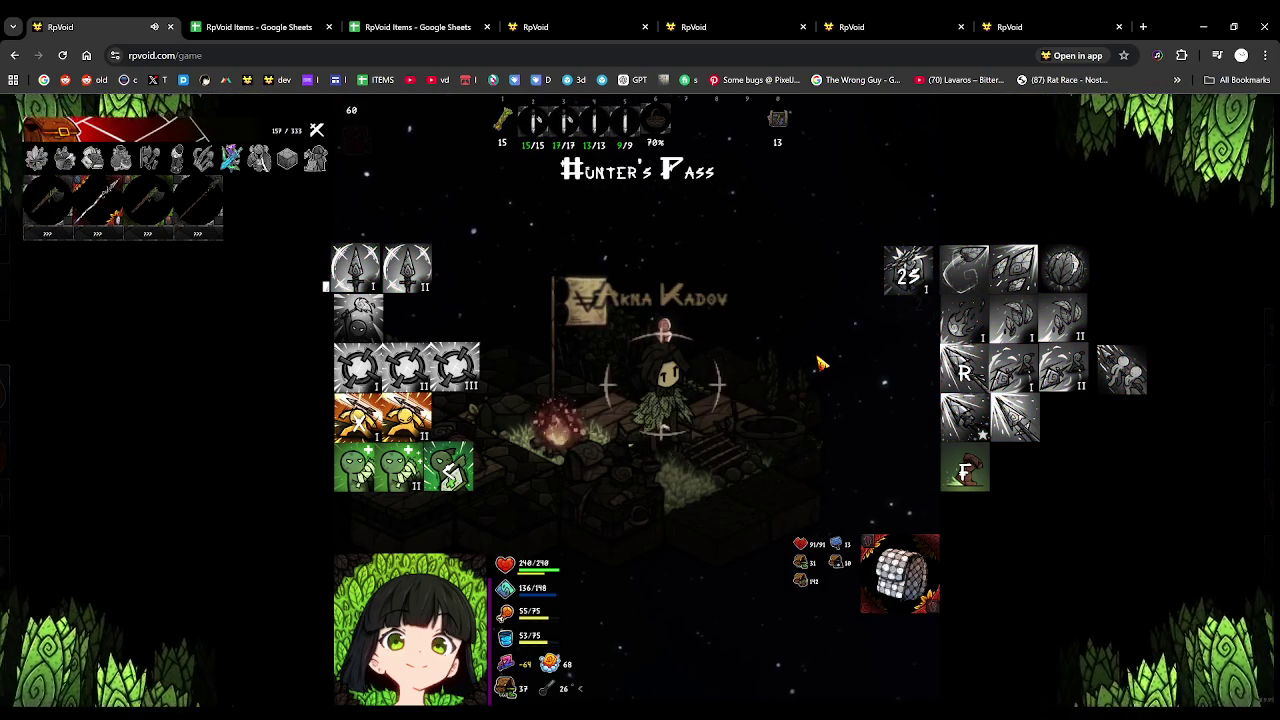
pyautogui.click(910, 283)
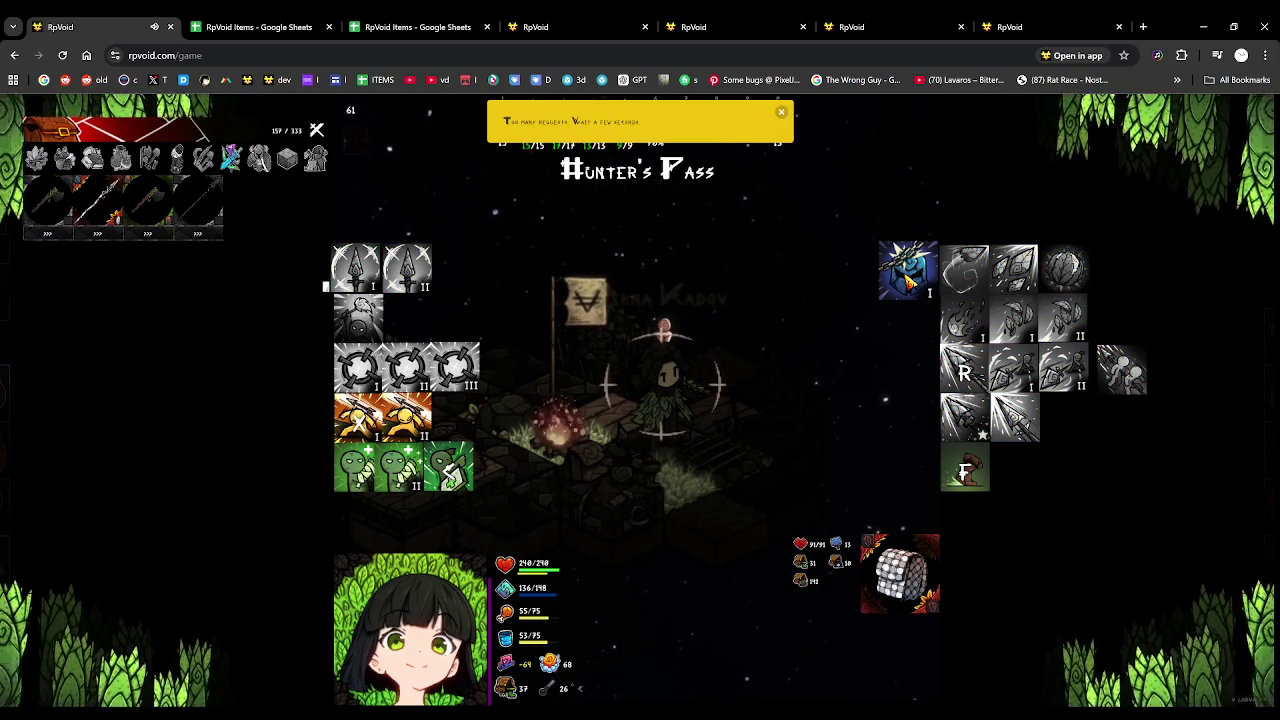
pyautogui.click(908, 283)
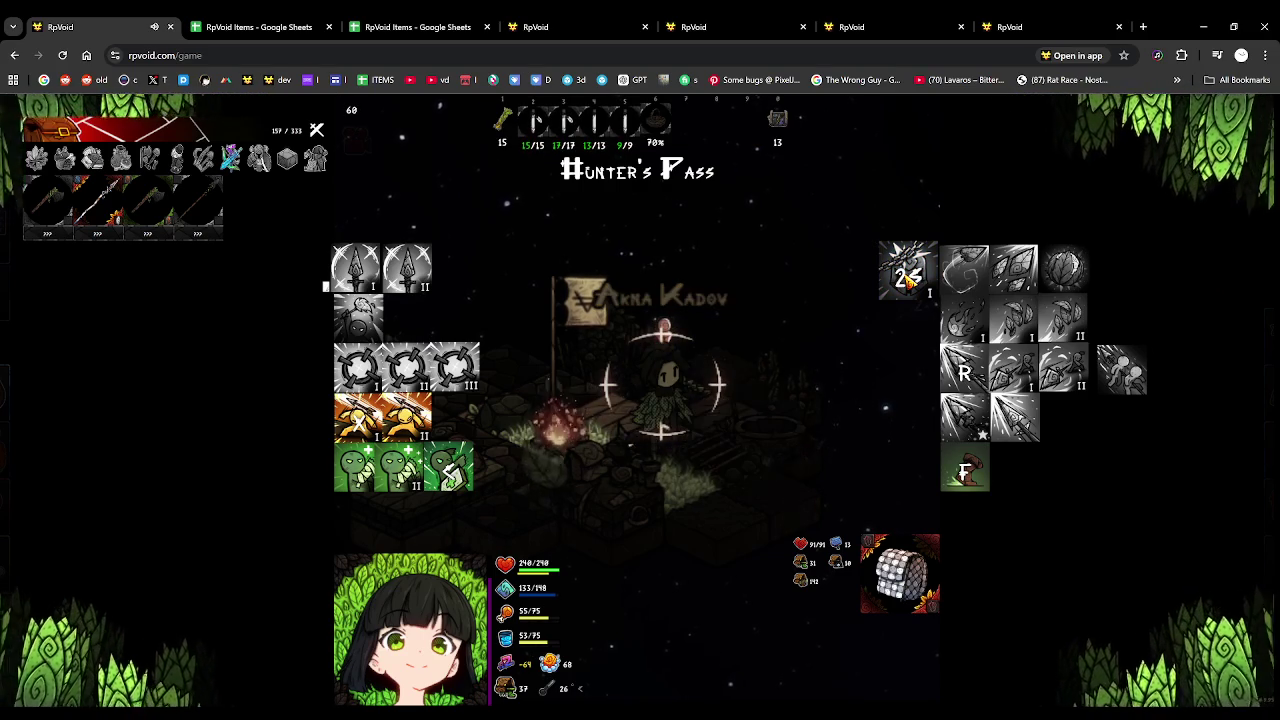
pyautogui.click(908, 283)
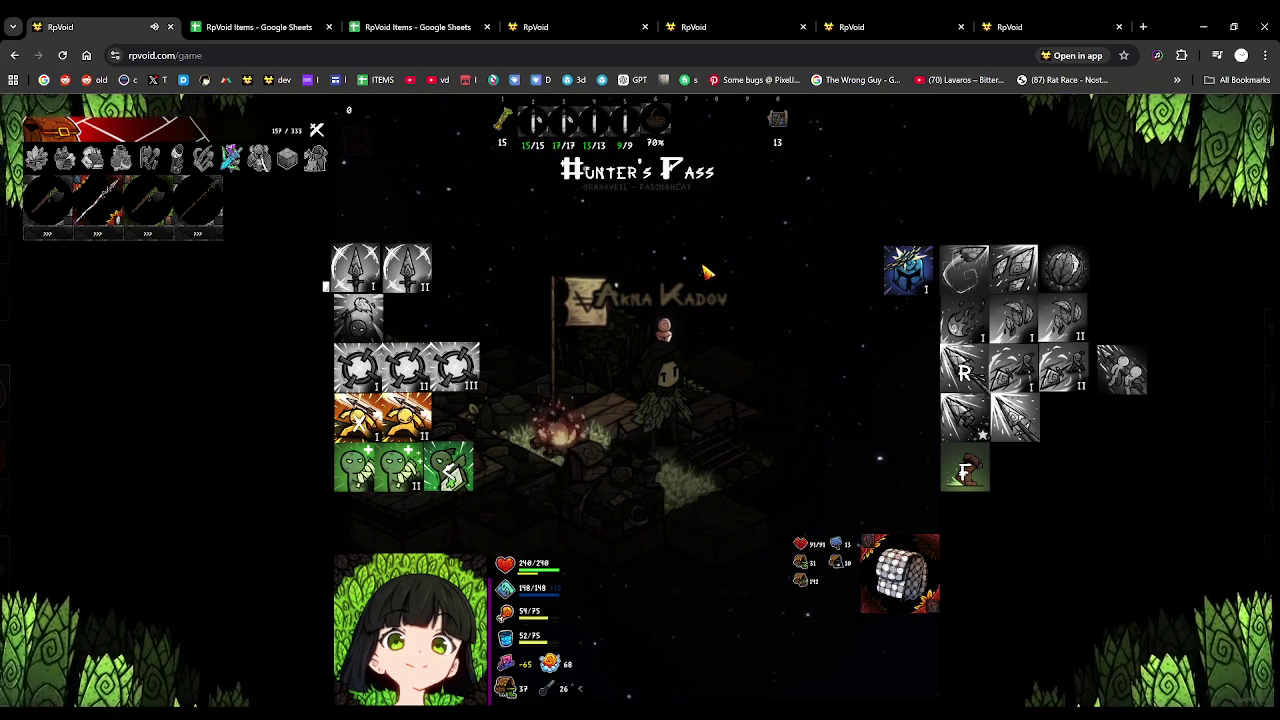
# Cast the blue shield ability repeatedly, toggling the HUD with Tab, to observe its 25-second cooldown
pyautogui.click(906, 285)
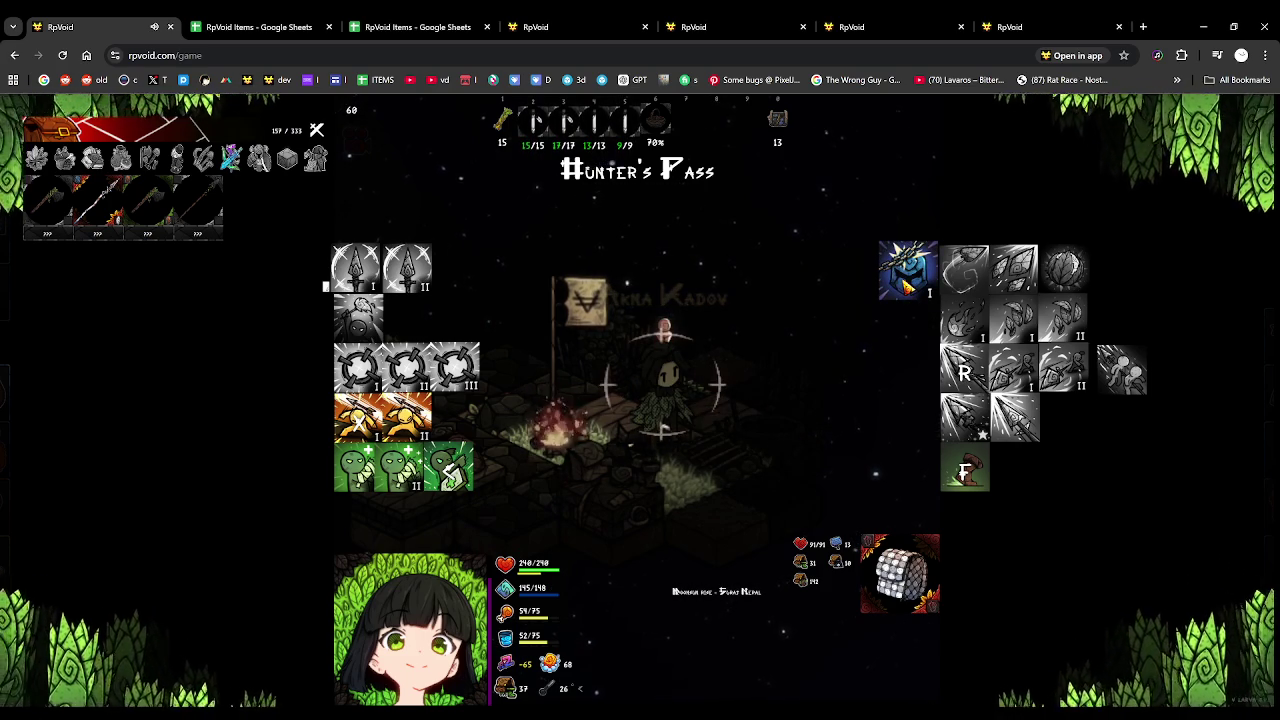
pyautogui.click(906, 285)
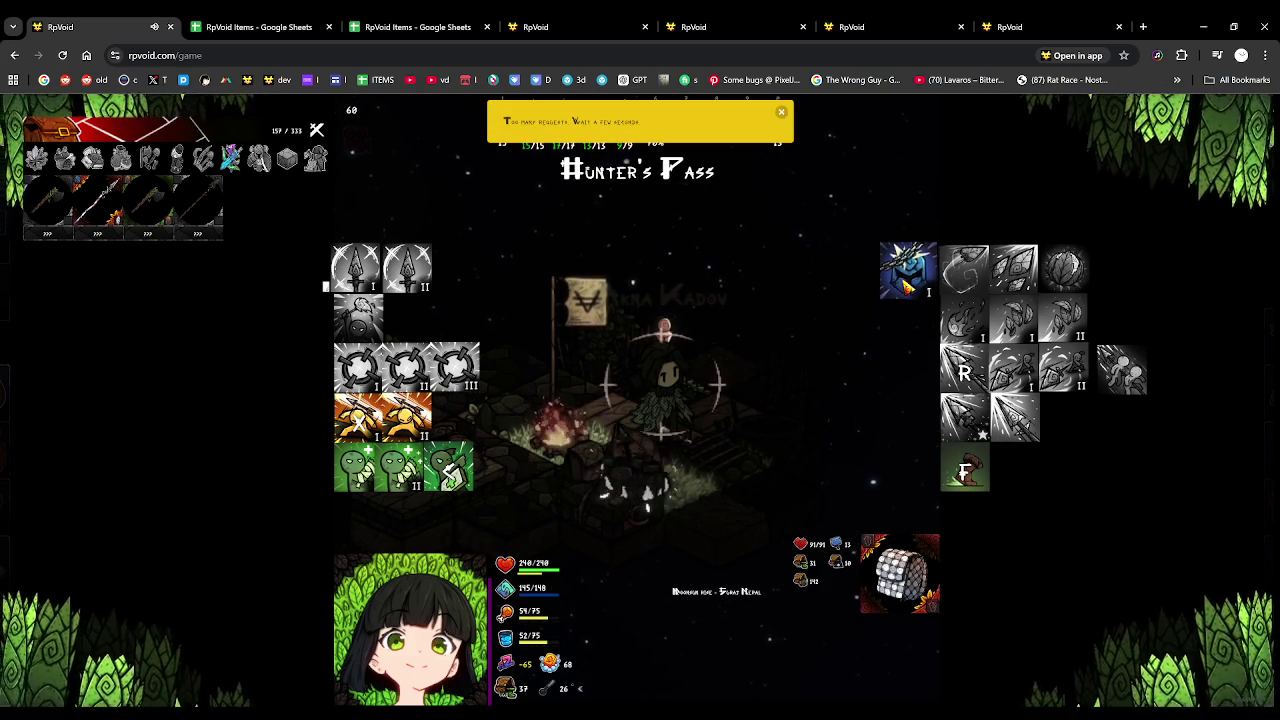
pyautogui.click(906, 285)
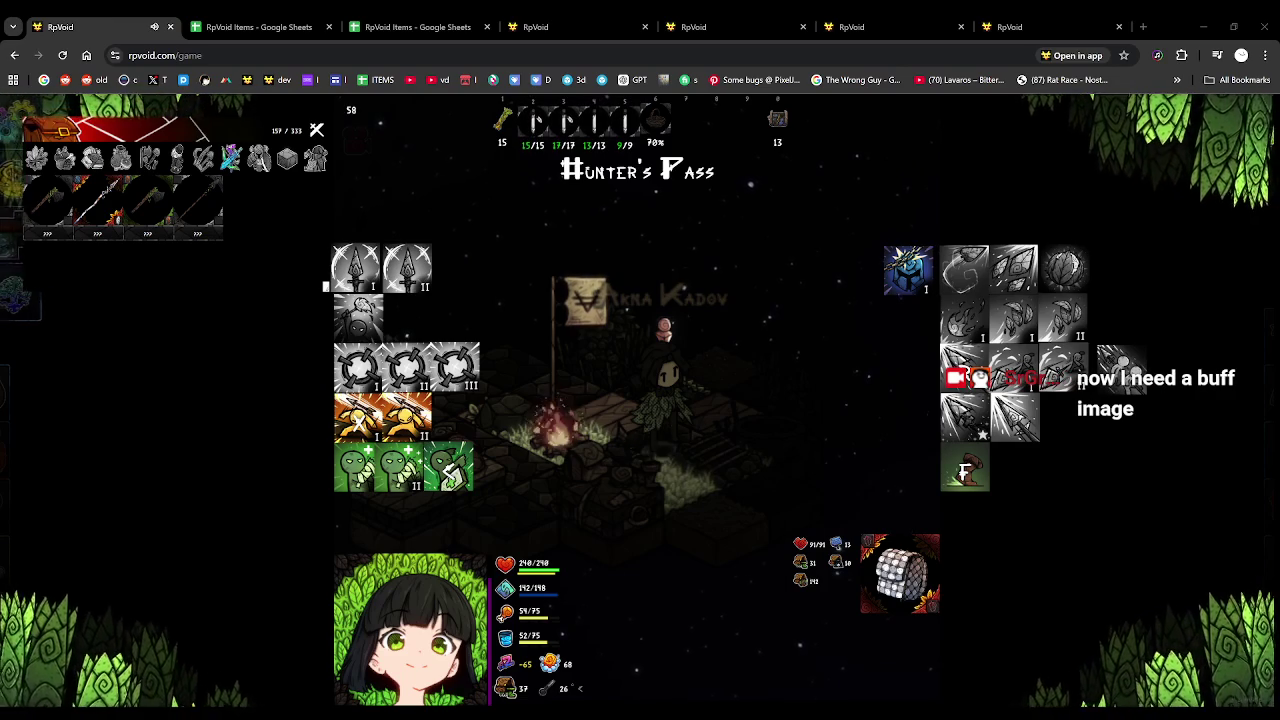
pyautogui.click(905, 270)
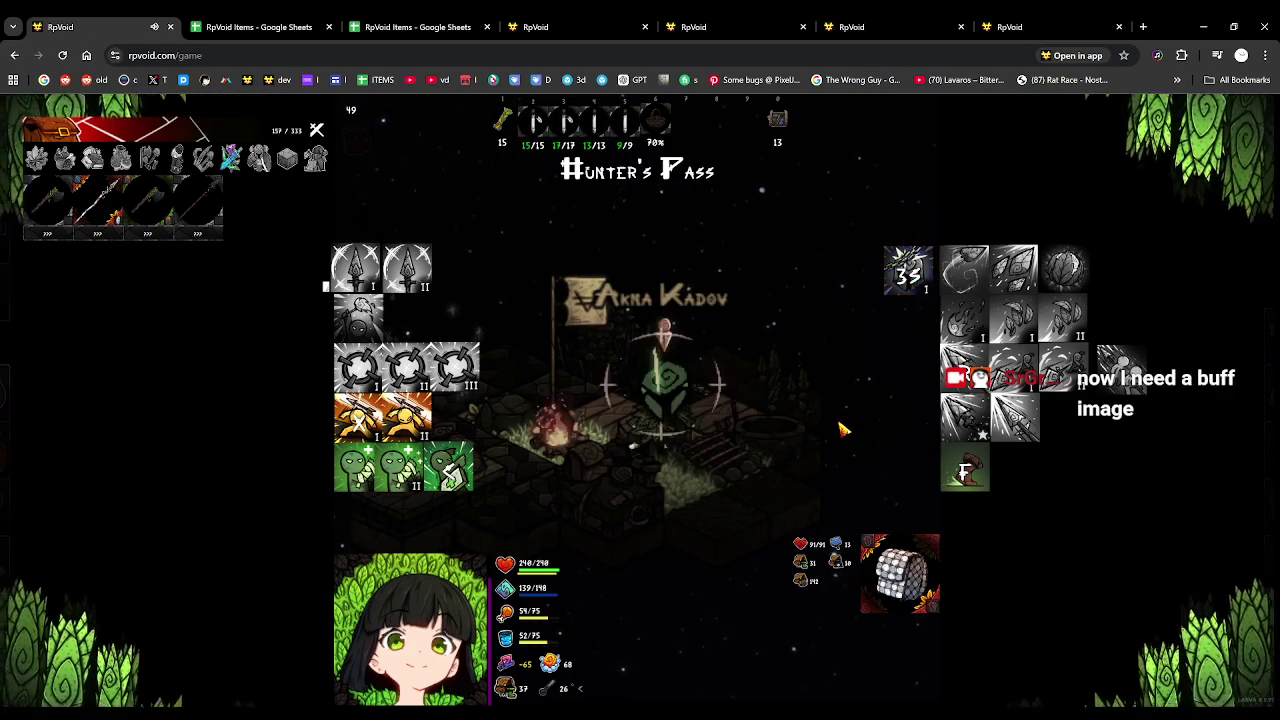
pyautogui.click(900, 326)
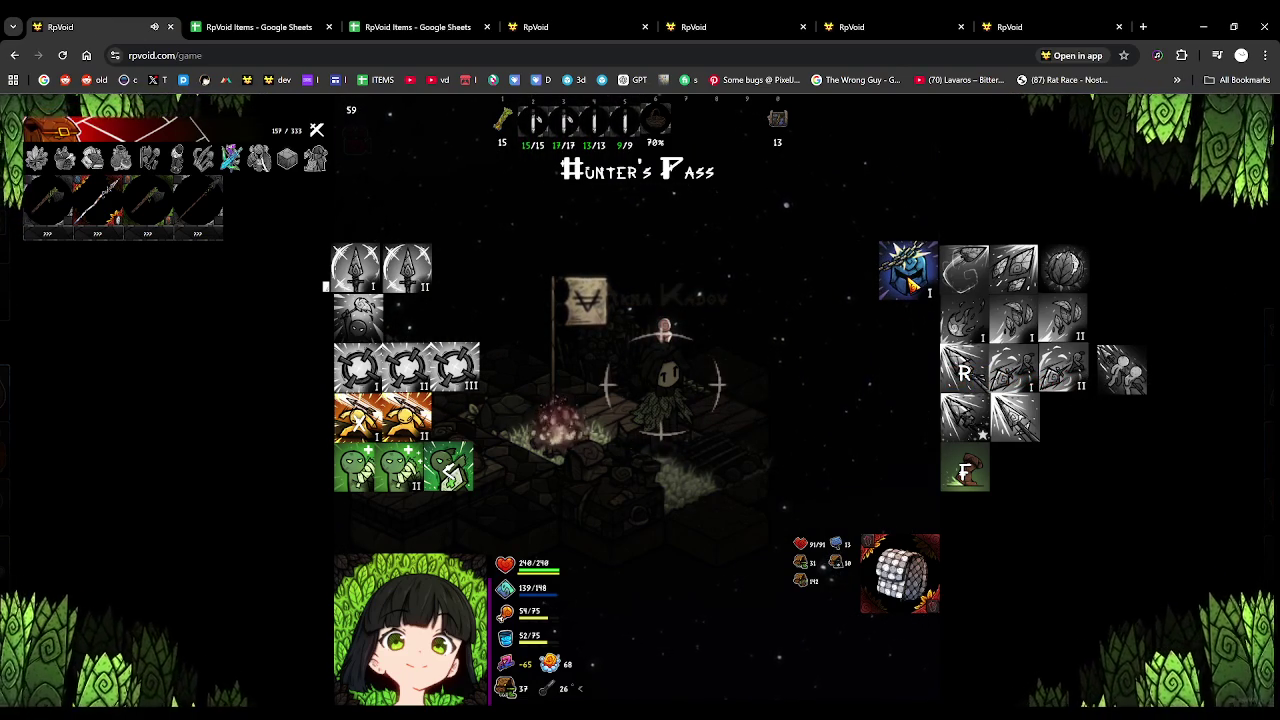
pyautogui.click(908, 280)
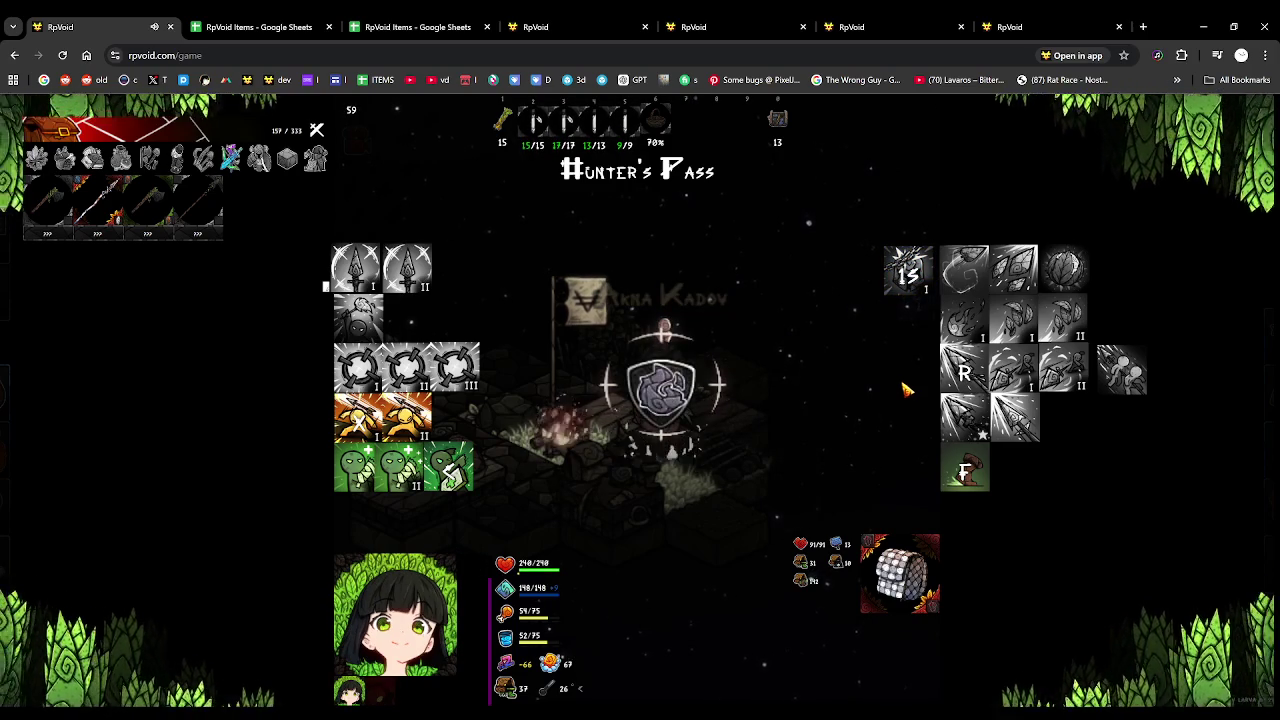
pyautogui.press('Tab')
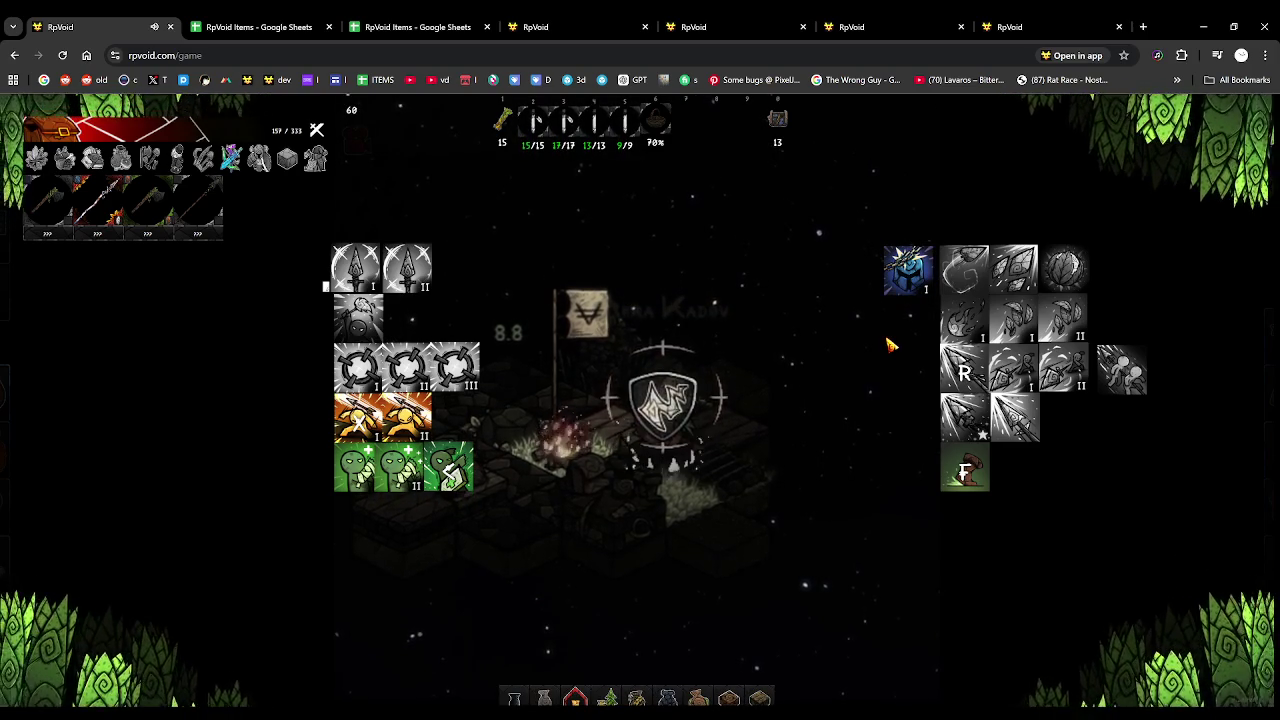
pyautogui.press('Tab')
pyautogui.press('Tab')
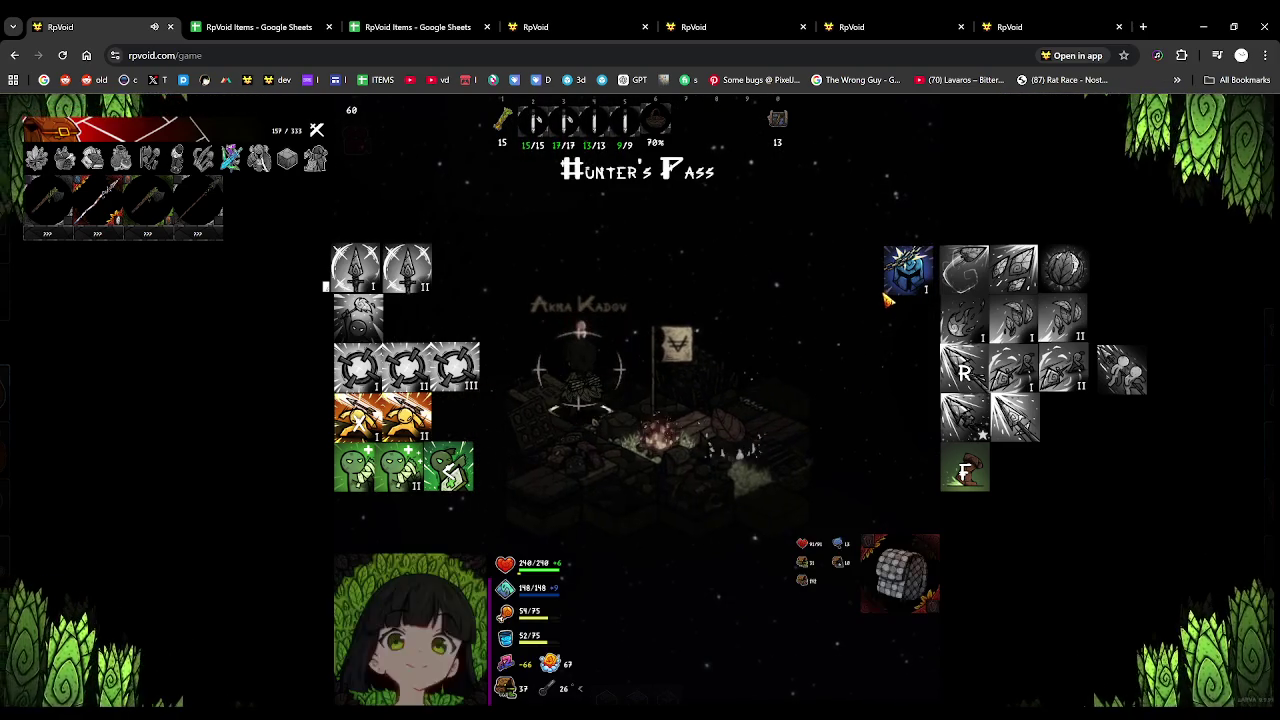
pyautogui.click(835, 381)
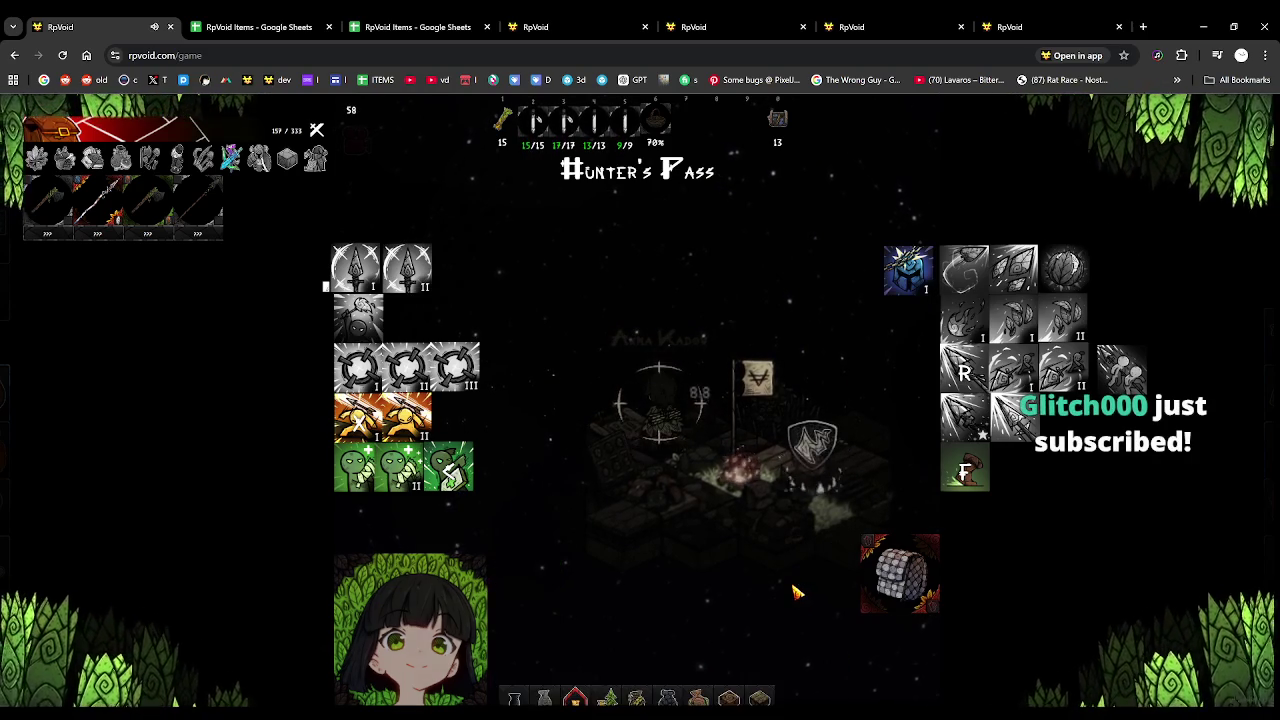
pyautogui.click(907, 292)
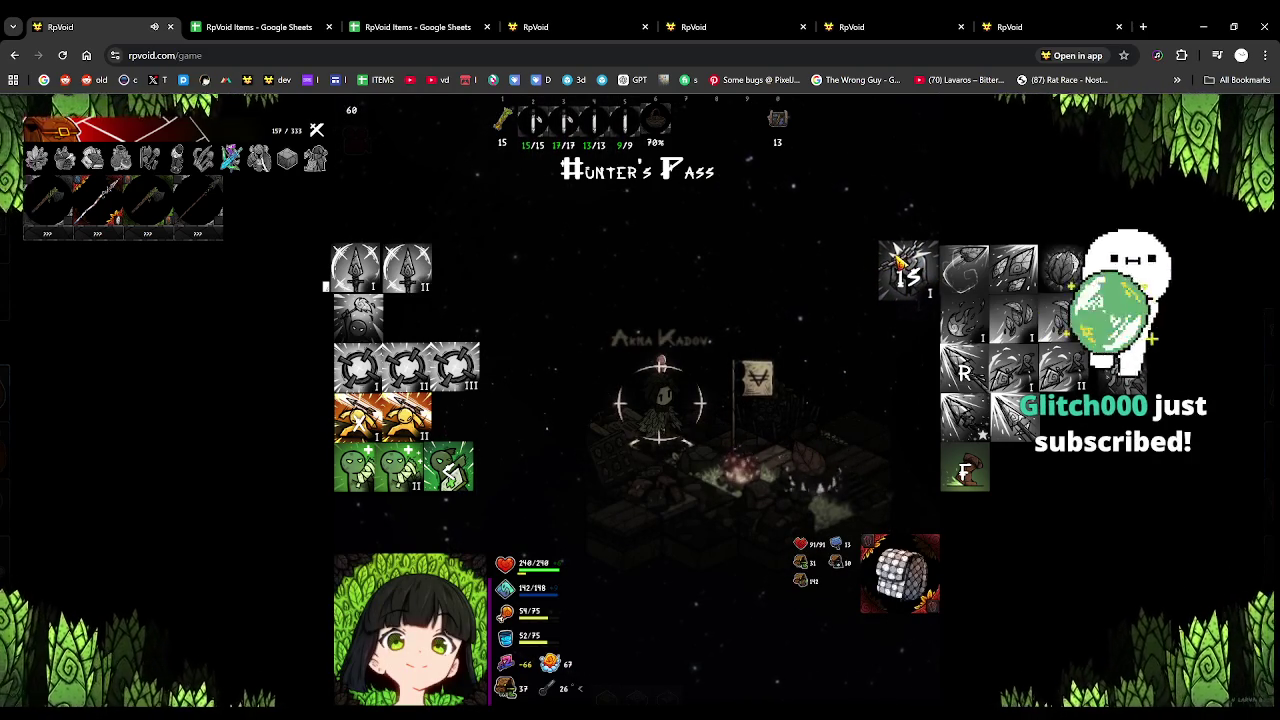
pyautogui.click(907, 280)
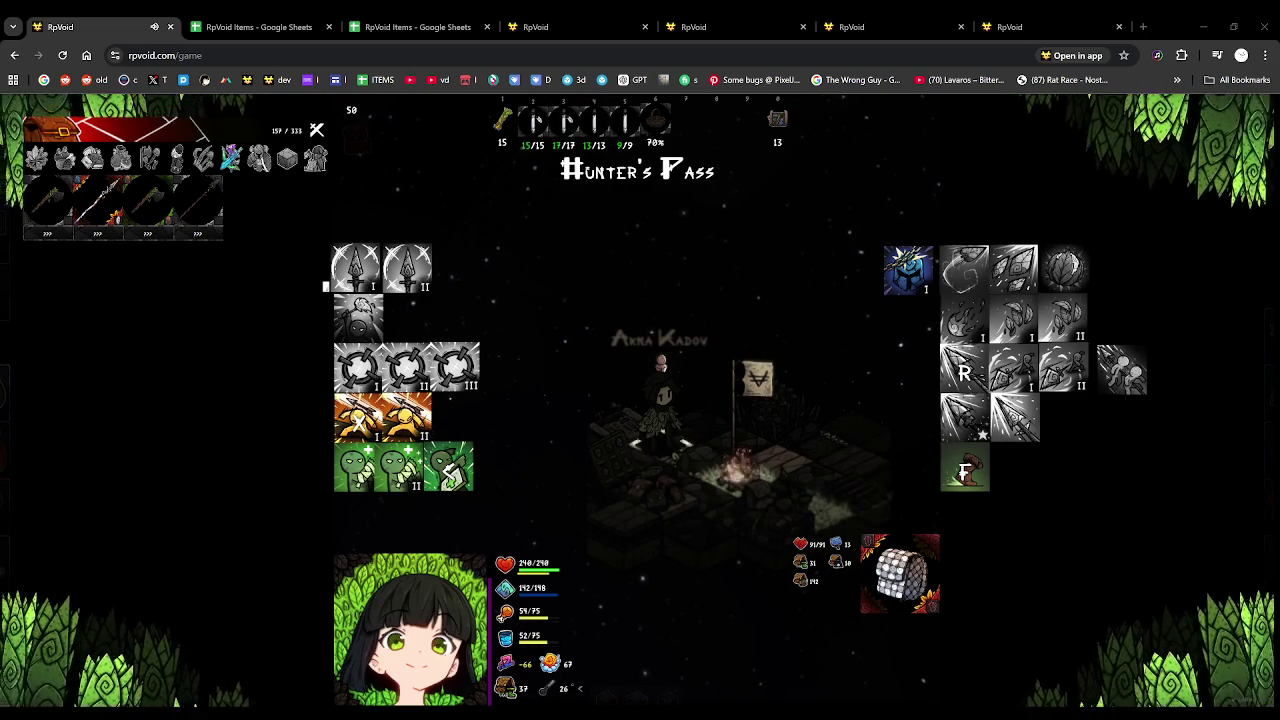
# In SAI, hide Folder3 and show Layer17's dark brown circle
pyautogui.hotkey('alt', 'Tab')
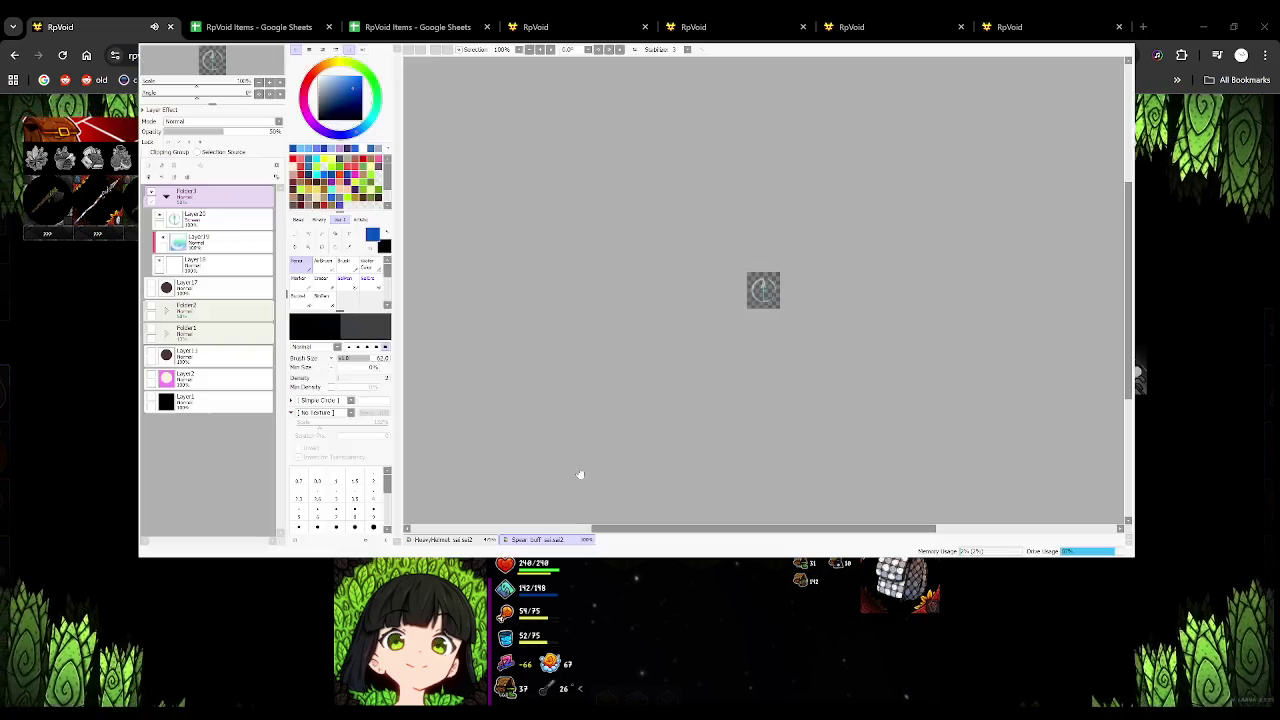
pyautogui.scroll(2, 863, 317)
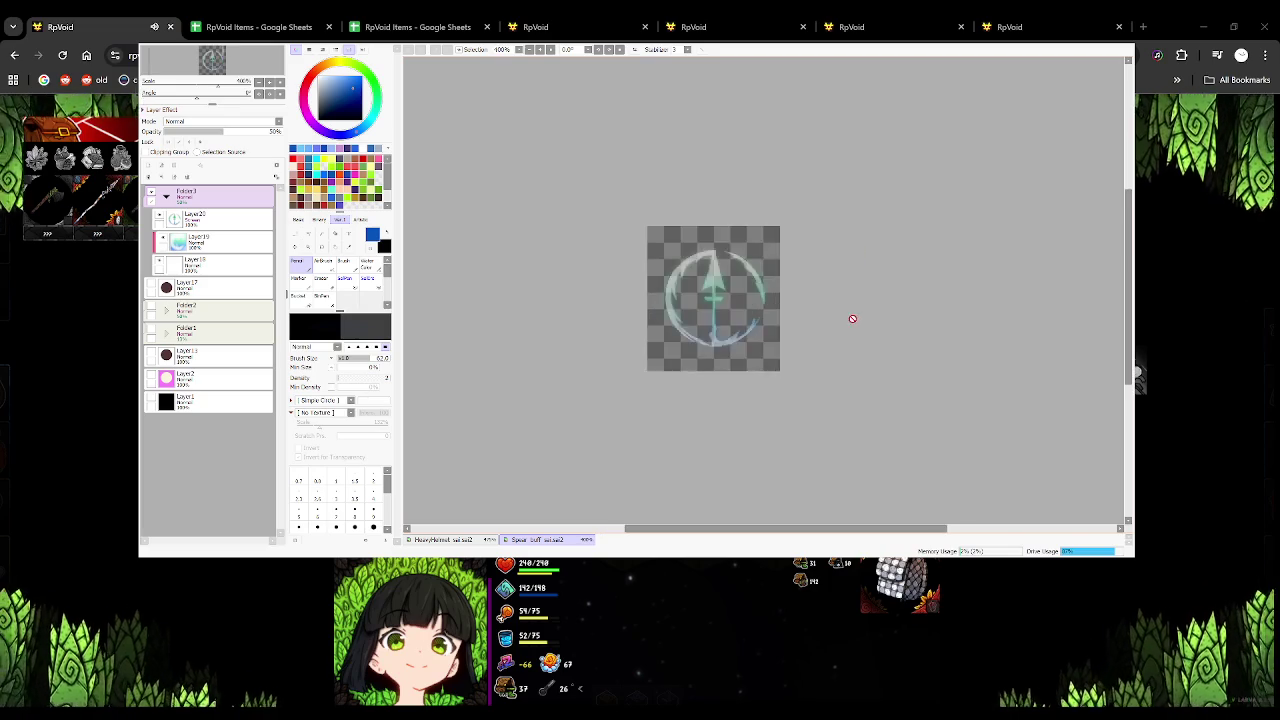
pyautogui.scroll(1, 815, 315)
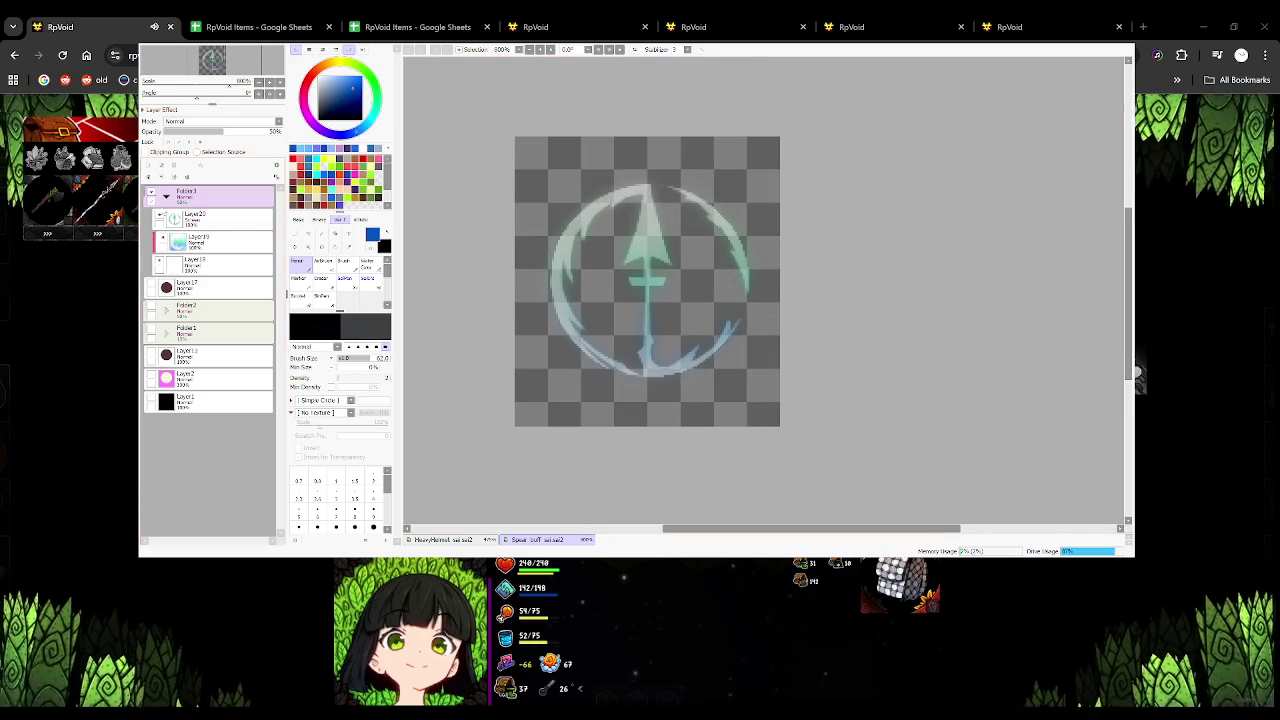
pyautogui.click(166, 196)
pyautogui.click(151, 196)
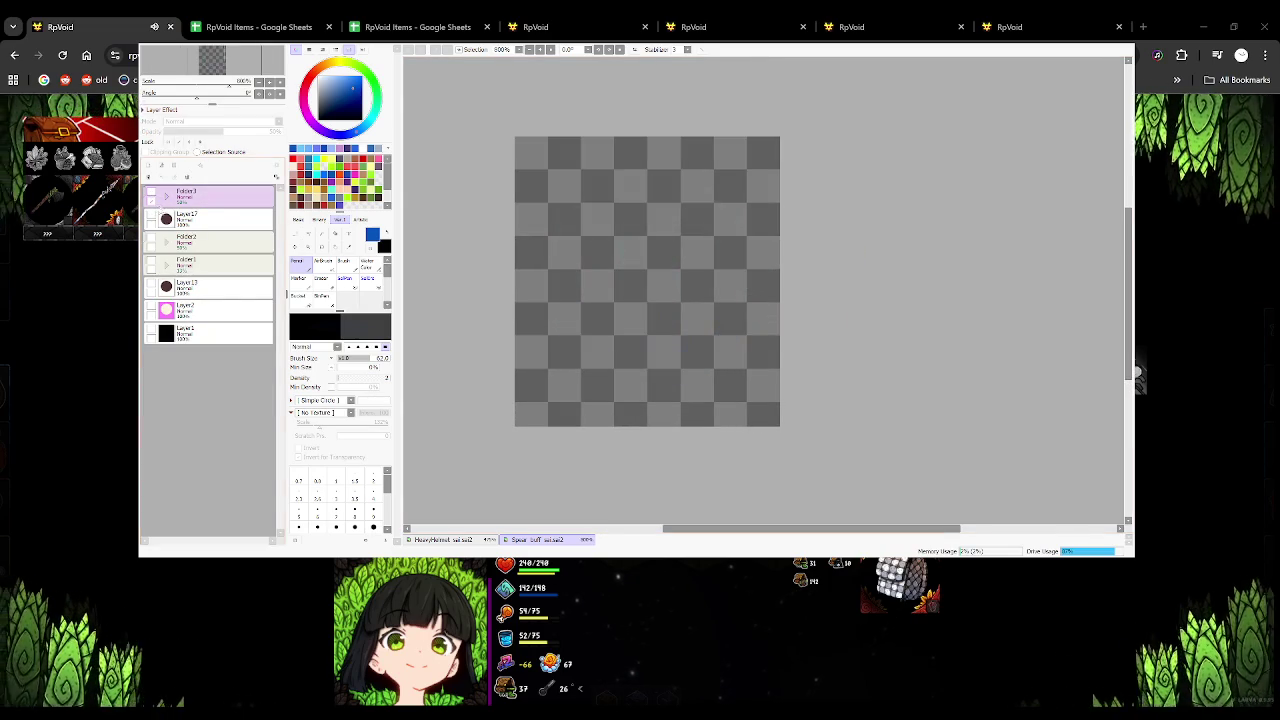
pyautogui.click(152, 218)
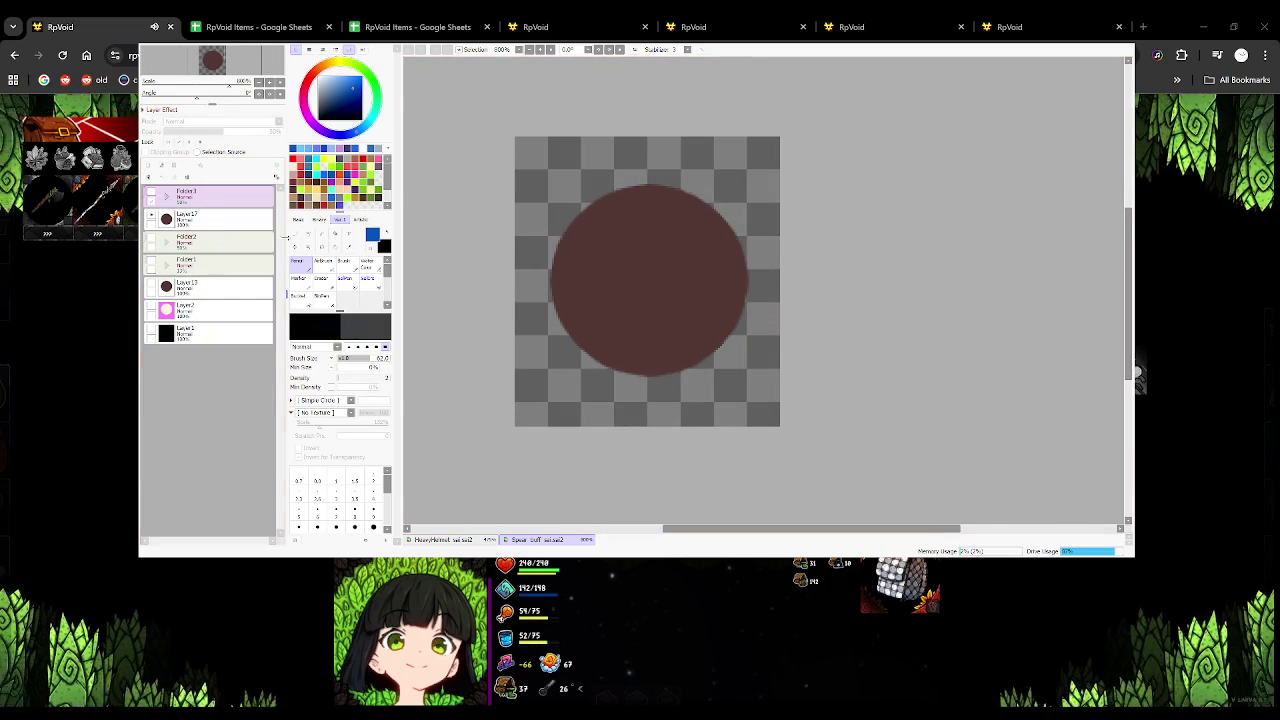
pyautogui.click(200, 218)
pyautogui.moveTo(601, 262); pyautogui.dragTo(625, 277)
pyautogui.hotkey('ctrl', 'z')
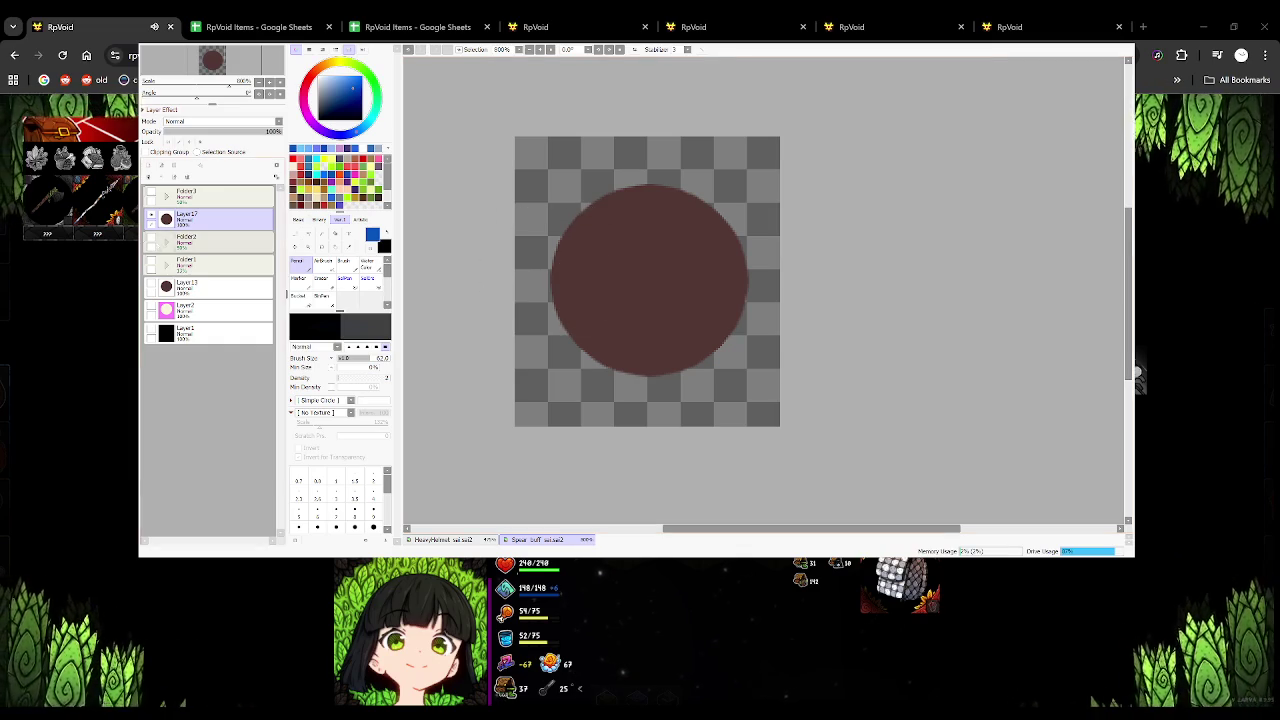
# Create a new folder containing a new empty layer, with the pen tool selected
pyautogui.click(175, 166)
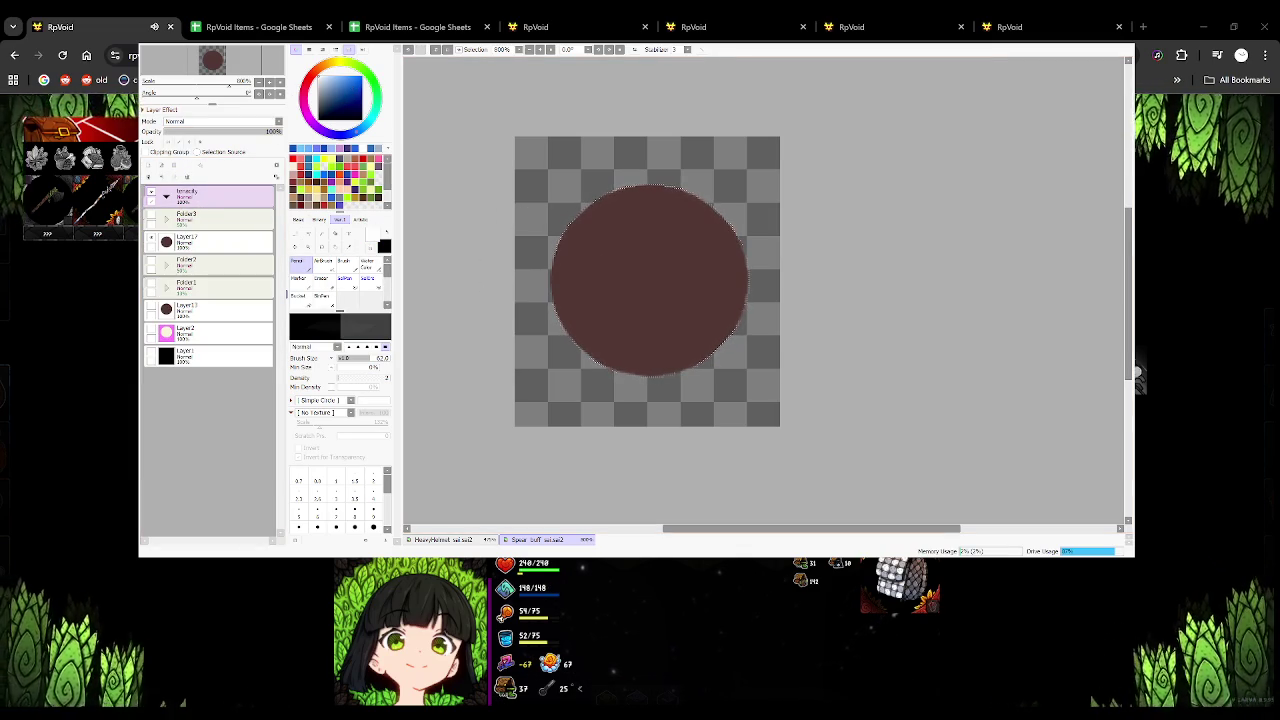
pyautogui.press('n')
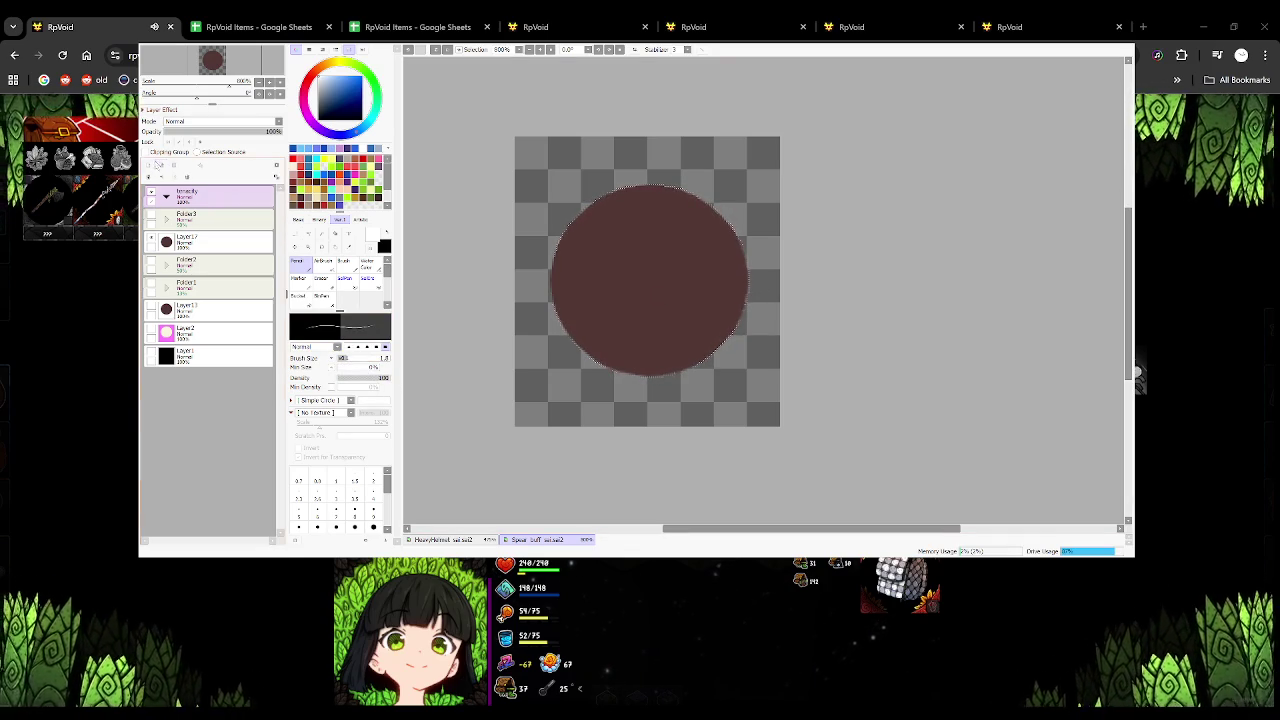
pyautogui.hotkey('ctrl', 'shift', 'n')
pyautogui.moveTo(580, 240)
pyautogui.mouseDown()
pyautogui.moveTo(748, 229)
pyautogui.moveTo(590, 320)
pyautogui.mouseUp()
pyautogui.press('Delete')
# Set the pen size to about 2.2 and test white strokes over the circle
pyautogui.click(350, 359)
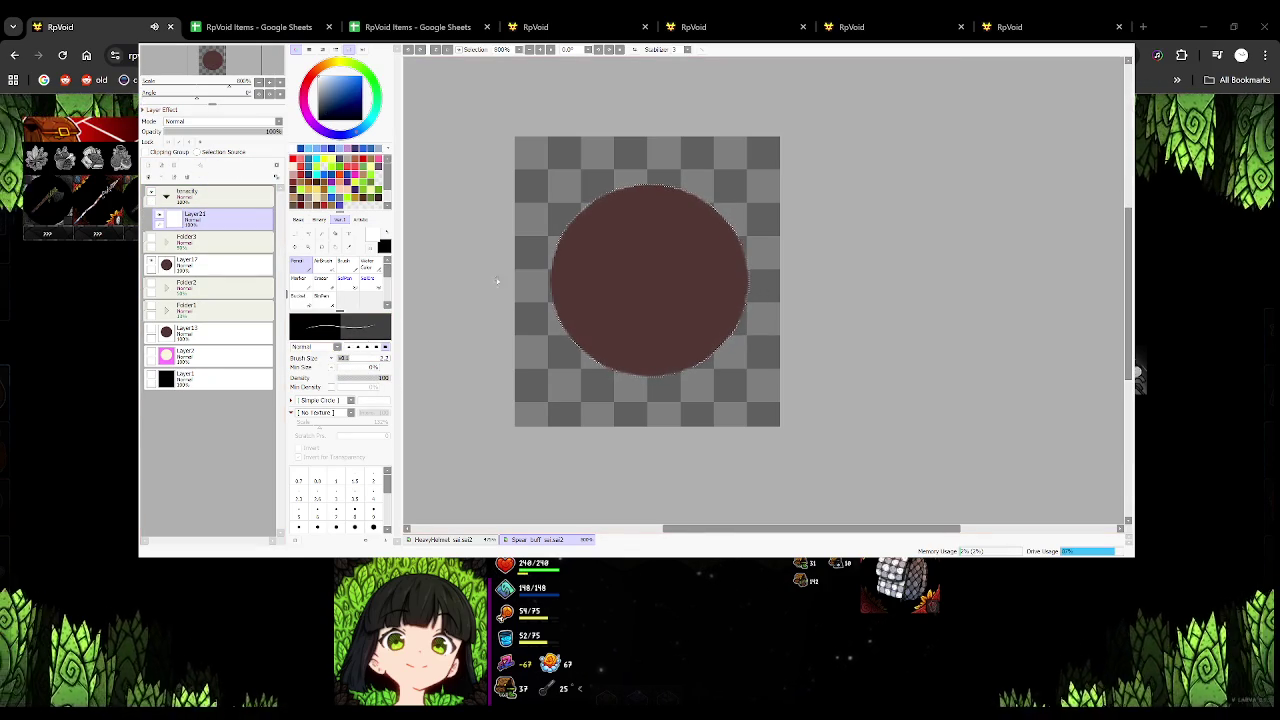
pyautogui.moveTo(590, 311)
pyautogui.mouseDown()
pyautogui.moveTo(712, 285)
pyautogui.moveTo(590, 355)
pyautogui.mouseUp()
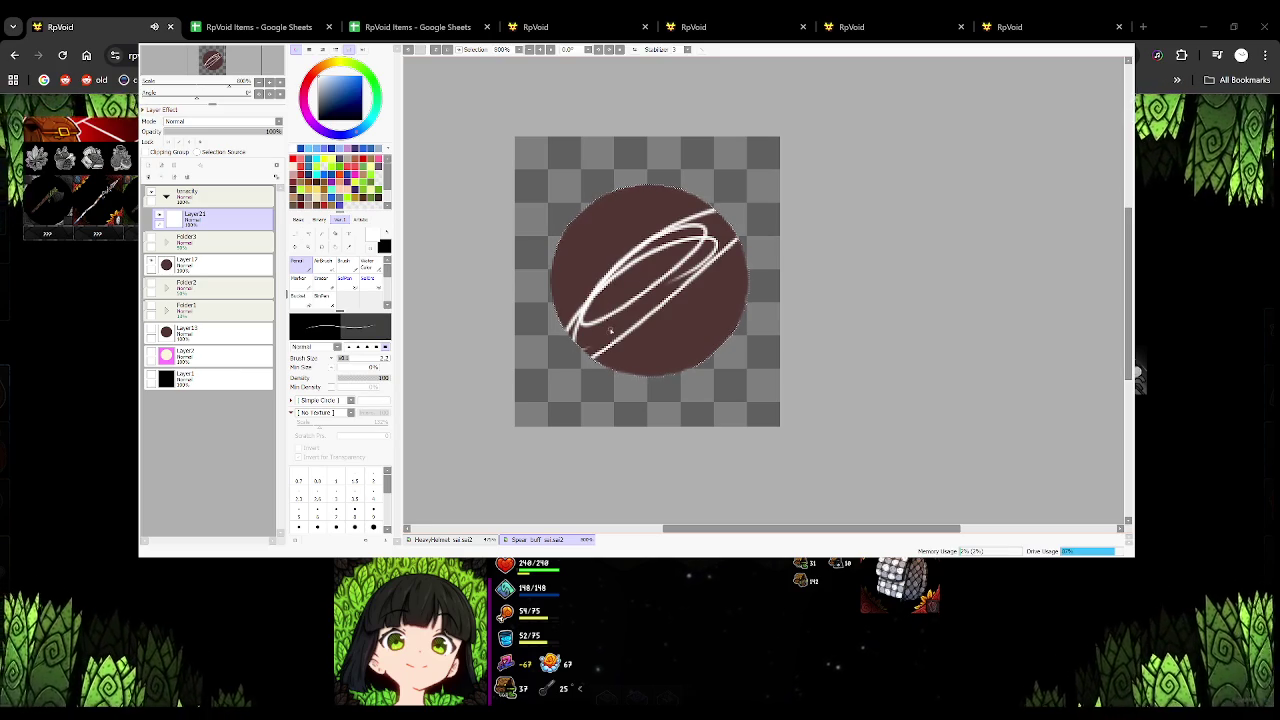
pyautogui.press('Delete')
pyautogui.moveTo(618, 293)
pyautogui.mouseDown()
pyautogui.moveTo(588, 291)
pyautogui.moveTo(528, 331)
pyautogui.moveTo(537, 344)
pyautogui.moveTo(457, 349)
pyautogui.moveTo(500, 249)
pyautogui.mouseUp()
pyautogui.hotkey('ctrl', 'z')
pyautogui.scroll(1, 528, 343)
pyautogui.scroll(1, 592, 343)
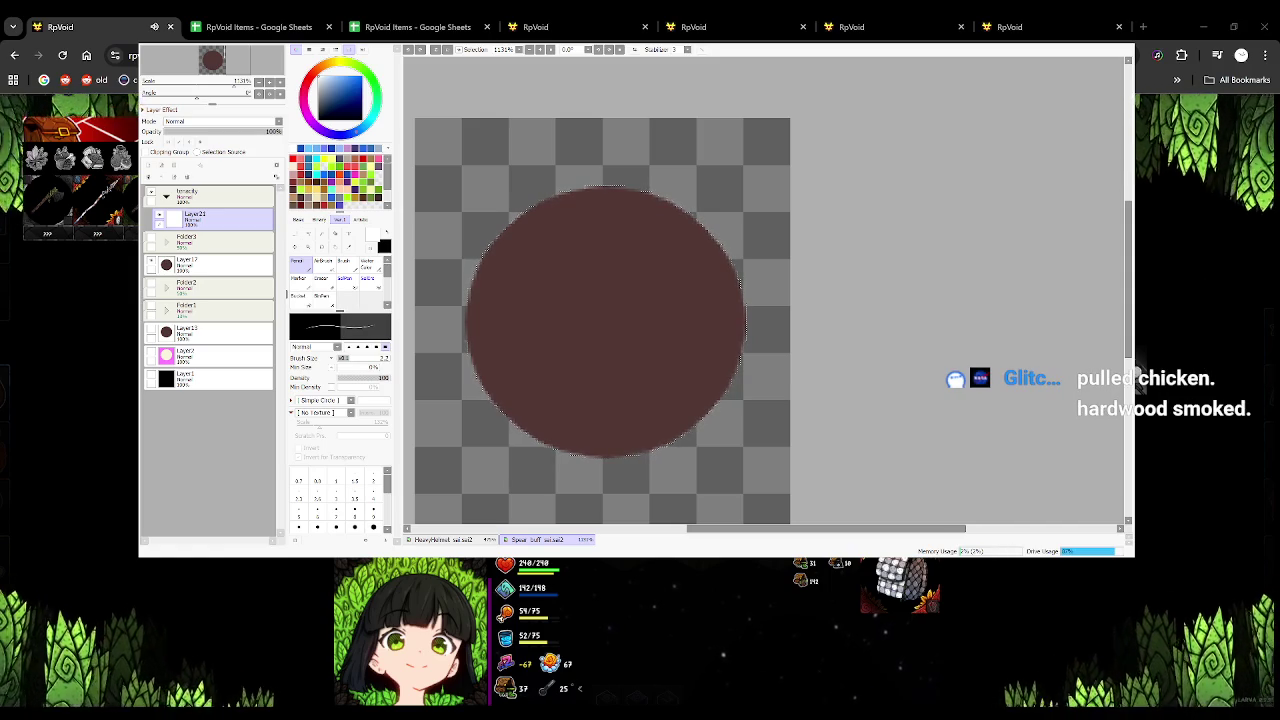
pyautogui.moveTo(643, 329); pyautogui.dragTo(558, 415)
# Draw a white outline down the circle's lower-left edge, undoing failed strokes
pyautogui.hotkey('ctrl', 'z')
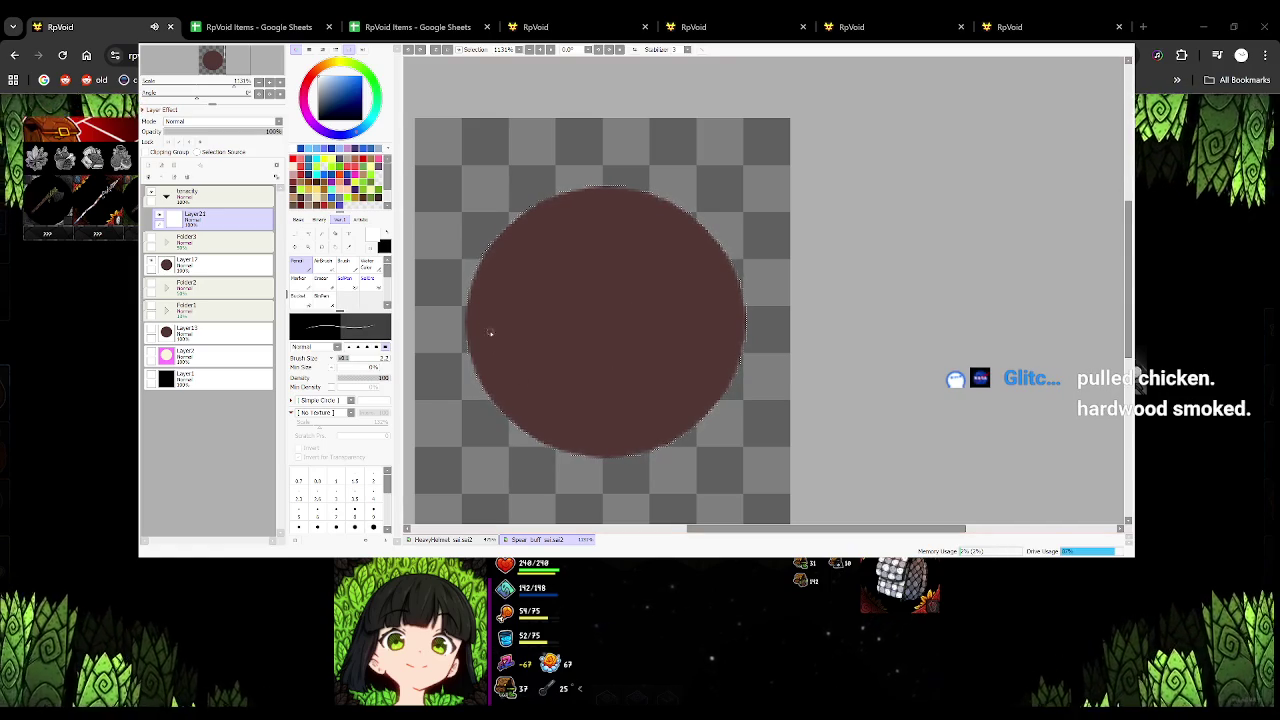
pyautogui.moveTo(466, 318); pyautogui.dragTo(578, 455)
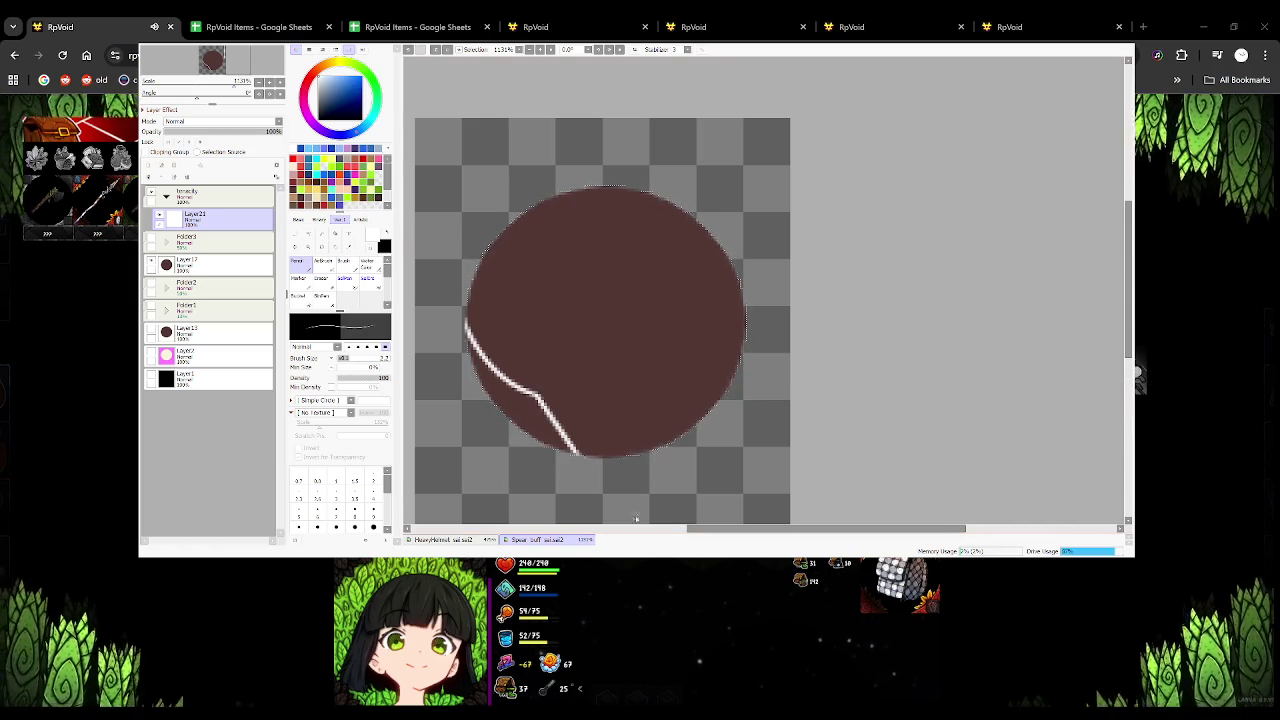
pyautogui.hotkey('ctrl', 'z')
pyautogui.moveTo(538, 395); pyautogui.dragTo(545, 443)
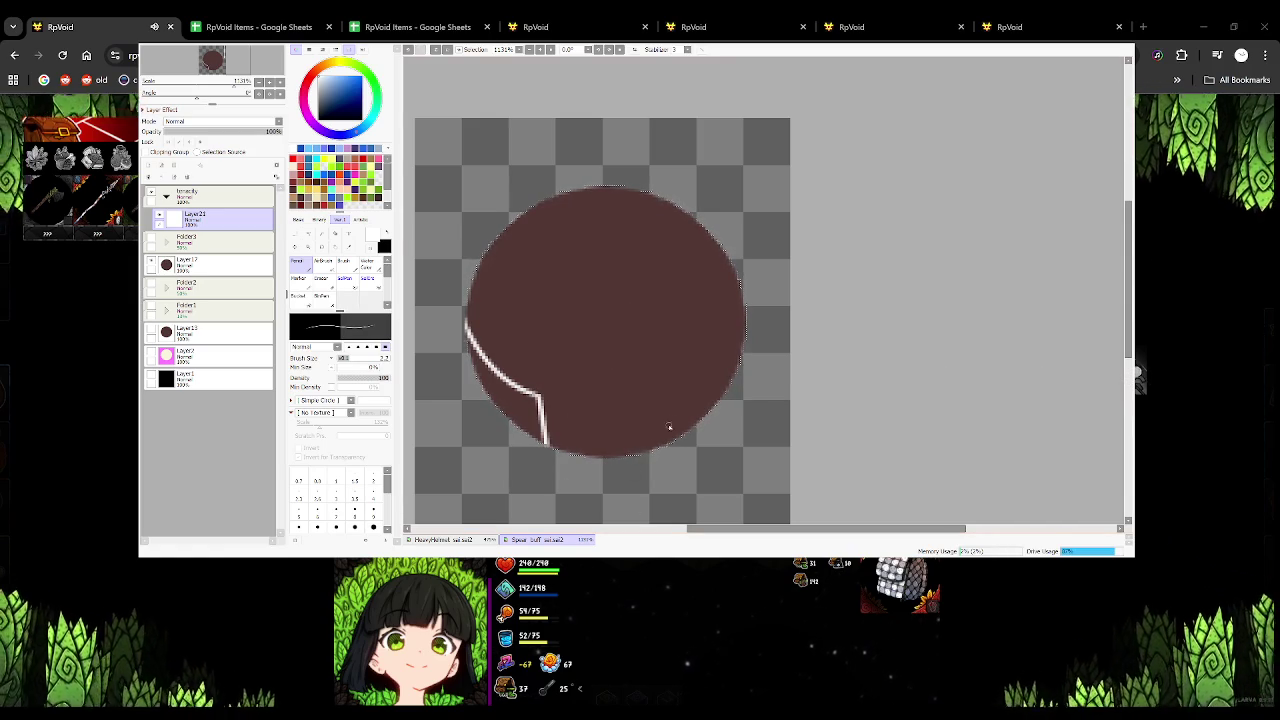
pyautogui.moveTo(664, 405); pyautogui.dragTo(664, 445)
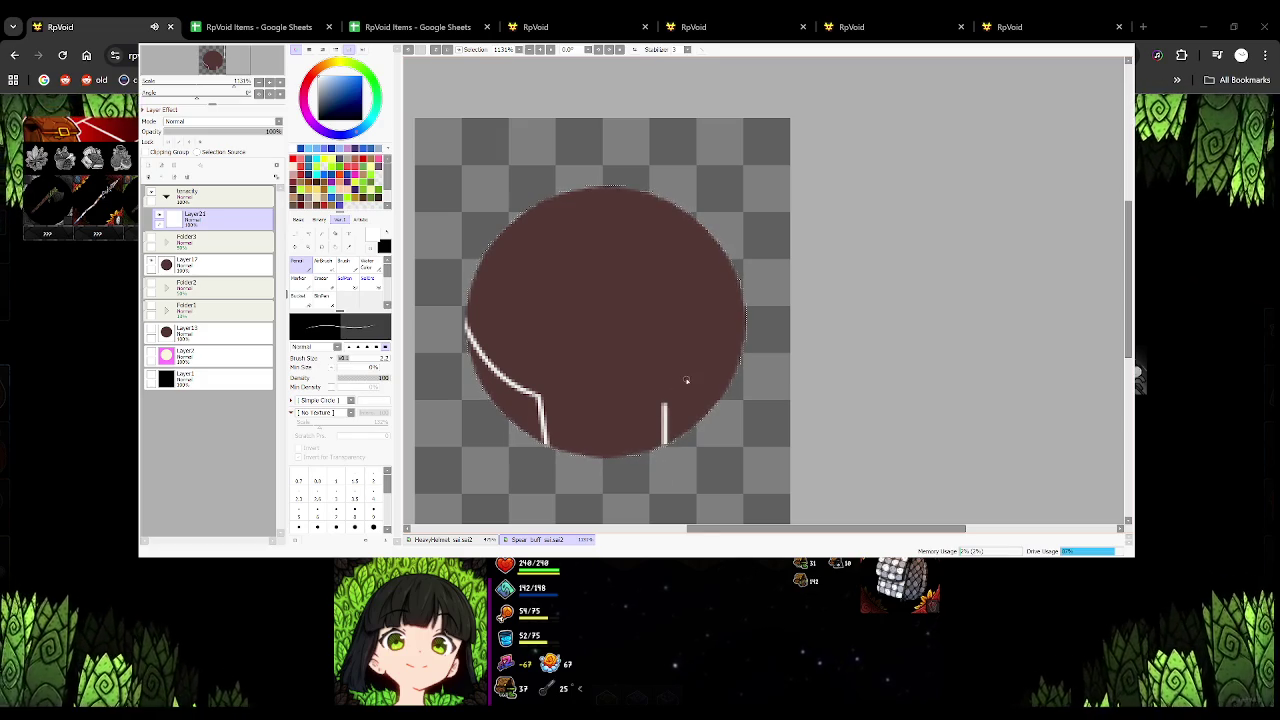
pyautogui.hotkey('ctrl', 'z')
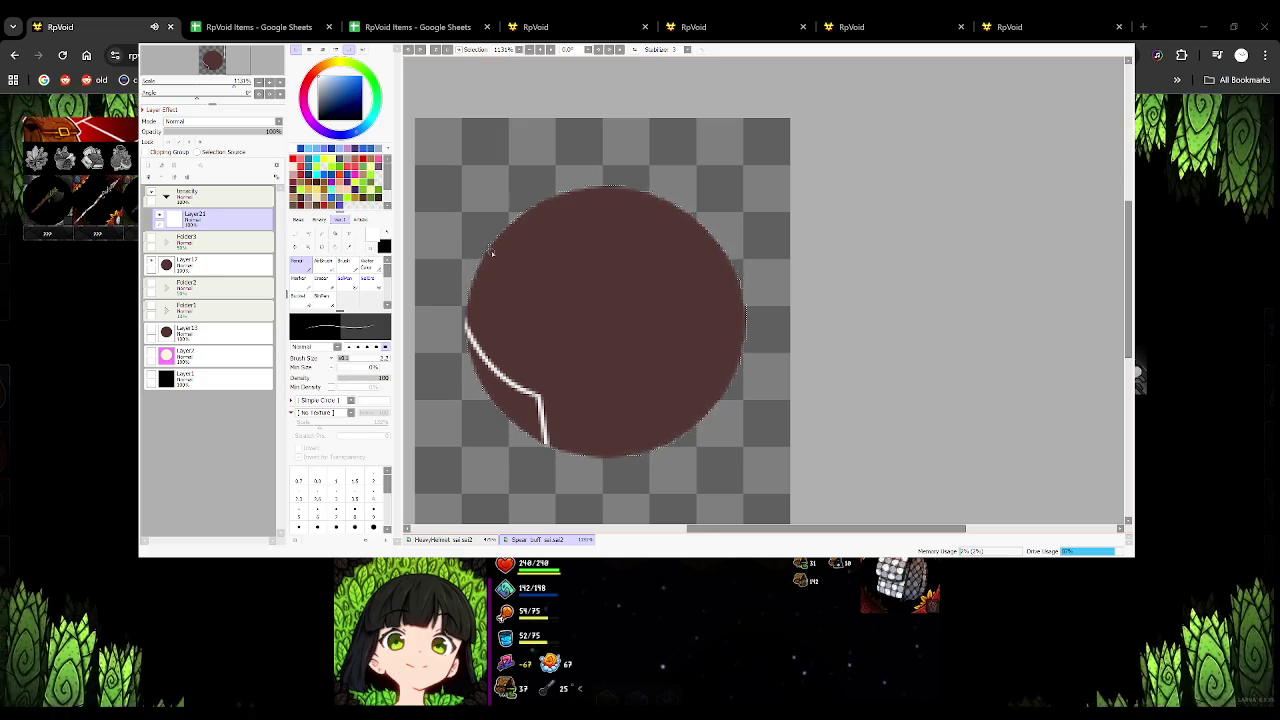
# Outline a white triangular notch at the top of the dark circle
pyautogui.moveTo(557, 195); pyautogui.dragTo(632, 257)
pyautogui.hotkey('ctrl', 'z')
pyautogui.moveTo(562, 192); pyautogui.dragTo(612, 236)
pyautogui.hotkey('ctrl', 'z')
pyautogui.moveTo(562, 192); pyautogui.dragTo(628, 238)
pyautogui.hotkey('ctrl', 'z')
pyautogui.moveTo(562, 192); pyautogui.dragTo(615, 233)
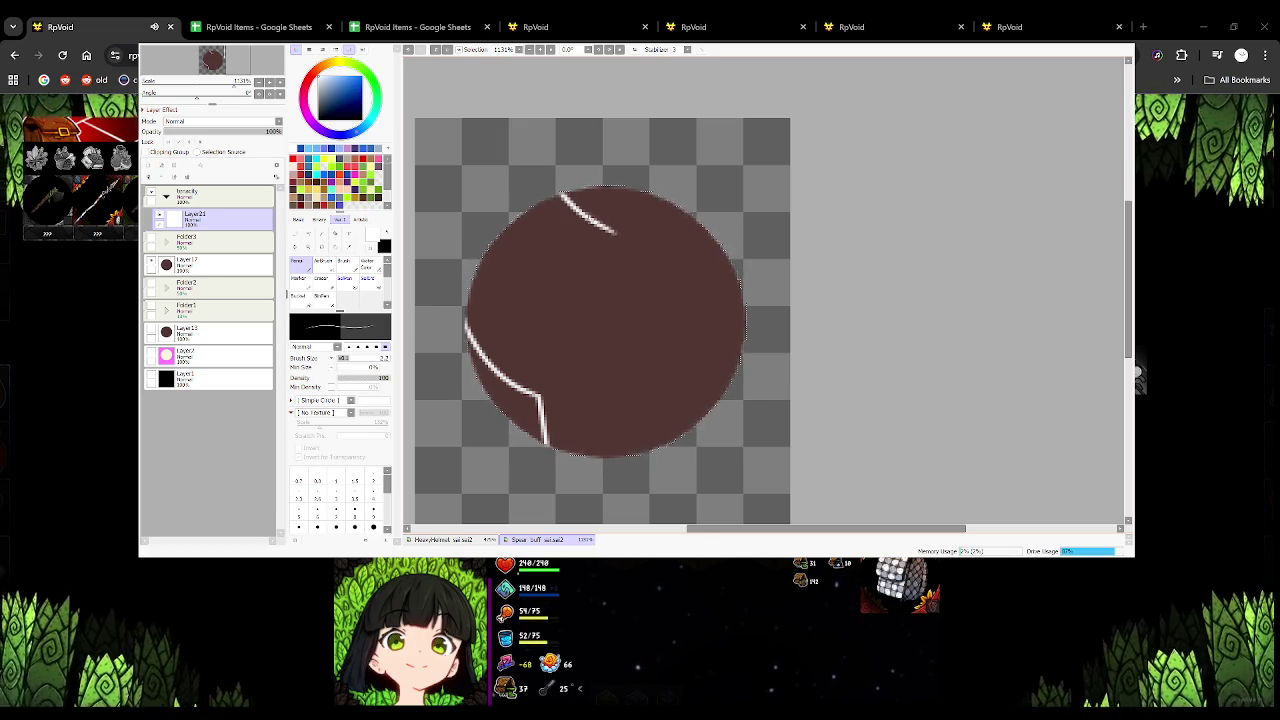
pyautogui.hotkey('ctrl', 'z')
pyautogui.moveTo(603, 186); pyautogui.dragTo(605, 232)
pyautogui.moveTo(562, 192); pyautogui.dragTo(614, 240)
pyautogui.hotkey('ctrl', 'z')
pyautogui.moveTo(556, 192); pyautogui.dragTo(606, 231)
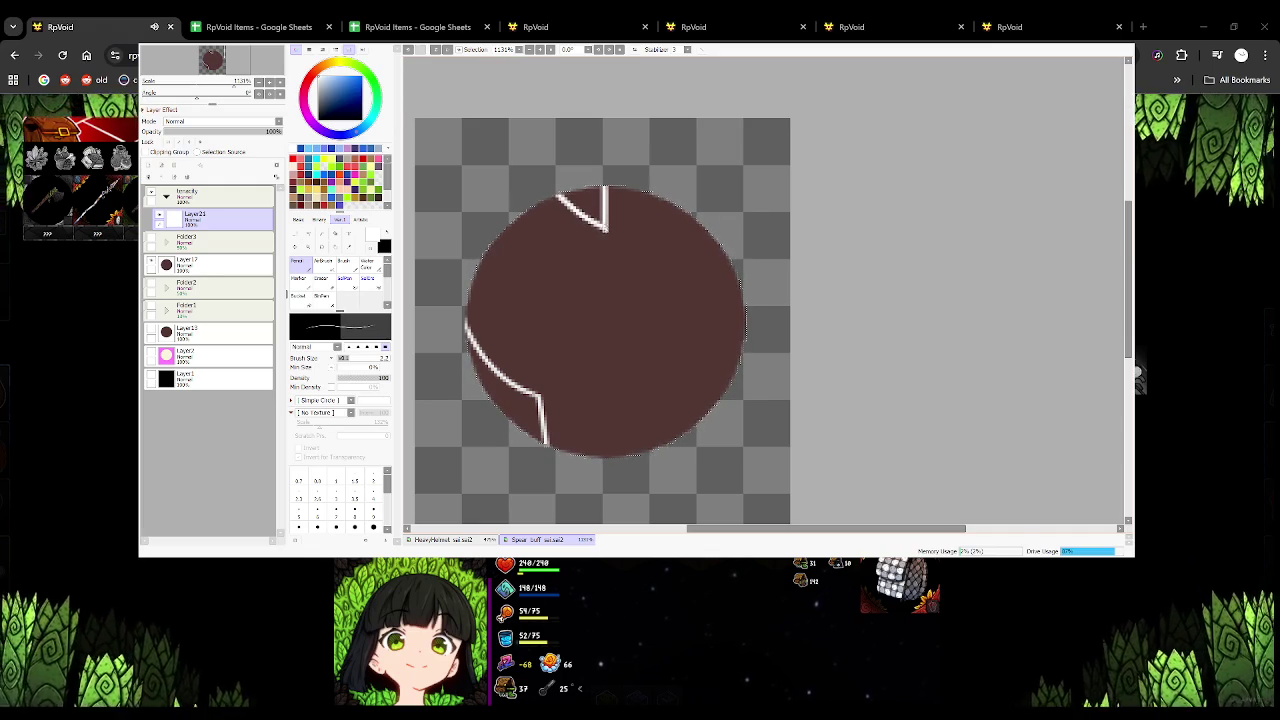
pyautogui.moveTo(561, 194); pyautogui.dragTo(604, 186)
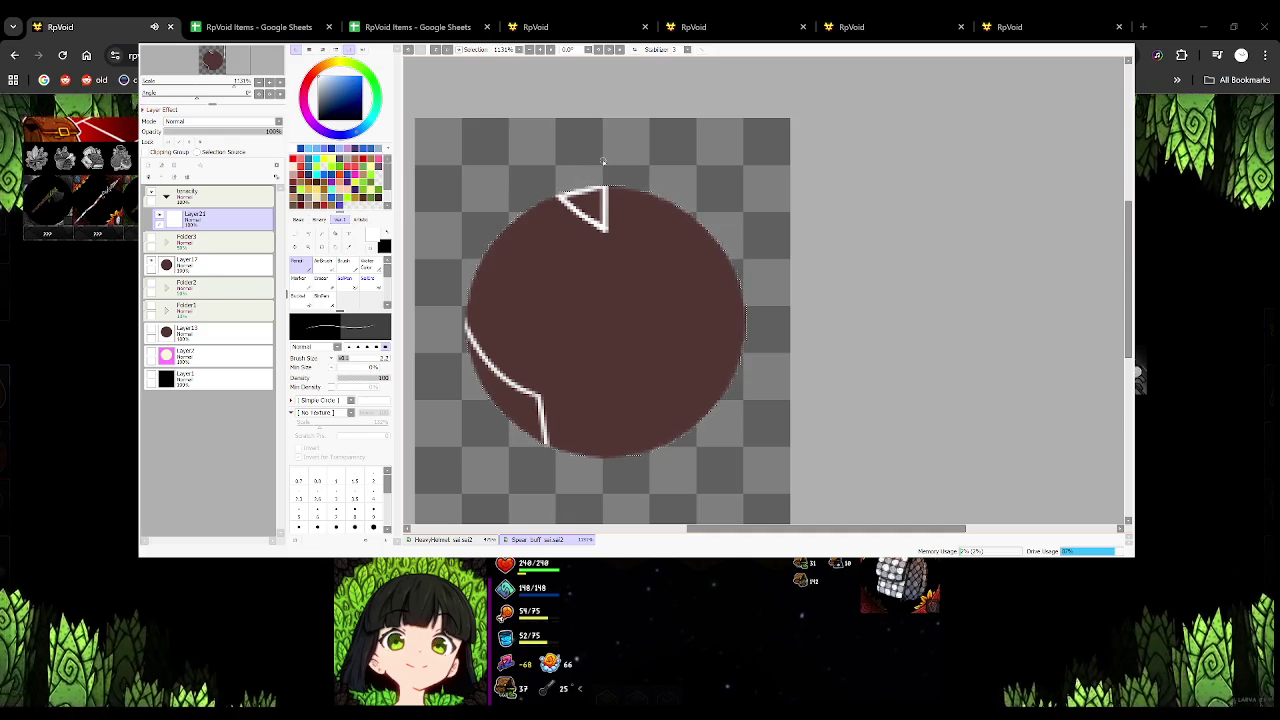
# Thicken the lower-left white outline and bucket-fill that band white
pyautogui.moveTo(466, 330); pyautogui.dragTo(490, 384)
pyautogui.moveTo(530, 442); pyautogui.dragTo(538, 438)
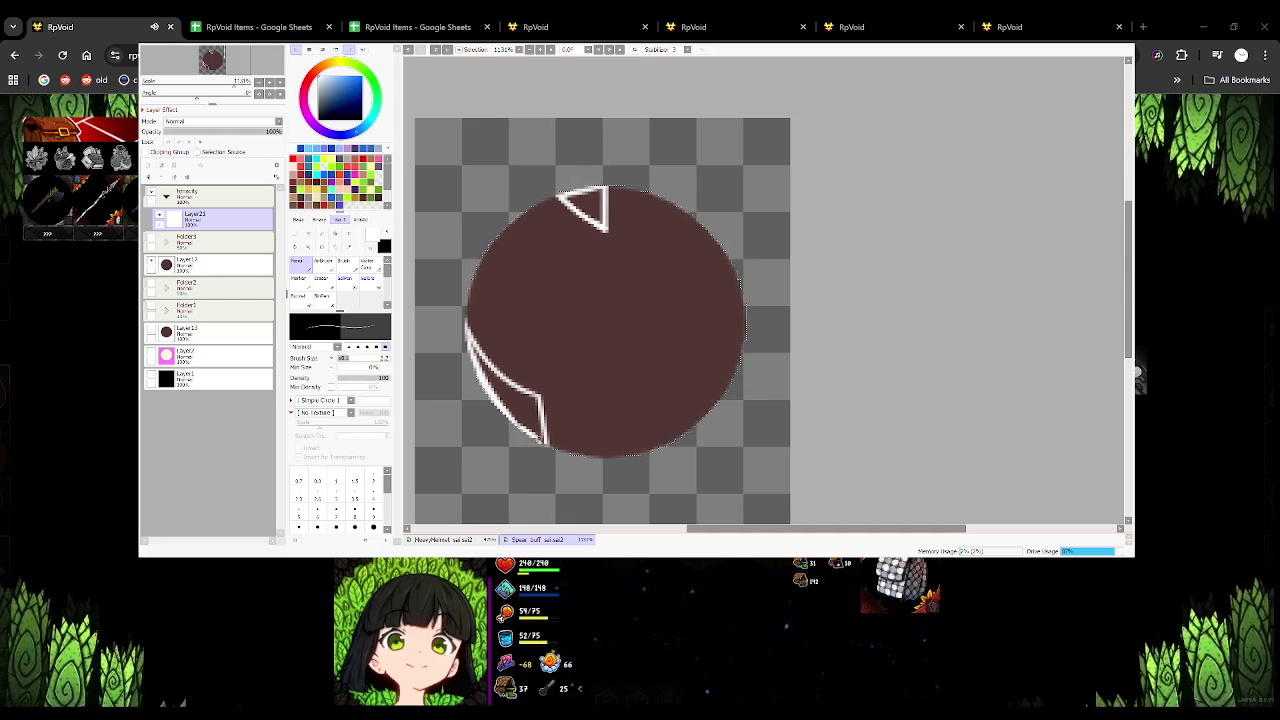
pyautogui.click(297, 296)
pyautogui.click(505, 395)
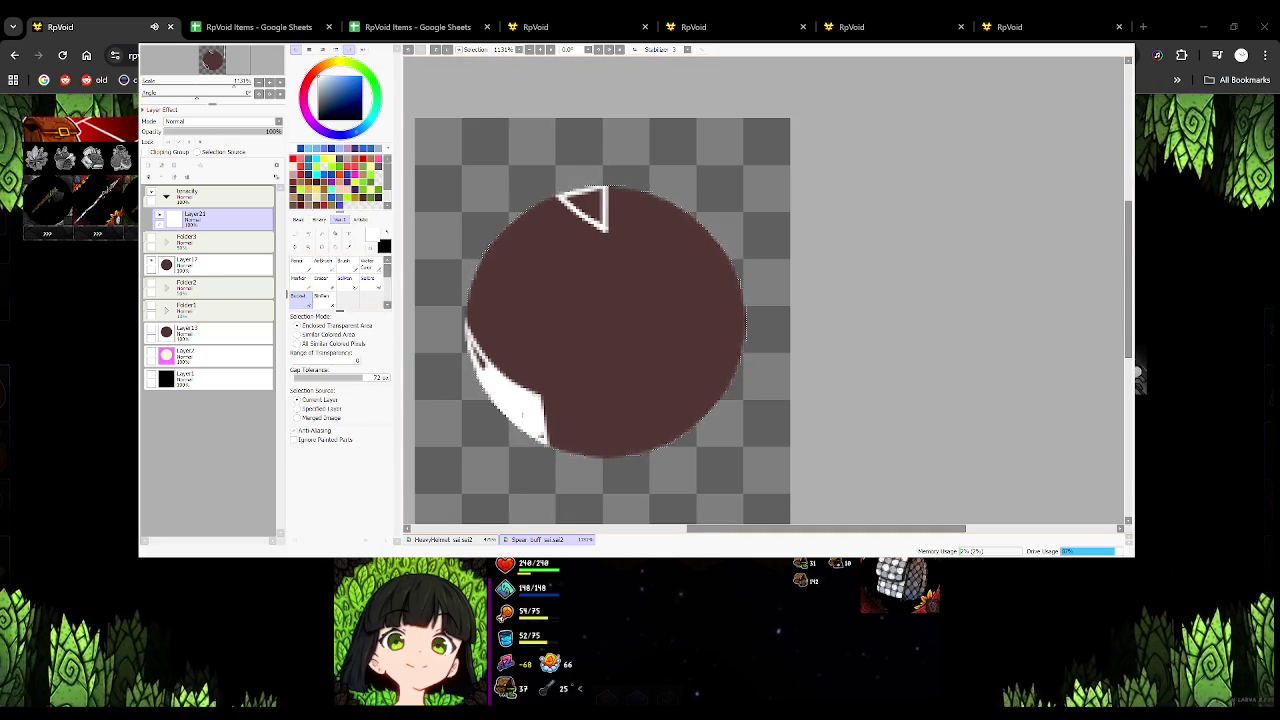
# Fill the top triangle white and touch up the lower-left and upper-left rim edges
pyautogui.click(585, 207)
pyautogui.press('n')
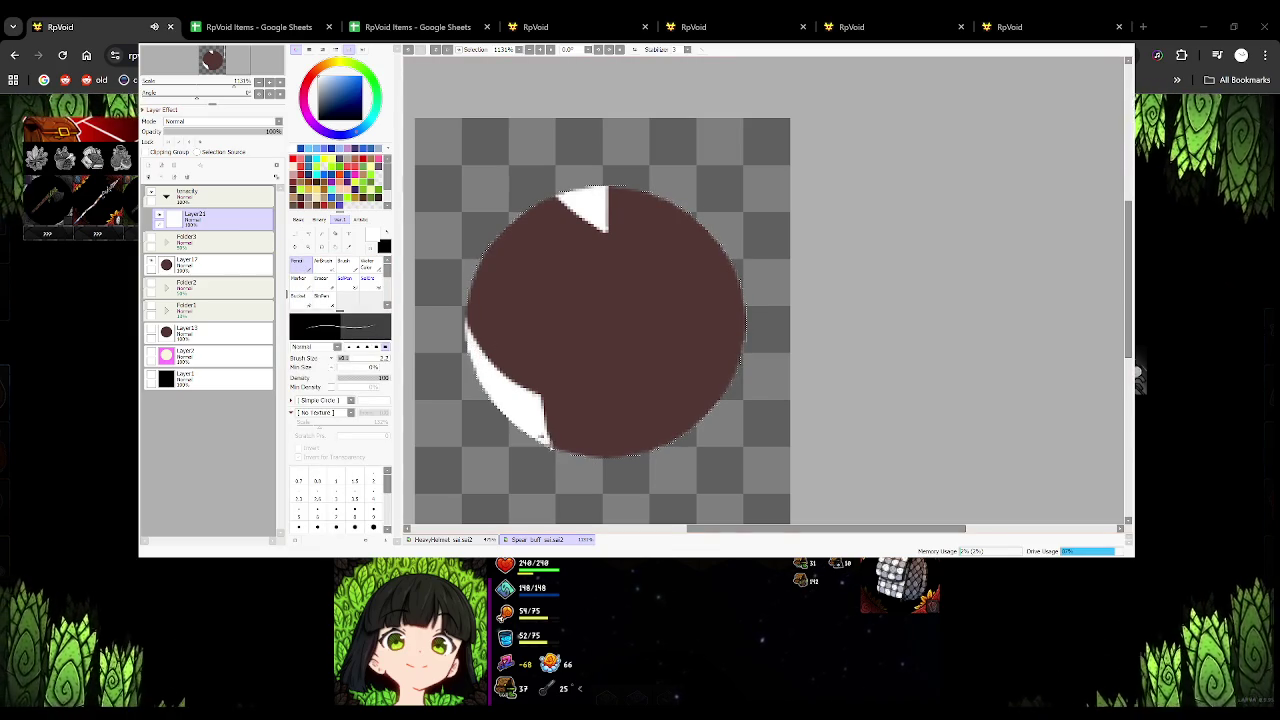
pyautogui.moveTo(540, 432); pyautogui.dragTo(546, 448)
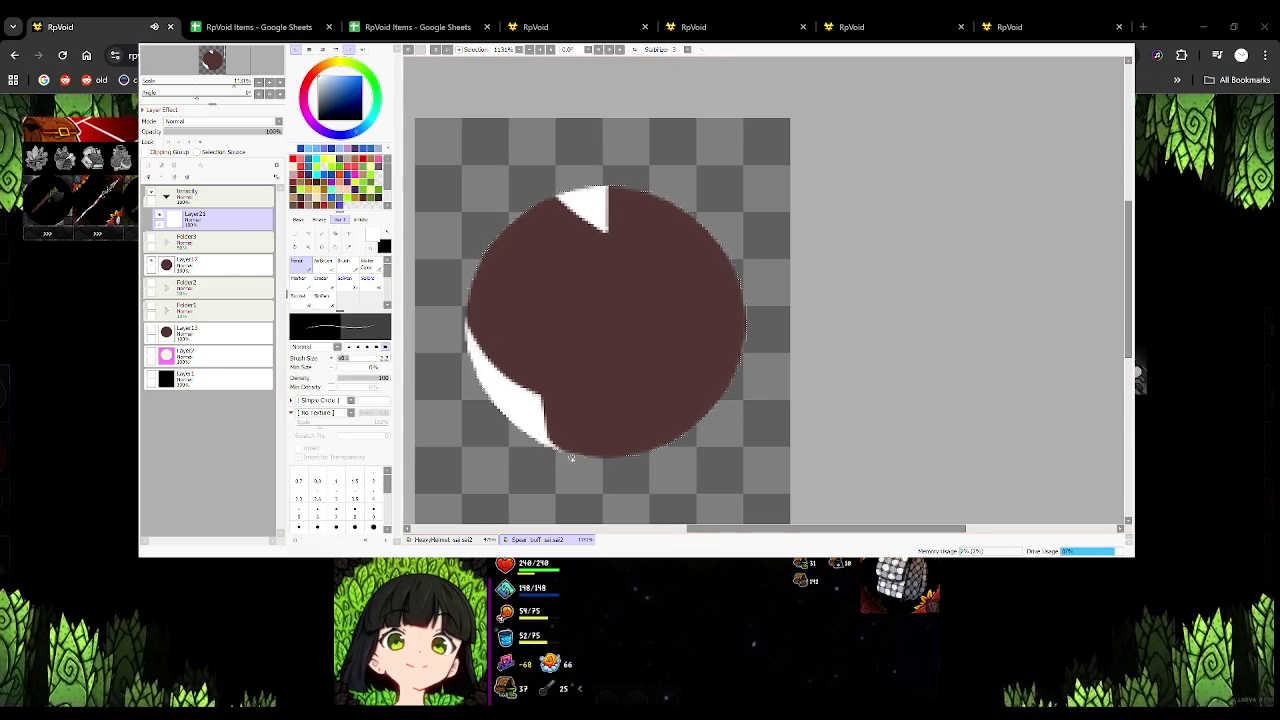
pyautogui.moveTo(468, 342); pyautogui.dragTo(472, 288)
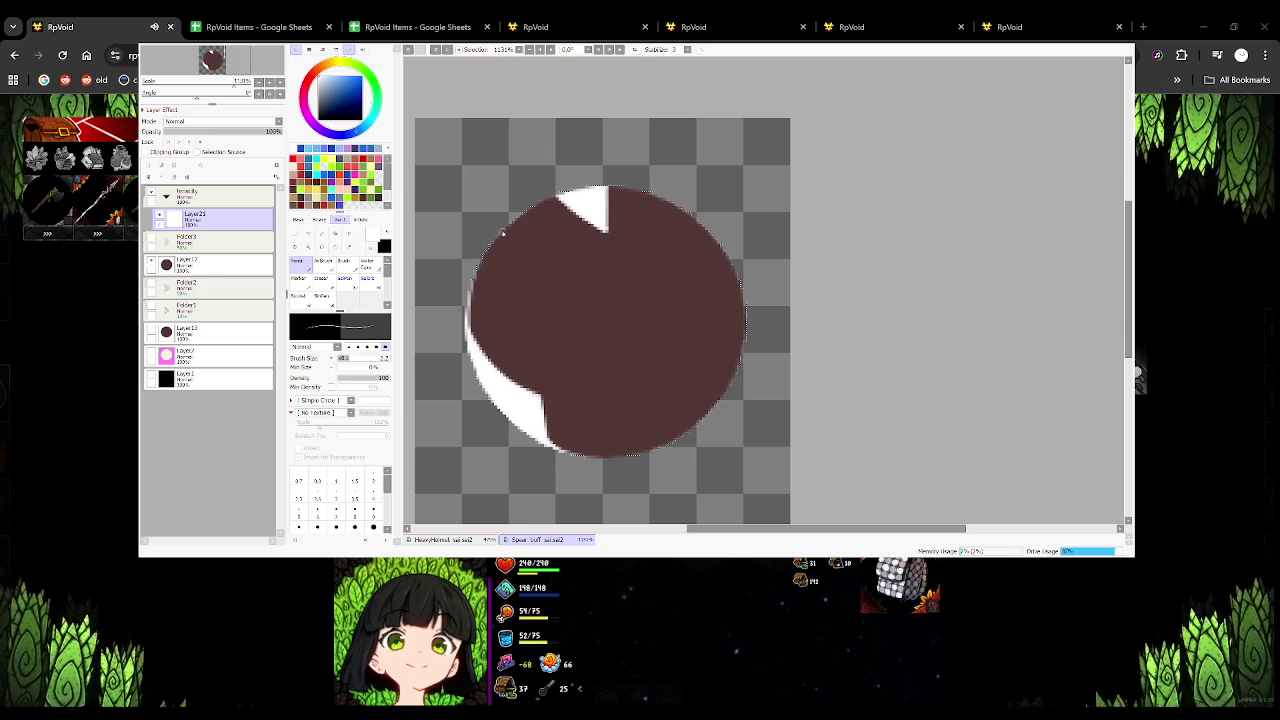
pyautogui.moveTo(517, 226); pyautogui.dragTo(565, 190)
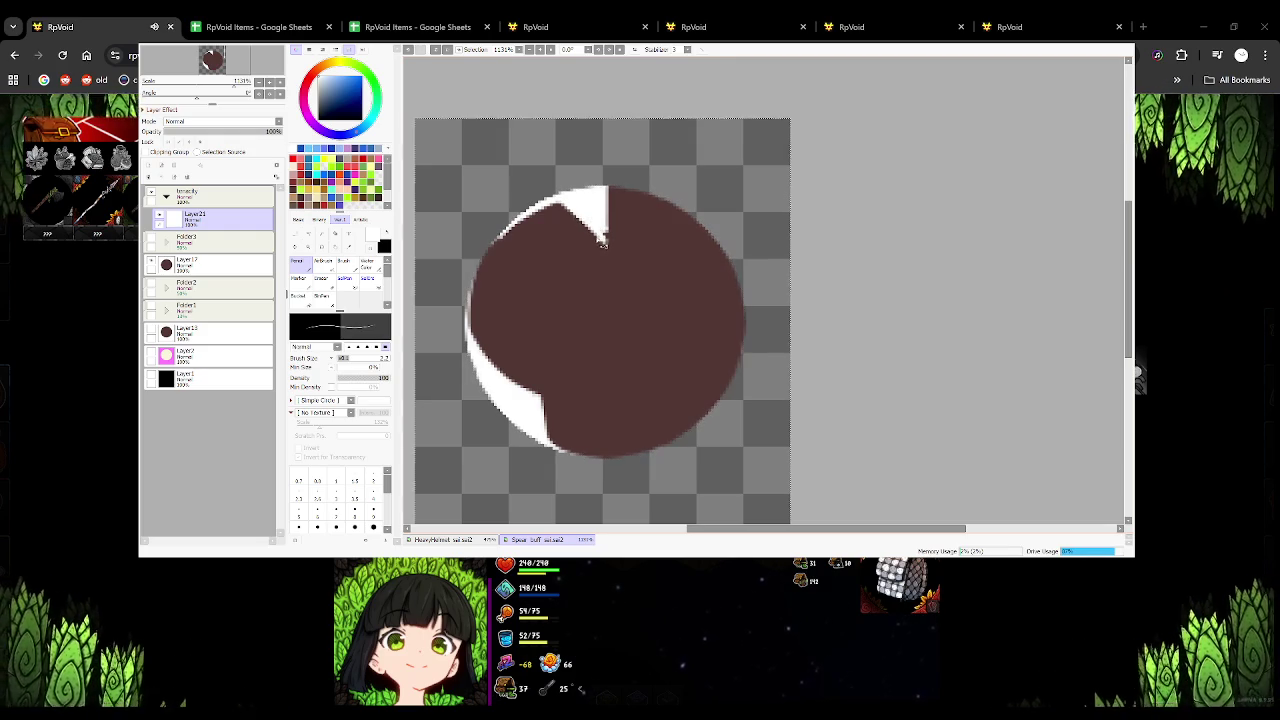
# Duplicate the white rim, flip it horizontally and place the copy on the circle's right side
pyautogui.hotkey('ctrl', 'shift', 'n')
pyautogui.hotkey('ctrl', 't')
pyautogui.moveTo(520, 331)
pyautogui.mouseDown()
pyautogui.moveTo(698, 331)
pyautogui.moveTo(700, 345)
pyautogui.mouseUp()
pyautogui.press('Return')
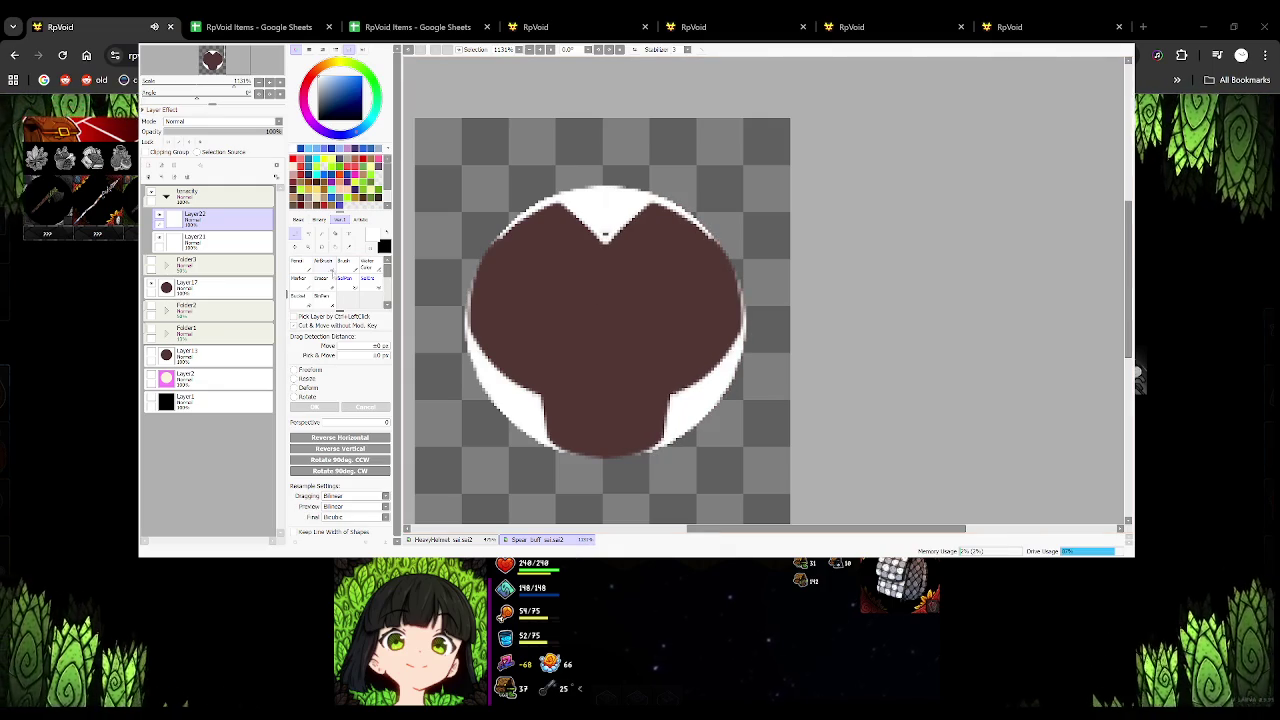
pyautogui.press('n')
pyautogui.click(159, 176)
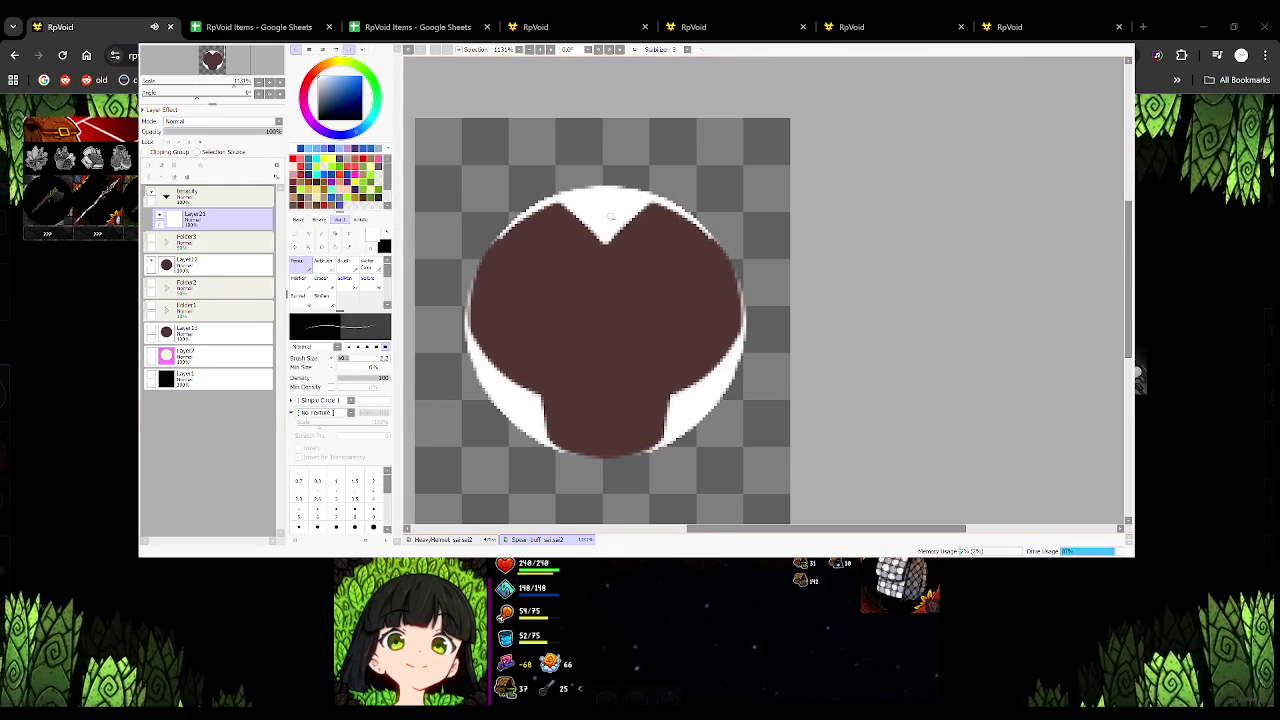
# Draw a dark spiral swirl inside the top white notch
pyautogui.scroll(-3, 603, 337)
pyautogui.scroll(3, 646, 240)
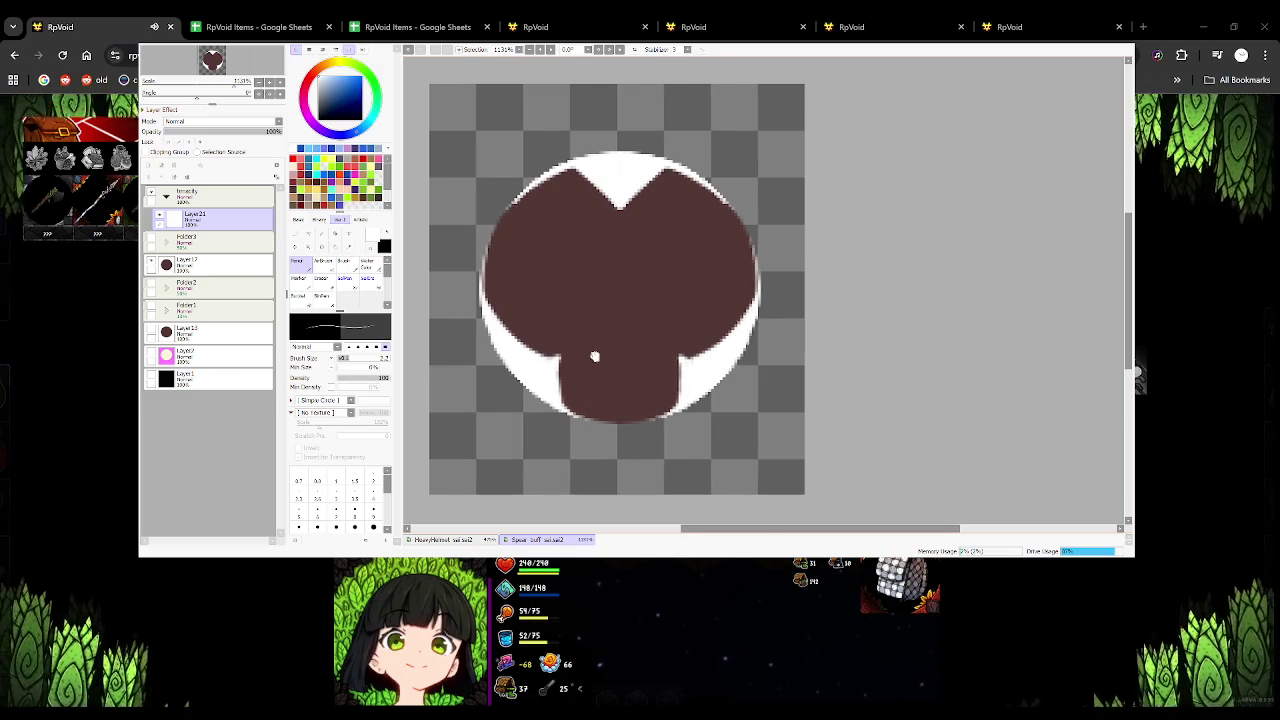
pyautogui.scroll(2, 594, 357)
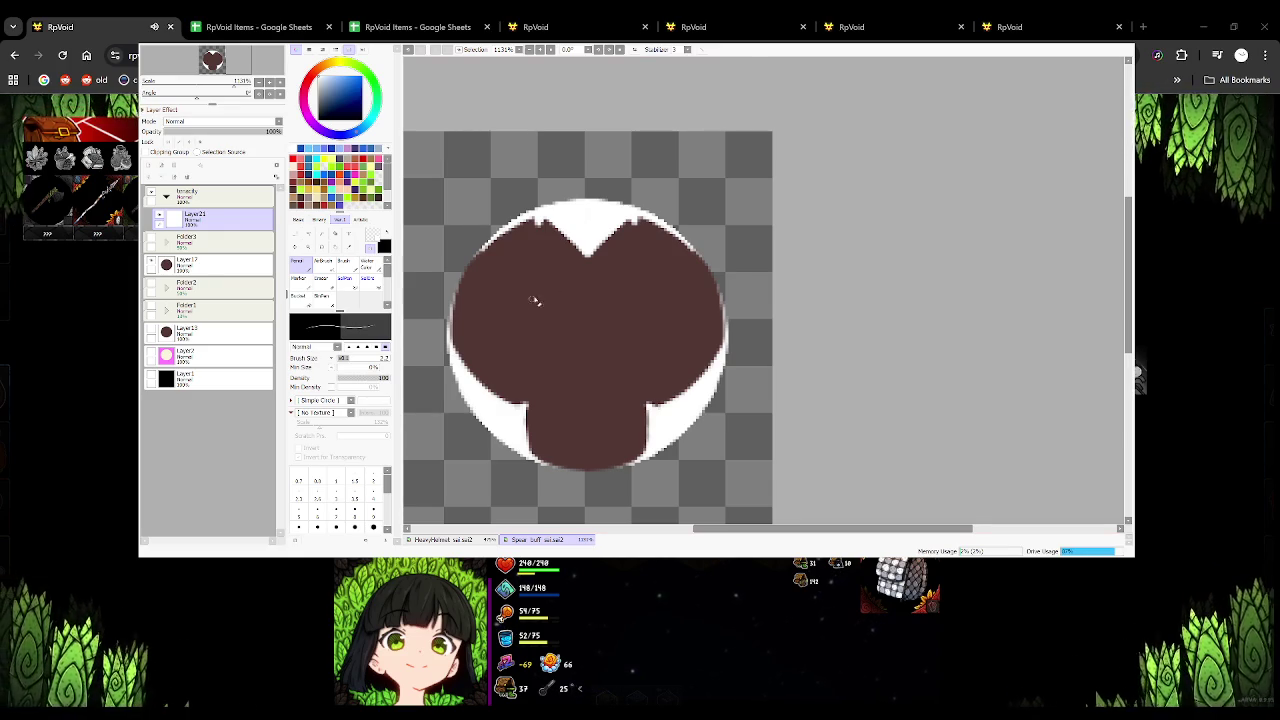
pyautogui.moveTo(585, 203); pyautogui.dragTo(571, 211)
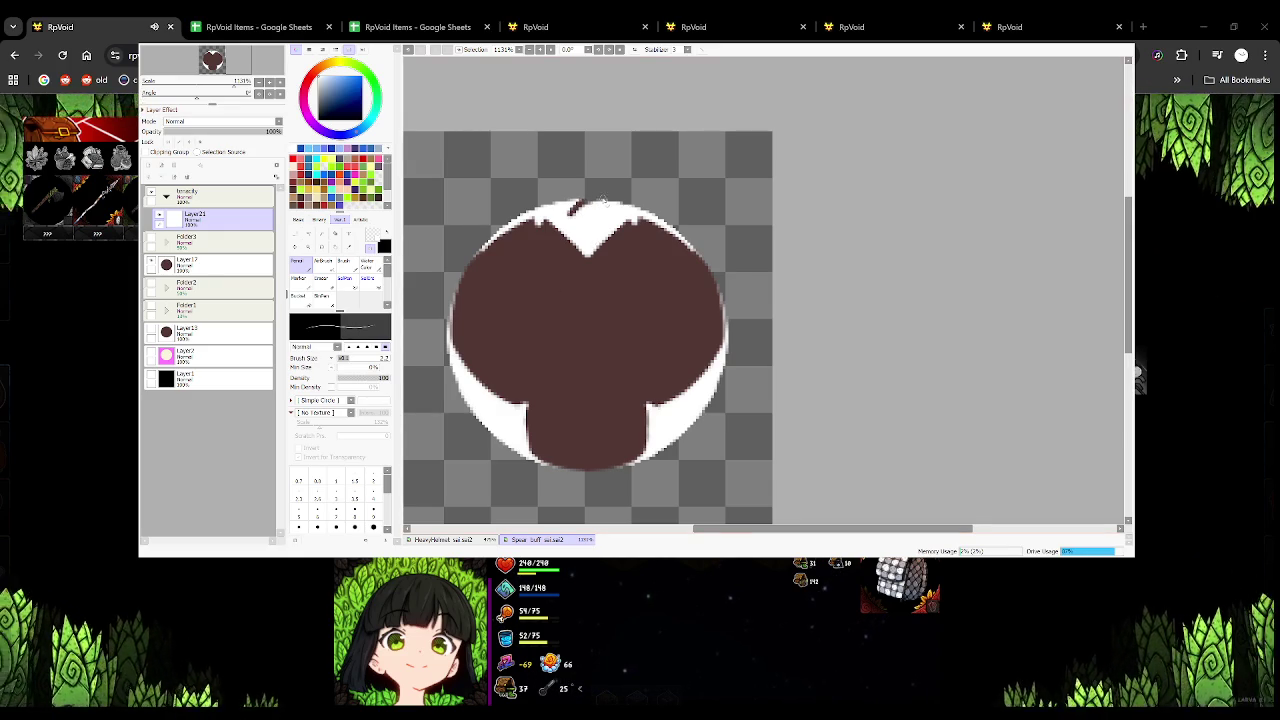
pyautogui.moveTo(576, 220); pyautogui.dragTo(590, 236)
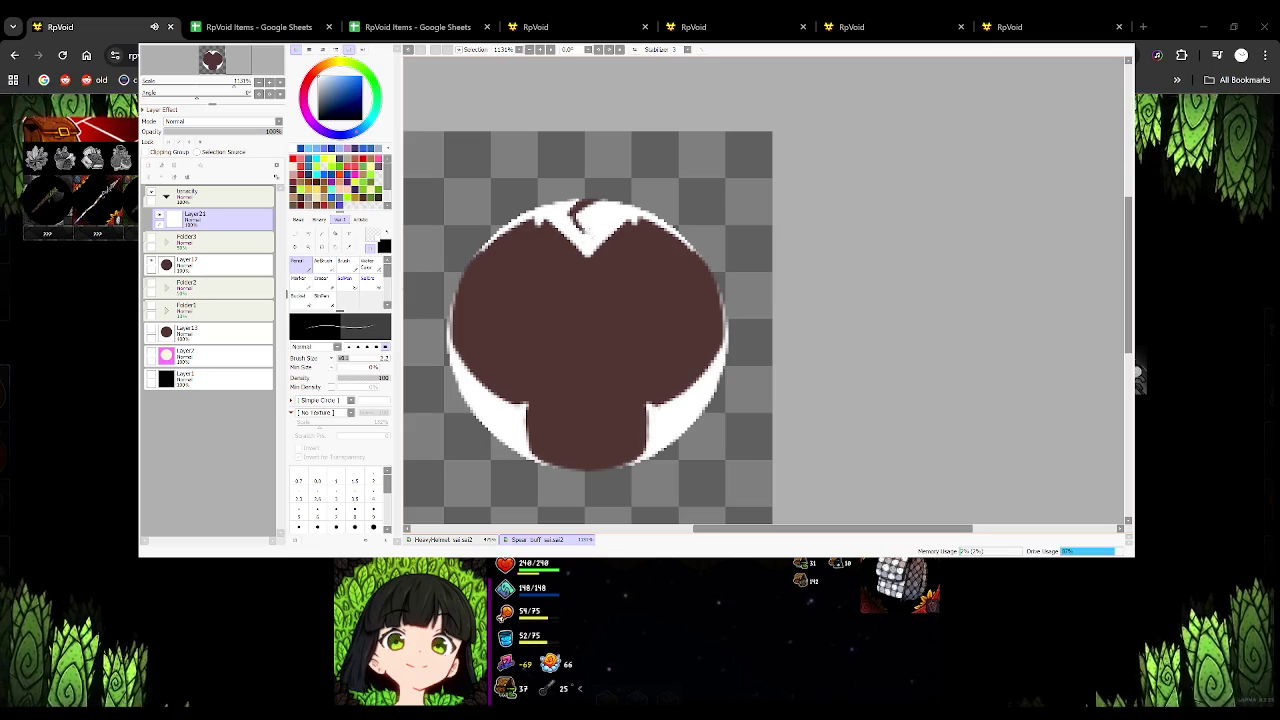
pyautogui.moveTo(588, 211); pyautogui.dragTo(604, 238)
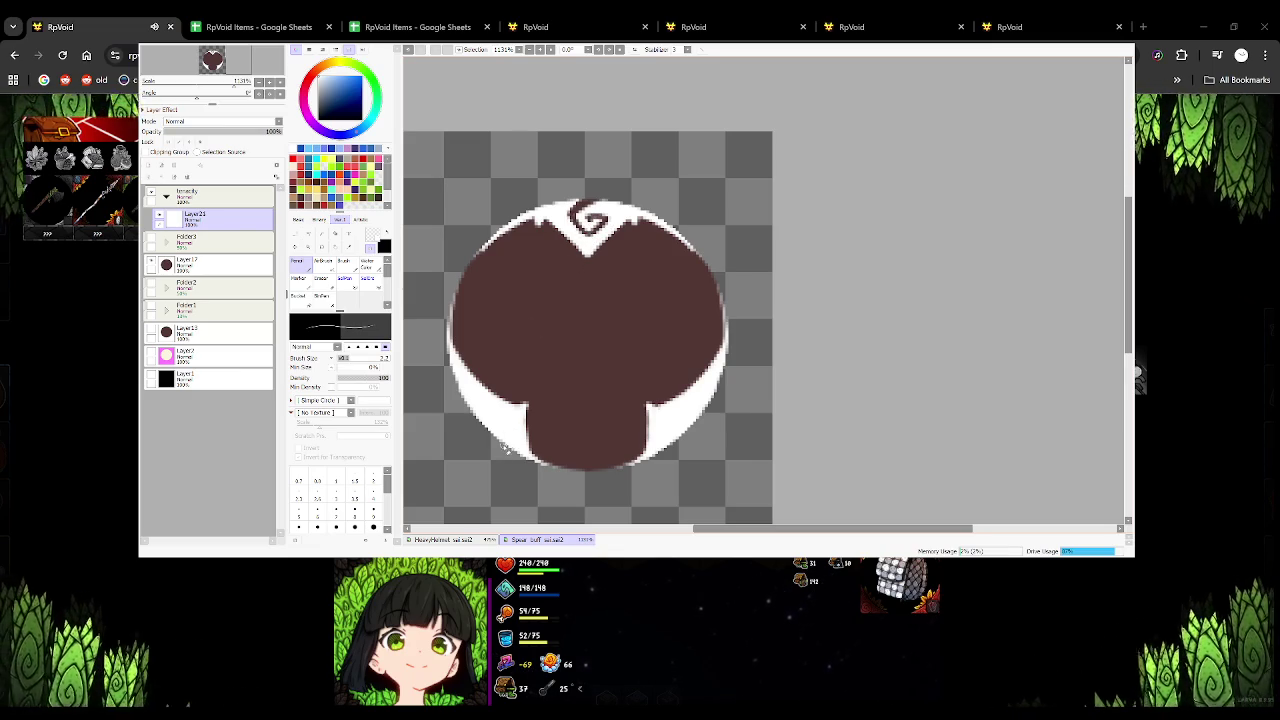
# Draw matching dark swirl ornaments on the lower-left and lower-right white bands
pyautogui.moveTo(480, 420); pyautogui.dragTo(510, 440)
pyautogui.moveTo(478, 398)
pyautogui.mouseDown()
pyautogui.moveTo(498, 410)
pyautogui.moveTo(482, 412)
pyautogui.moveTo(490, 425)
pyautogui.moveTo(480, 410)
pyautogui.moveTo(492, 426)
pyautogui.moveTo(486, 416)
pyautogui.mouseUp()
pyautogui.hotkey('ctrl', 'z')
pyautogui.hotkey('ctrl', 'z')
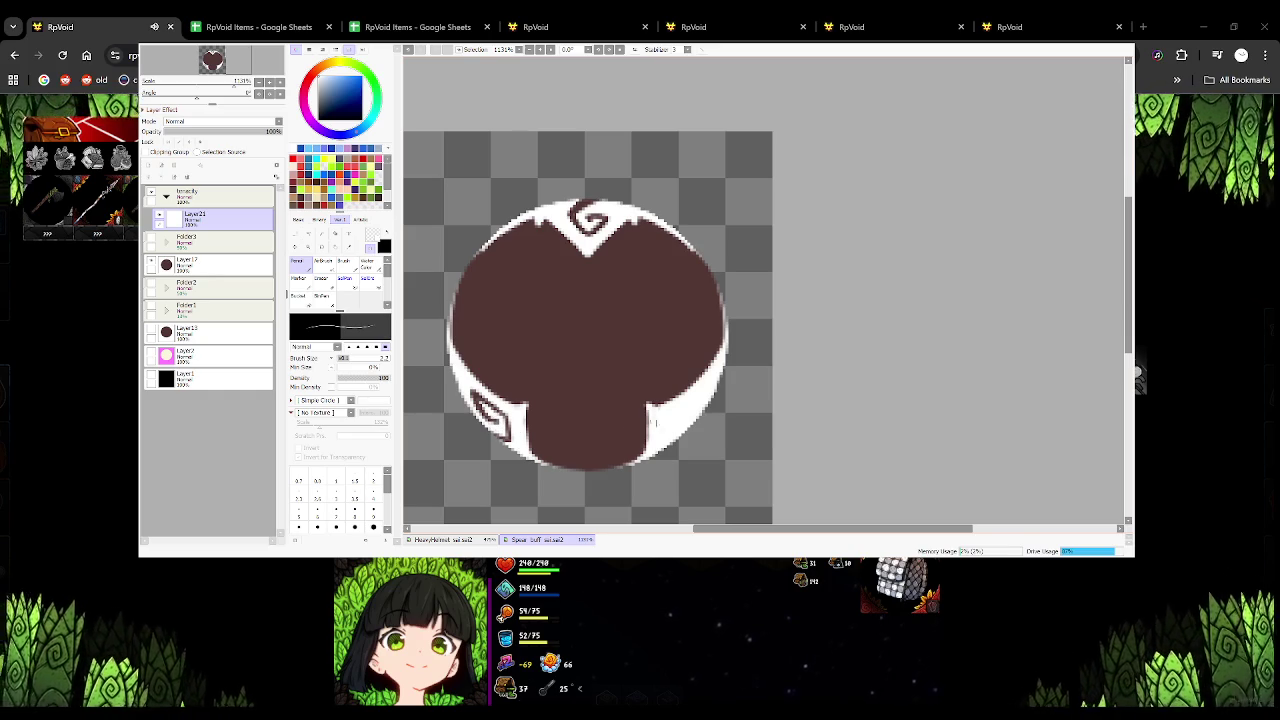
pyautogui.moveTo(700, 400); pyautogui.dragTo(662, 440)
pyautogui.moveTo(706, 394)
pyautogui.mouseDown()
pyautogui.moveTo(668, 446)
pyautogui.moveTo(664, 417)
pyautogui.mouseUp()
pyautogui.click(149, 166)
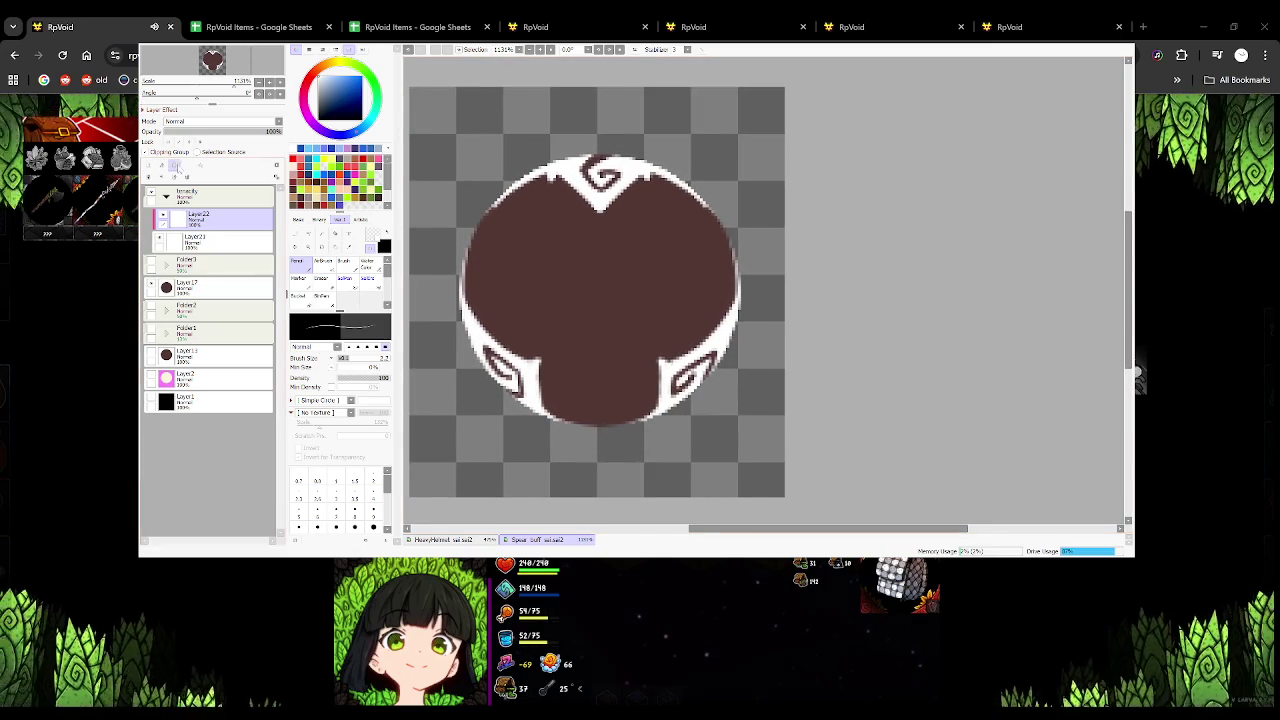
# Paint the whole white rim blue with a size-57 brush
pyautogui.moveTo(341, 357); pyautogui.dragTo(365, 357)
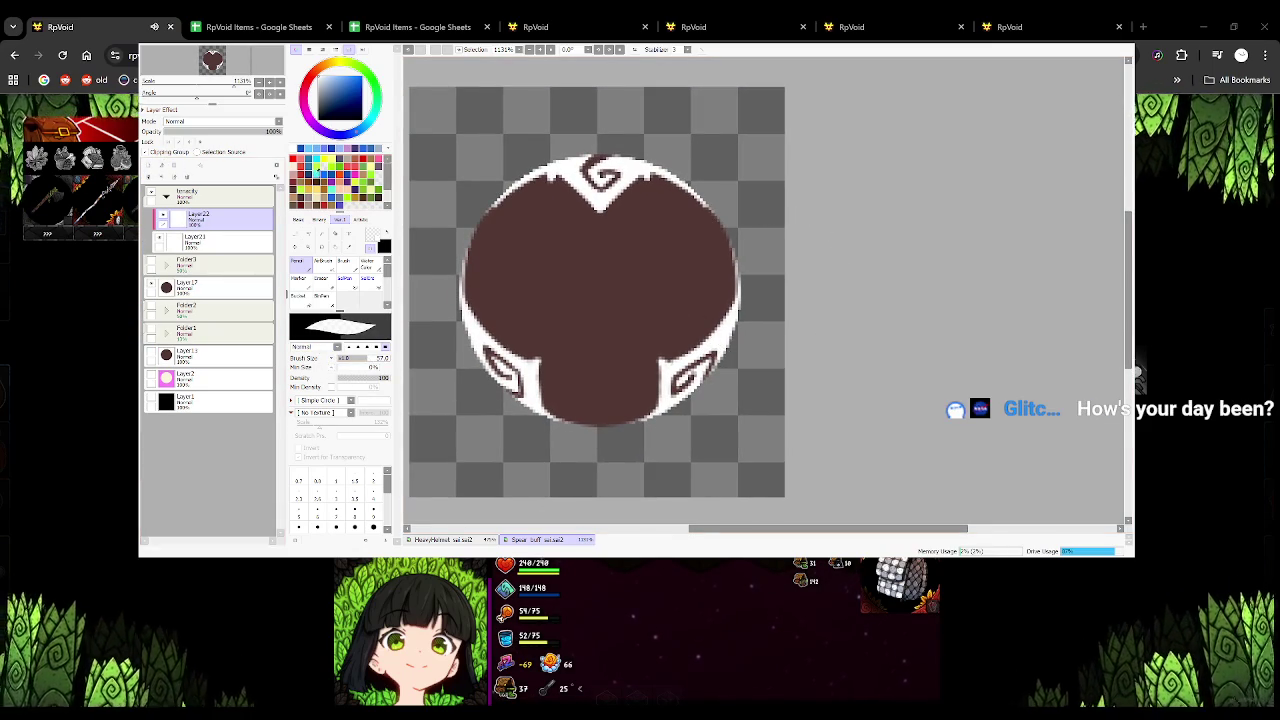
pyautogui.click(317, 163)
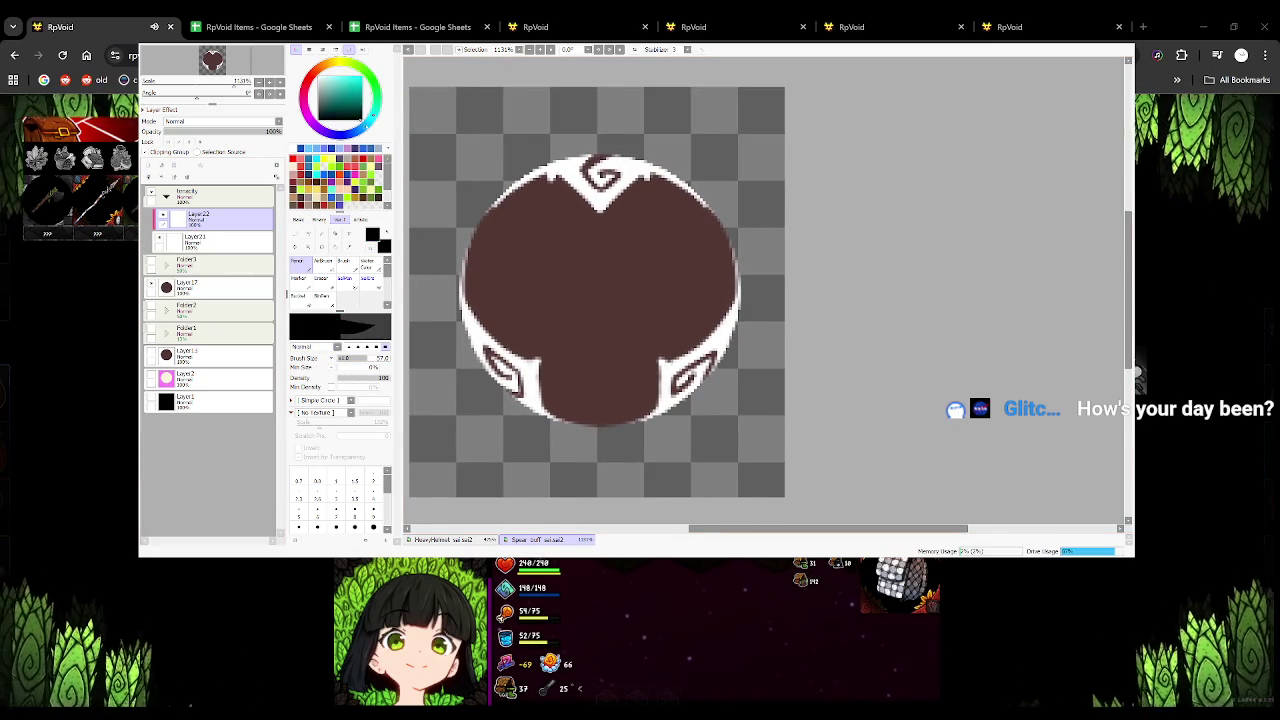
pyautogui.moveTo(495, 175); pyautogui.dragTo(700, 200)
pyautogui.moveTo(470, 250)
pyautogui.mouseDown()
pyautogui.moveTo(484, 330)
pyautogui.moveTo(606, 394)
pyautogui.mouseUp()
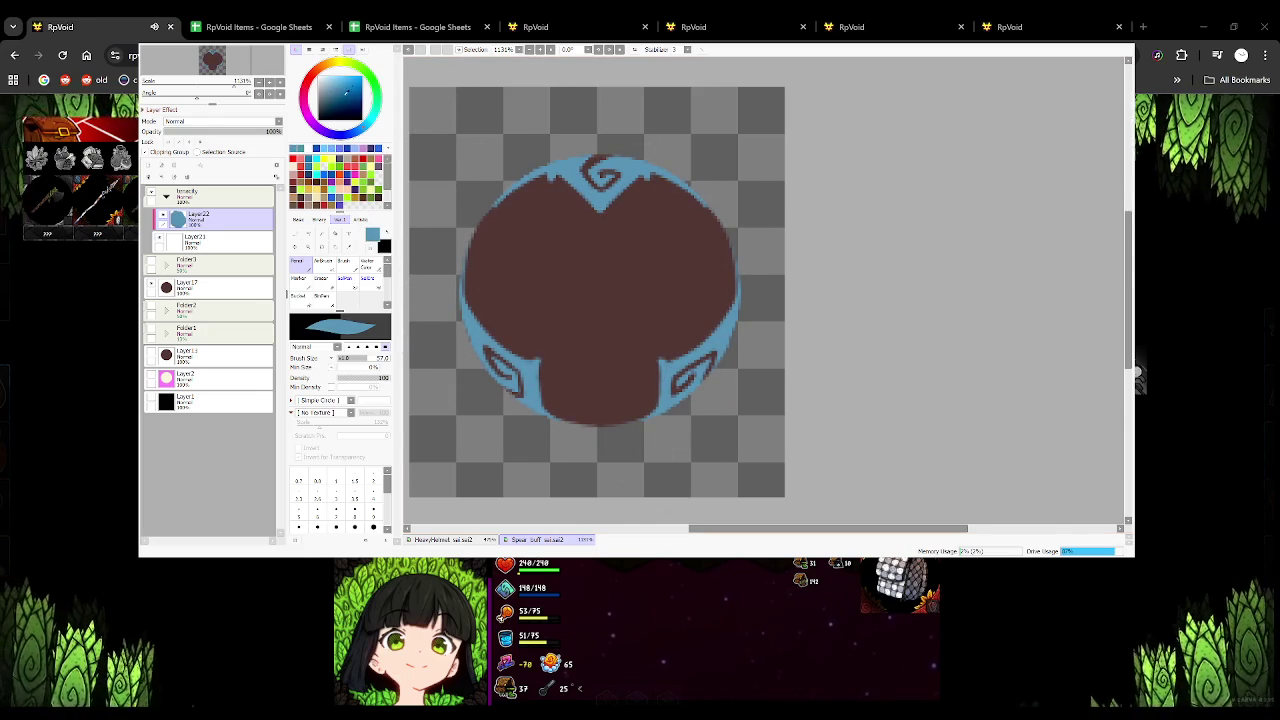
pyautogui.click(357, 103)
pyautogui.moveTo(480, 200)
pyautogui.mouseDown()
pyautogui.moveTo(600, 349)
pyautogui.moveTo(514, 329)
pyautogui.moveTo(560, 400)
pyautogui.mouseUp()
# Add soft low-density light blue highlights on the rim's top and deepen the blue tone
pyautogui.moveTo(357, 103); pyautogui.dragTo(341, 78)
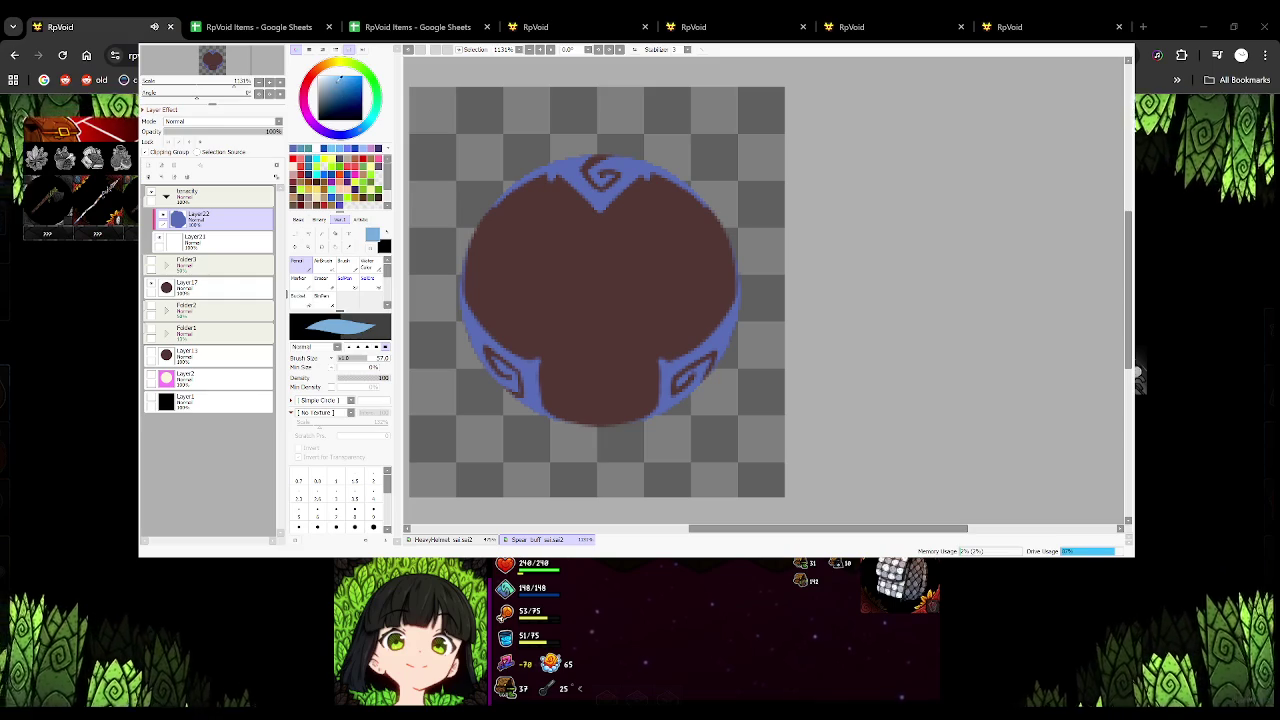
pyautogui.click(345, 379)
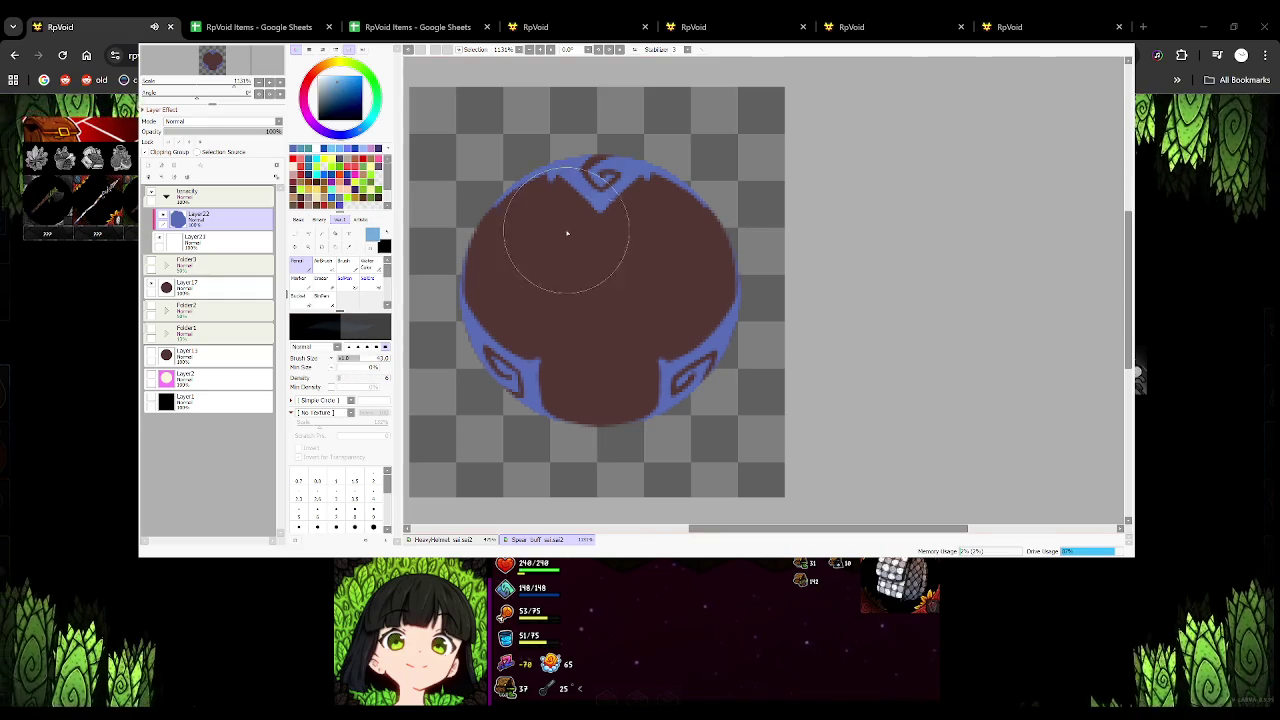
pyautogui.moveTo(567, 264)
pyautogui.mouseDown()
pyautogui.moveTo(633, 237)
pyautogui.moveTo(563, 229)
pyautogui.moveTo(614, 243)
pyautogui.moveTo(603, 217)
pyautogui.mouseUp()
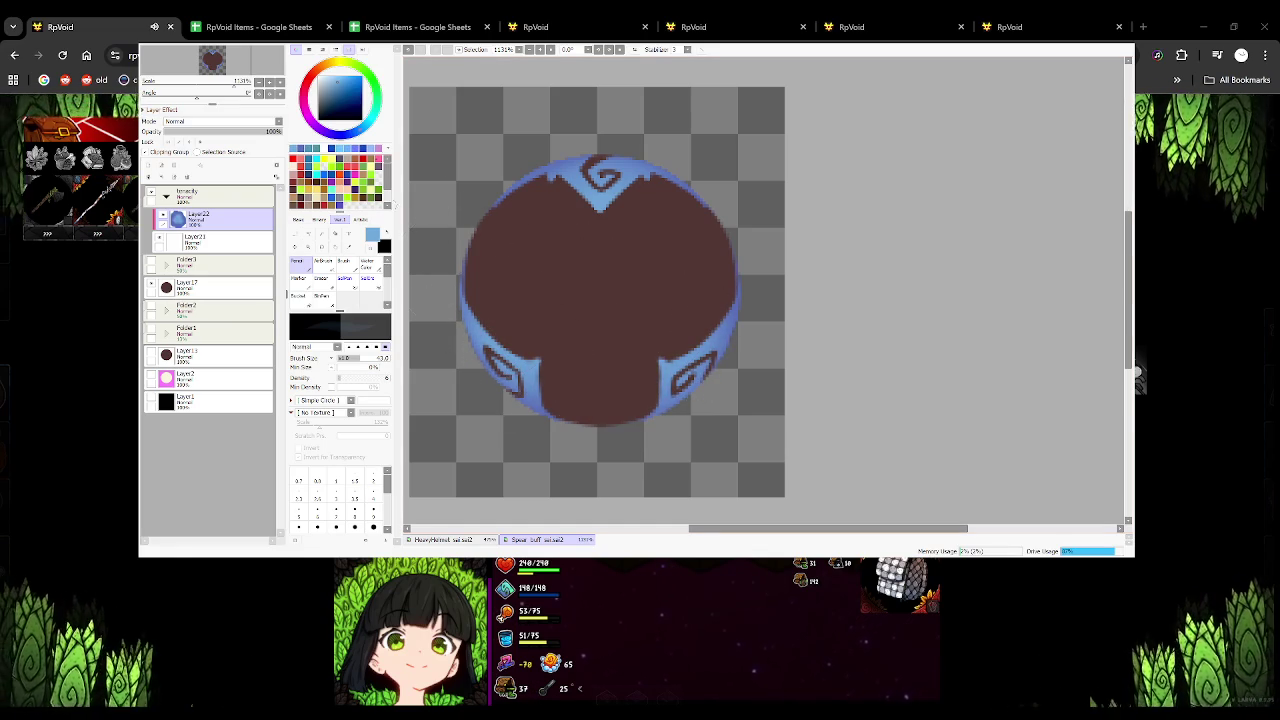
pyautogui.click(343, 95)
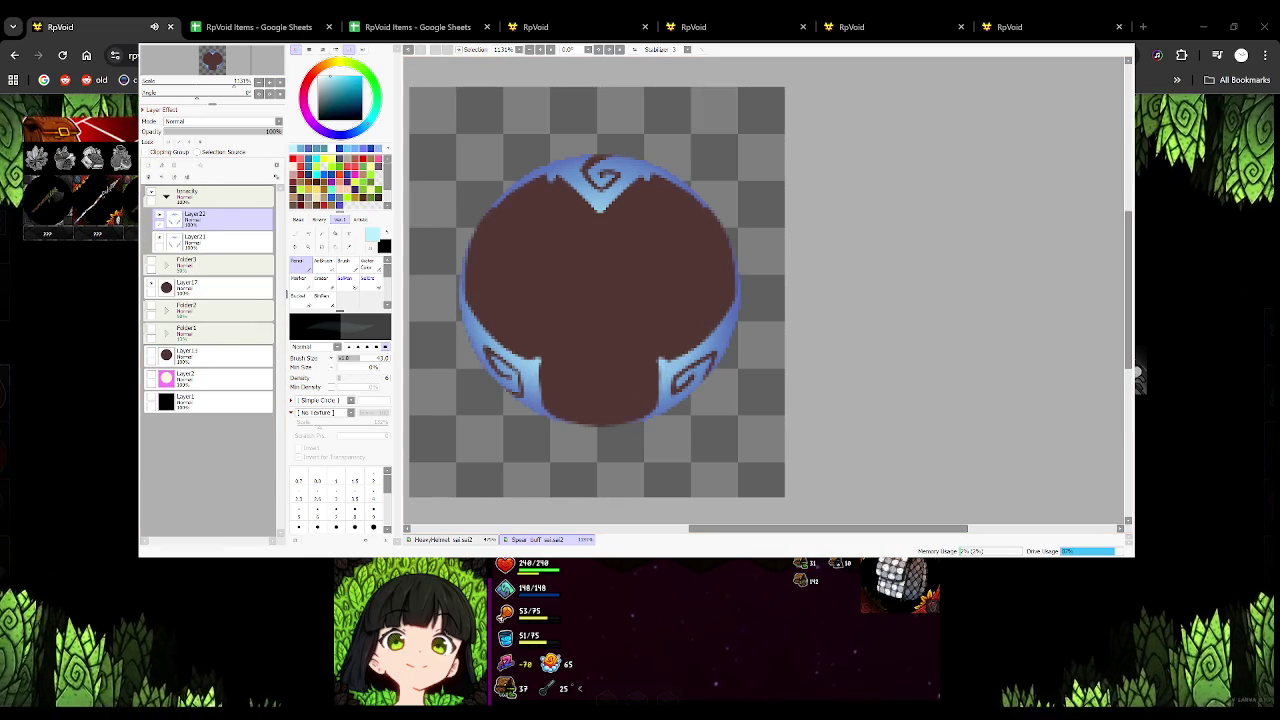
pyautogui.hotkey('ctrl', 's')
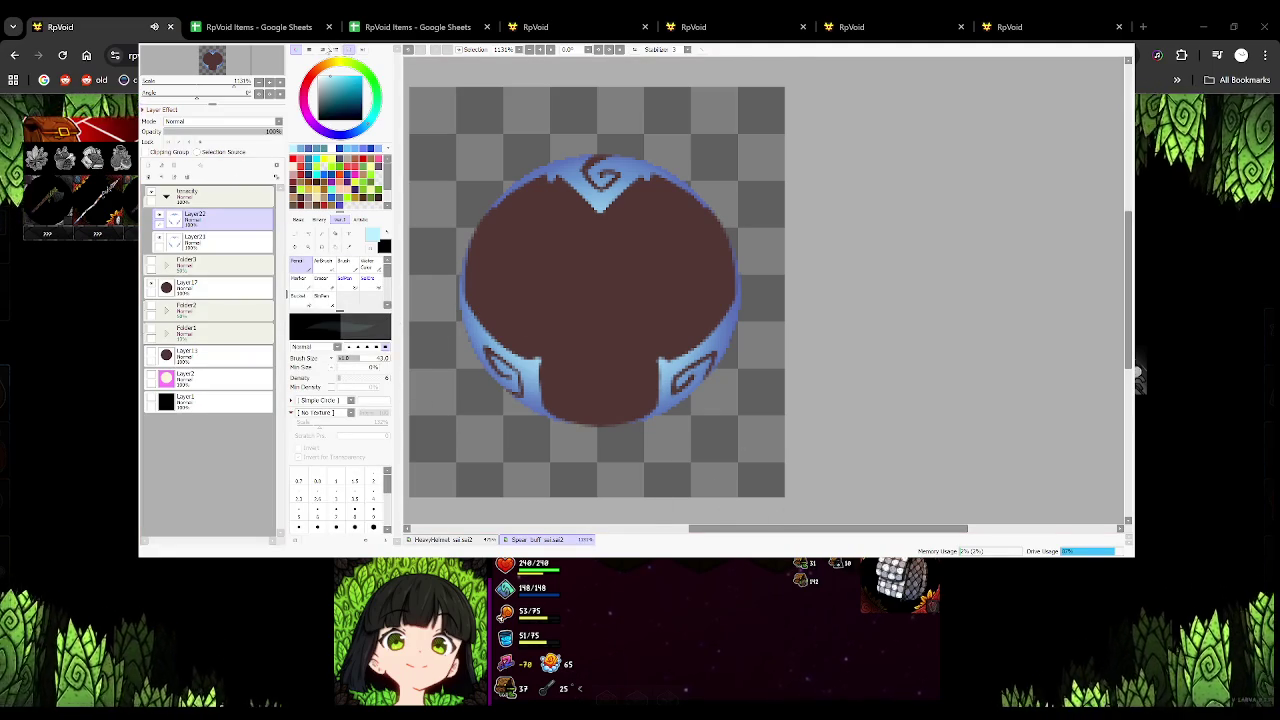
pyautogui.hotkey('ctrl', 's')
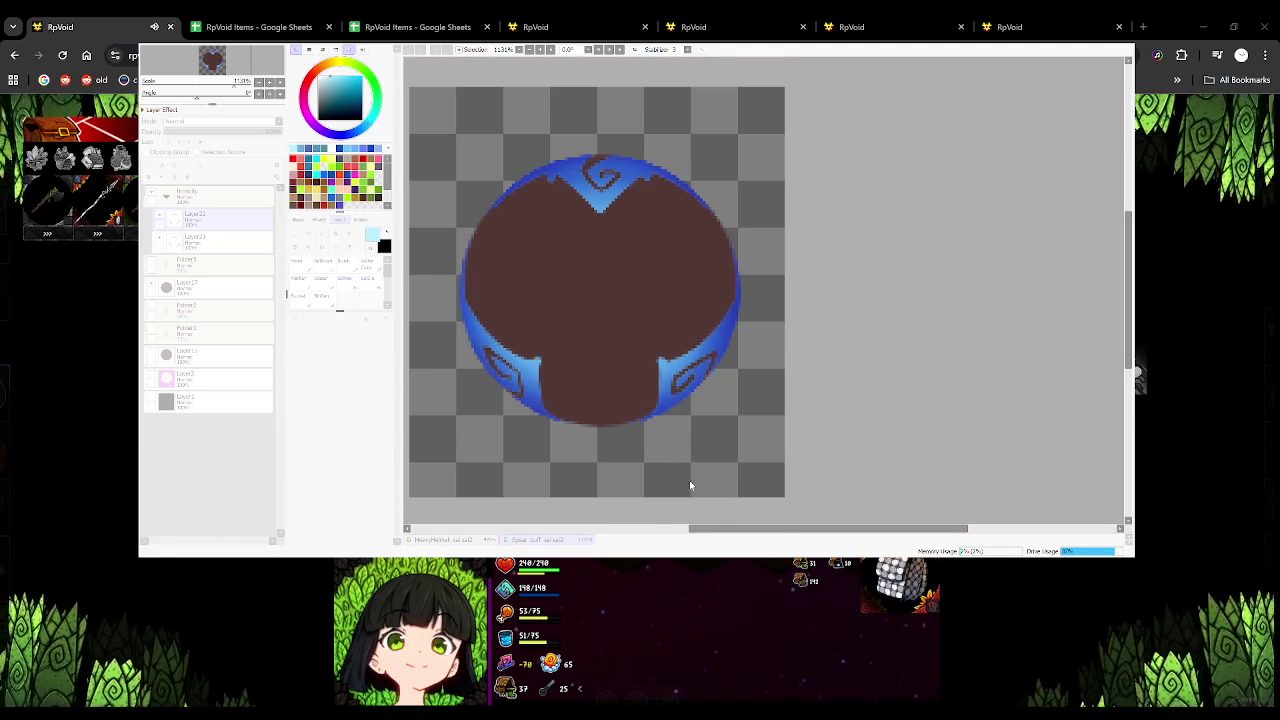
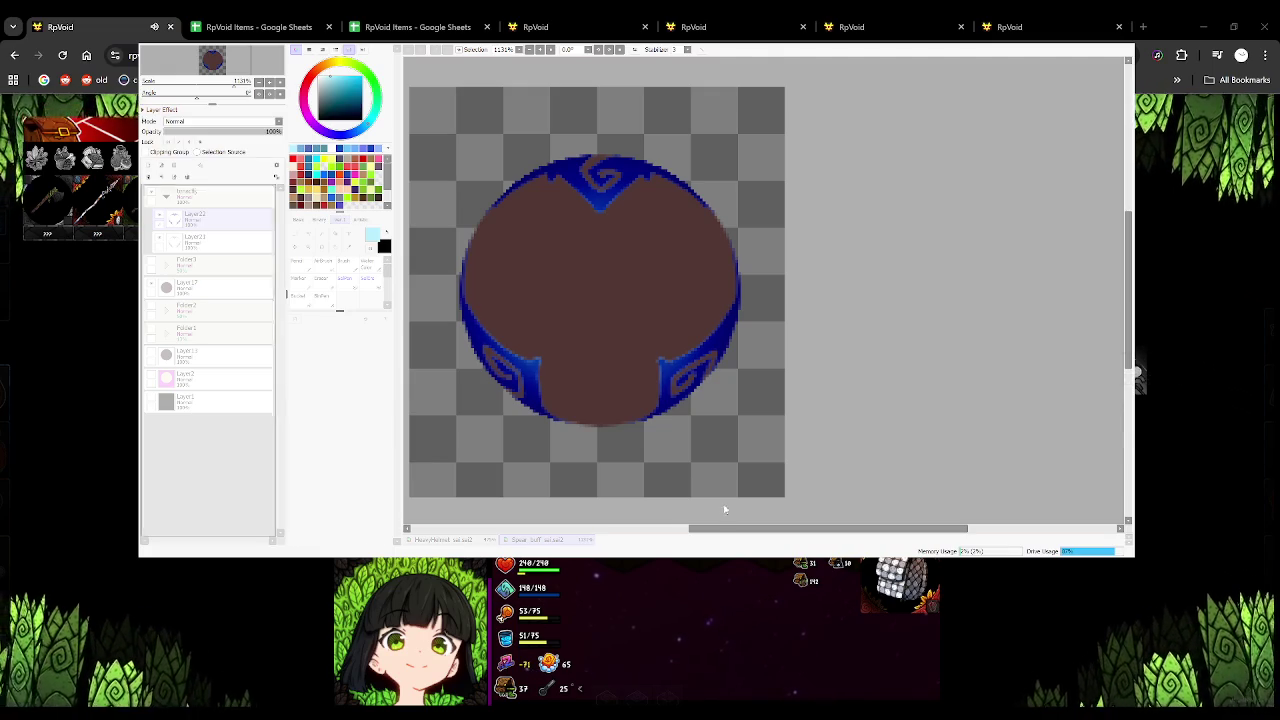
# Set the blue rim layer (Layer22) to Screen blending and hide the brown circle layer (Layer17)
pyautogui.click(724, 510)
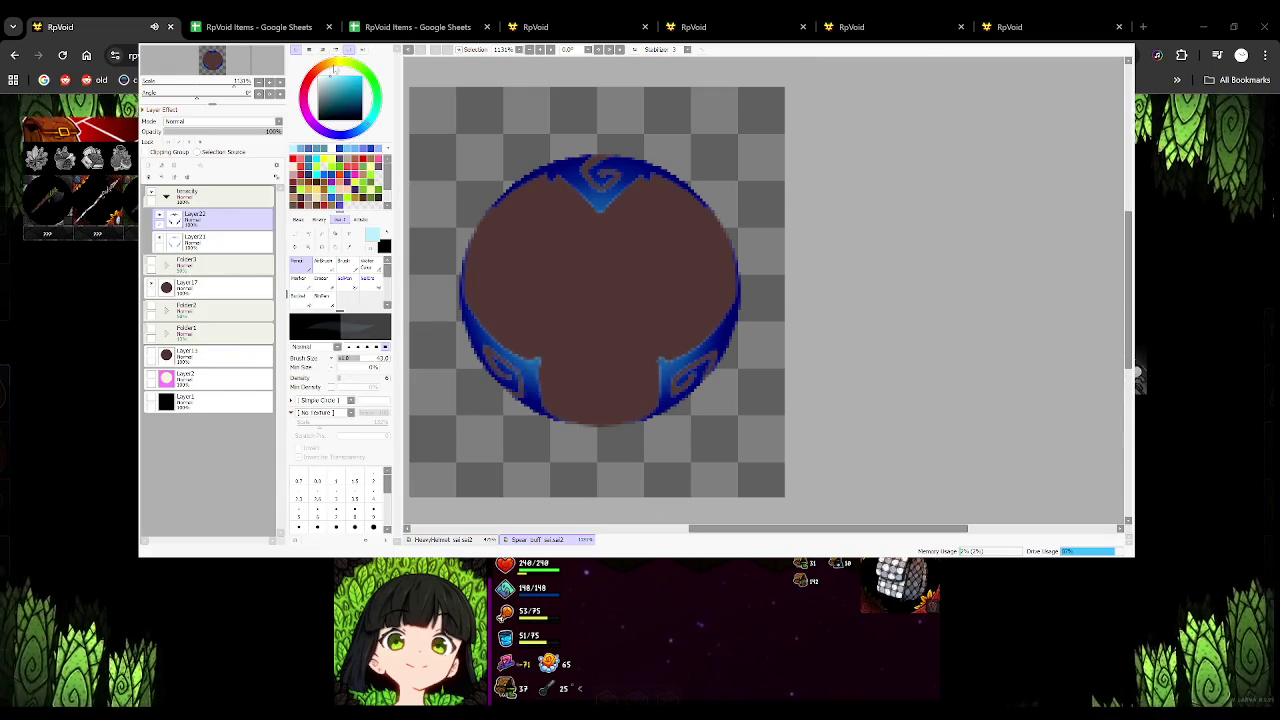
pyautogui.click(634, 463)
pyautogui.click(218, 160)
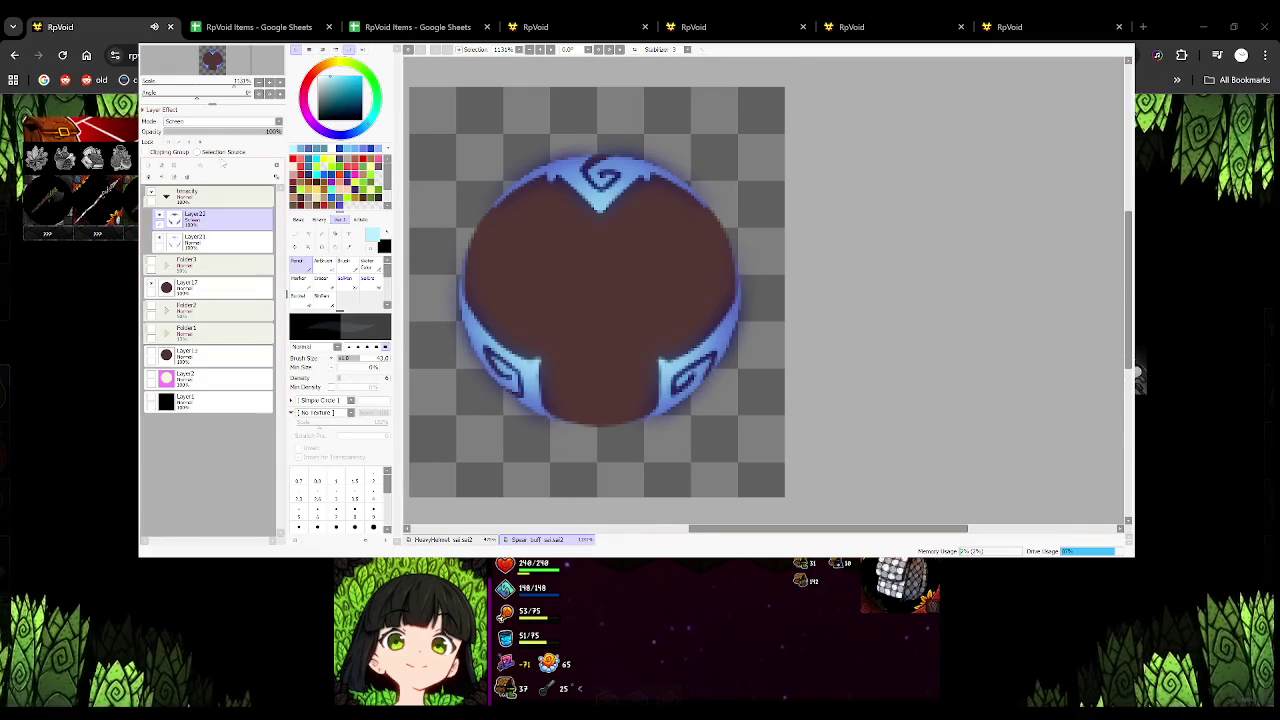
pyautogui.click(152, 288)
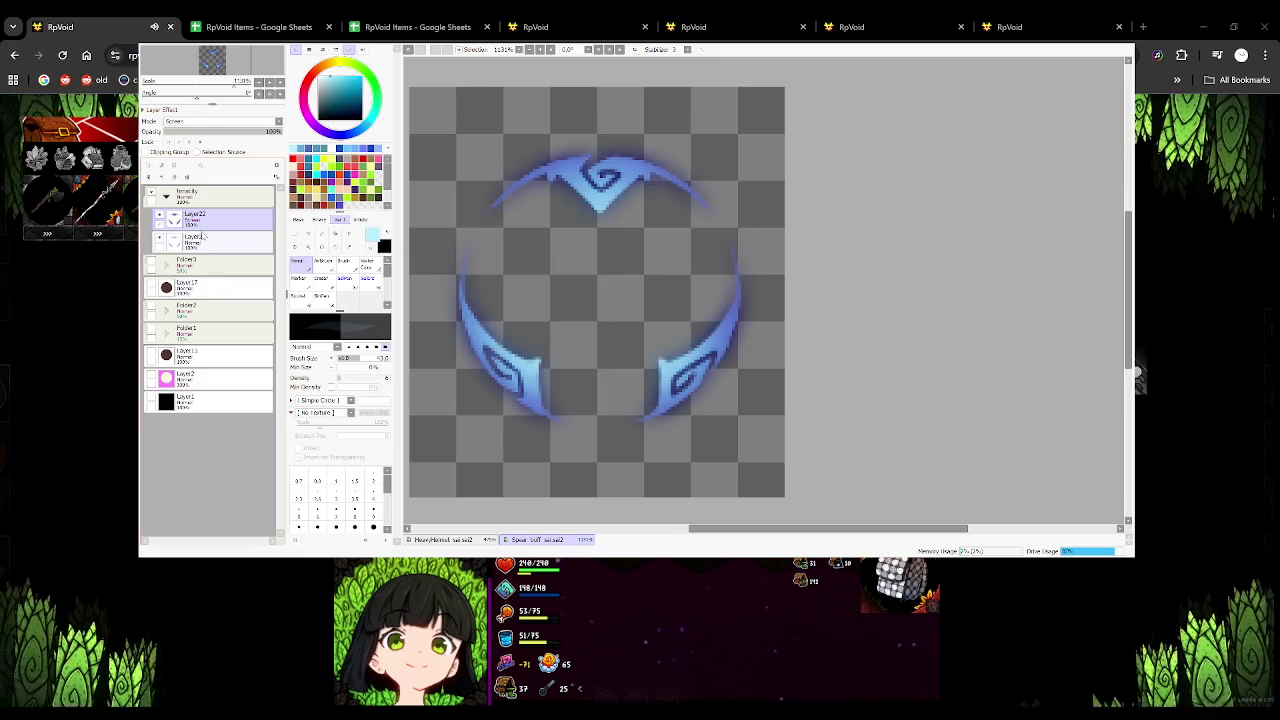
# Lower the Innocity ring folder's opacity to about 51%
pyautogui.click(200, 194)
pyautogui.click(229, 131)
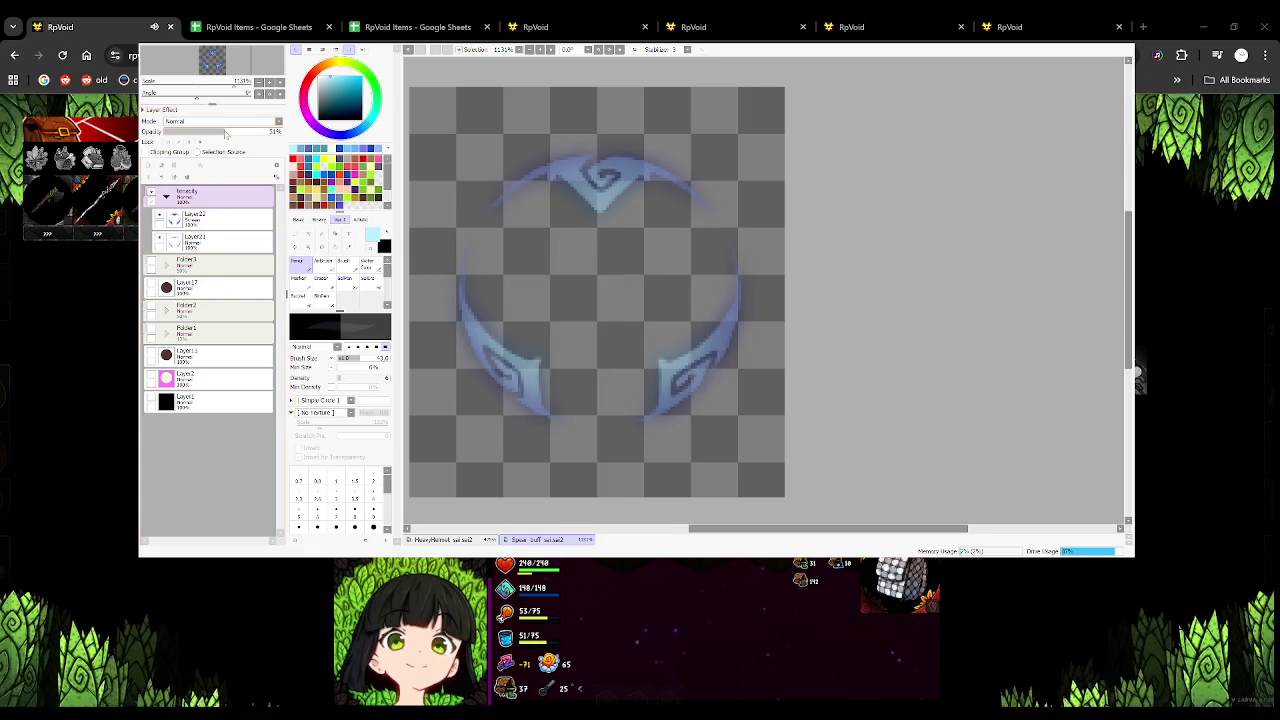
pyautogui.click(225, 132)
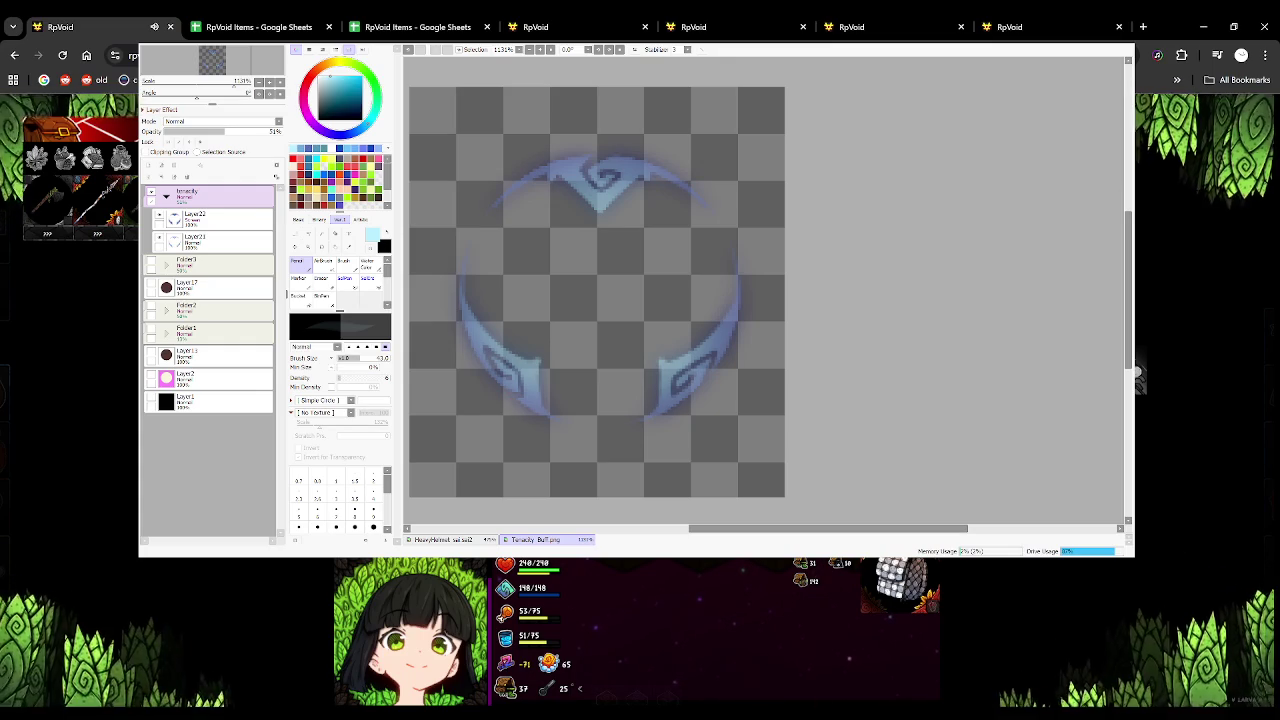
# Find the latest 'static' tiles in the admin tile list and open the VFX Accuracy Buff tile
pyautogui.click(884, 27)
pyautogui.click(1010, 27)
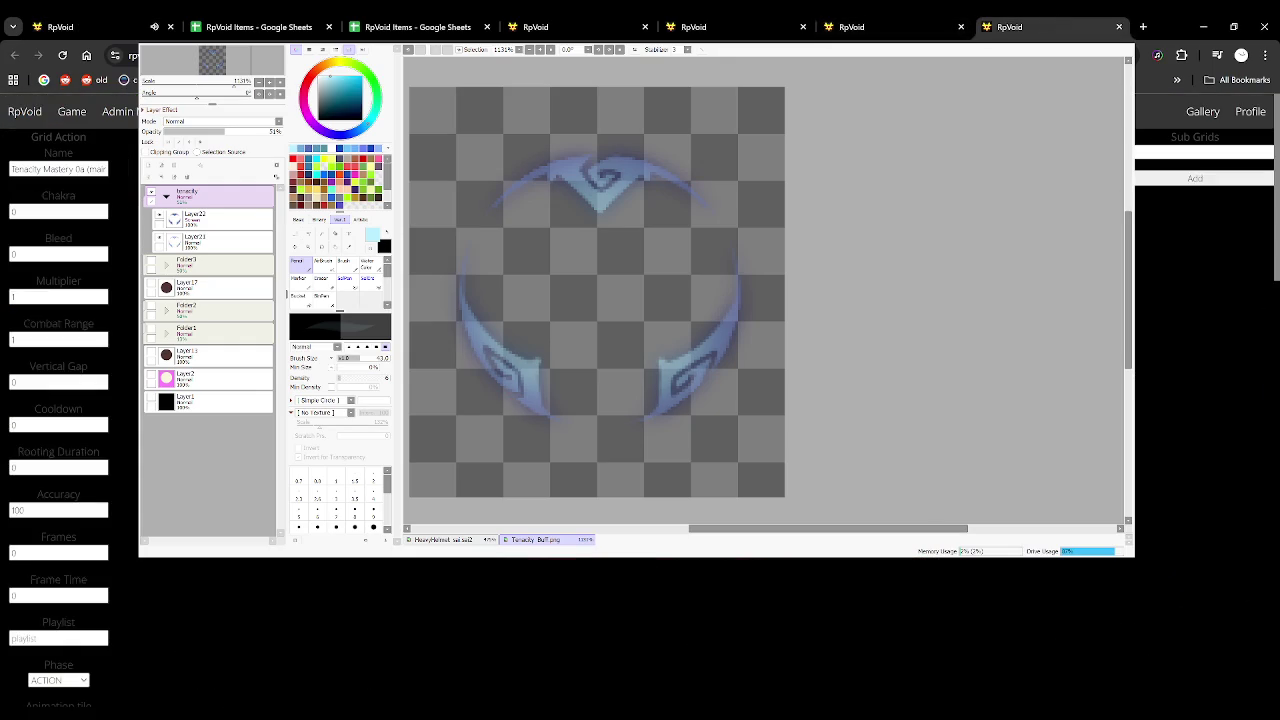
pyautogui.click(1076, 35)
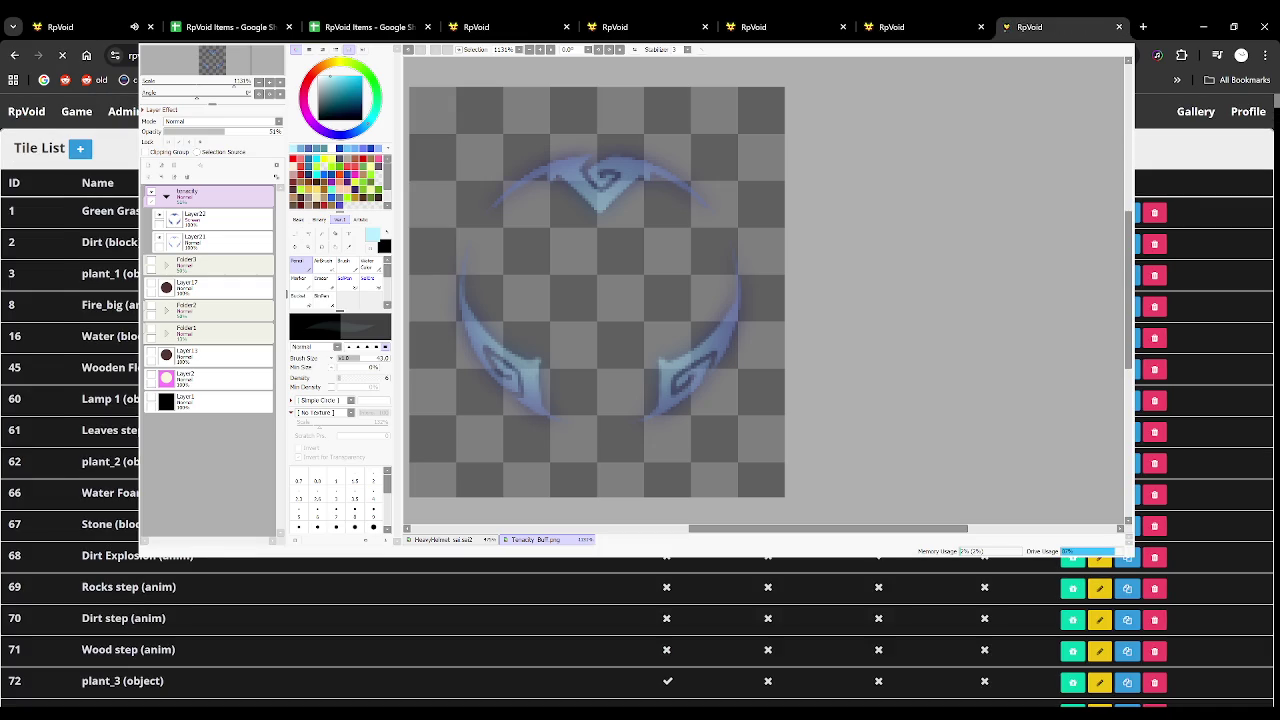
pyautogui.scroll(-20, 640, 400)
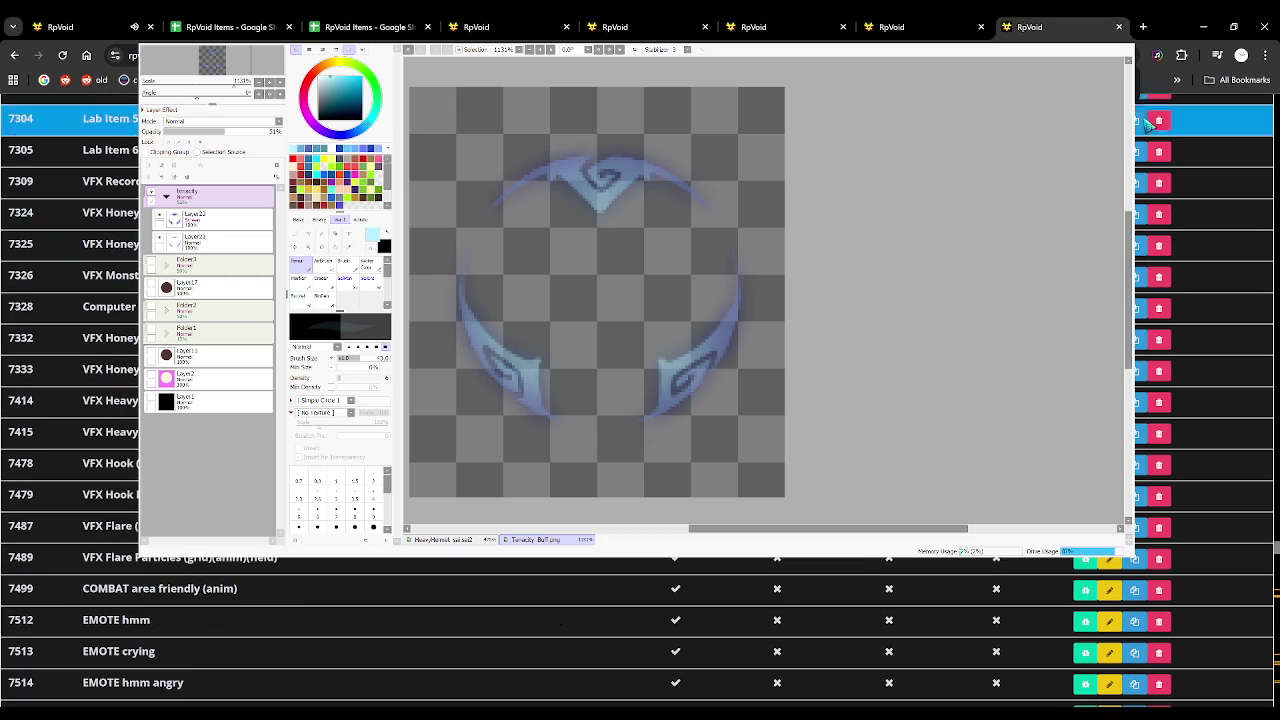
pyautogui.write('static')
pyautogui.press('Return')
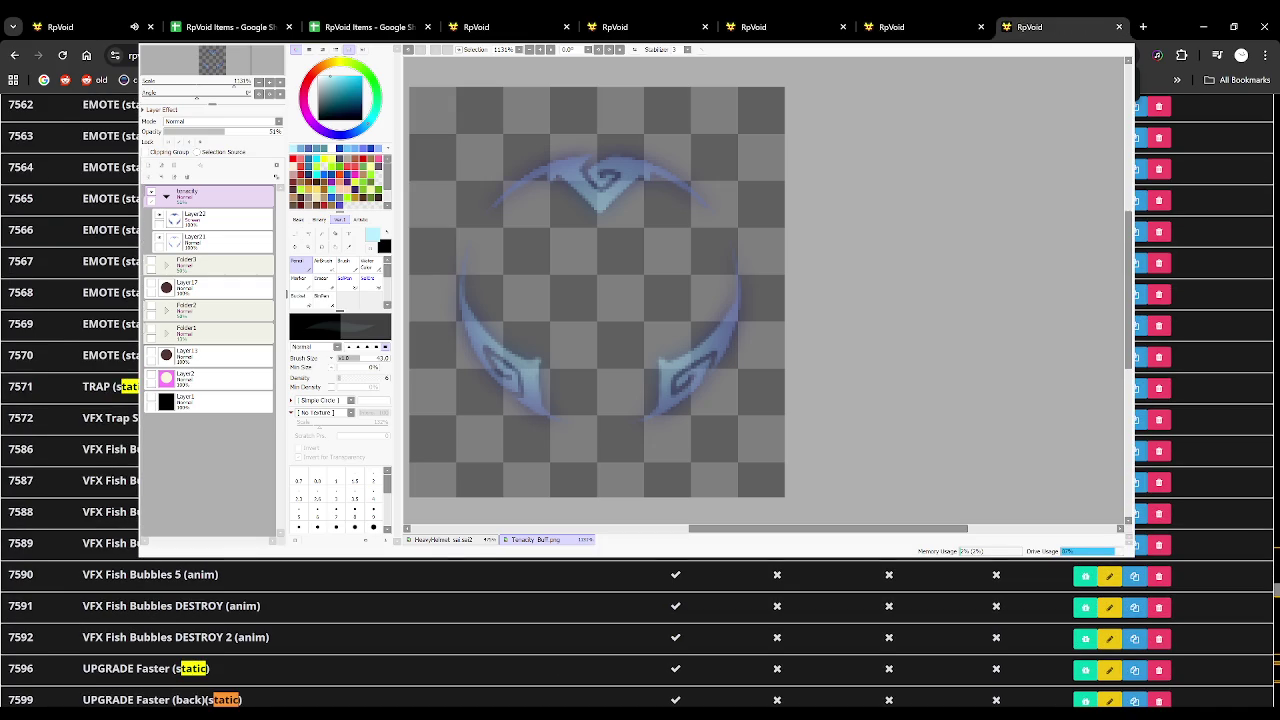
pyautogui.press('Return')
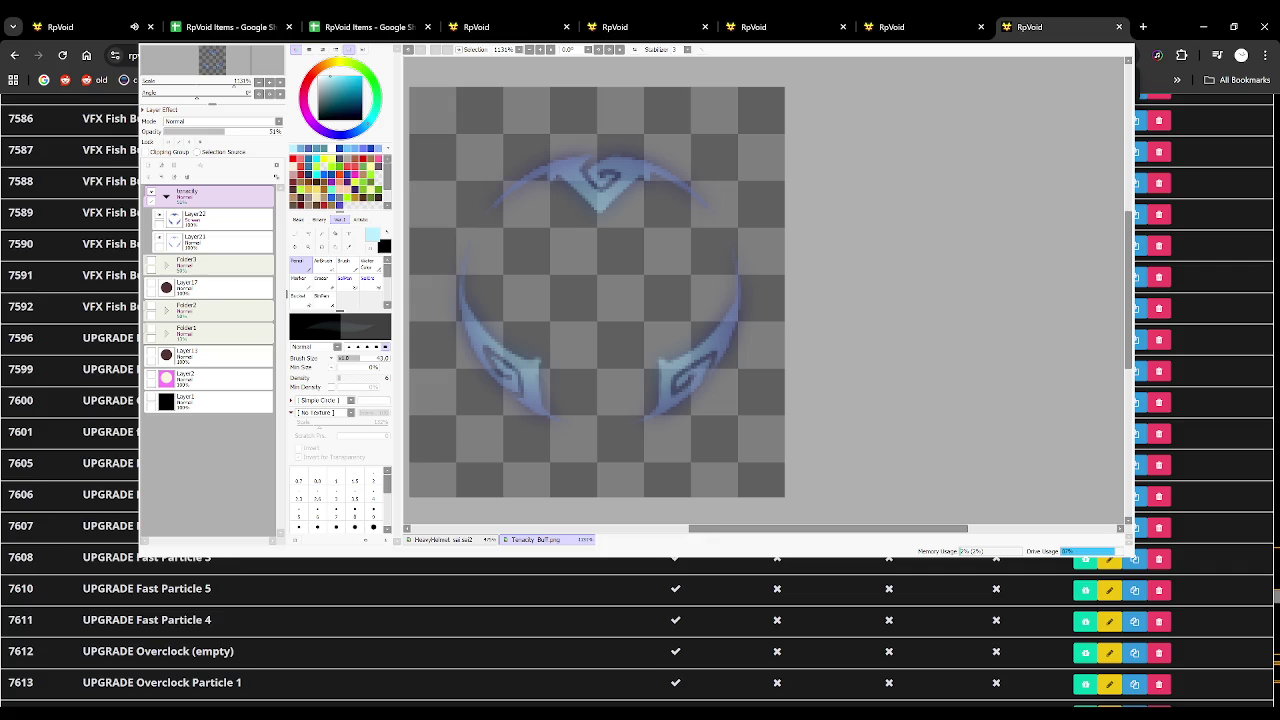
pyautogui.press('Return')
pyautogui.press('Return')
pyautogui.press('Return')
pyautogui.press('Return')
pyautogui.click(1137, 530)
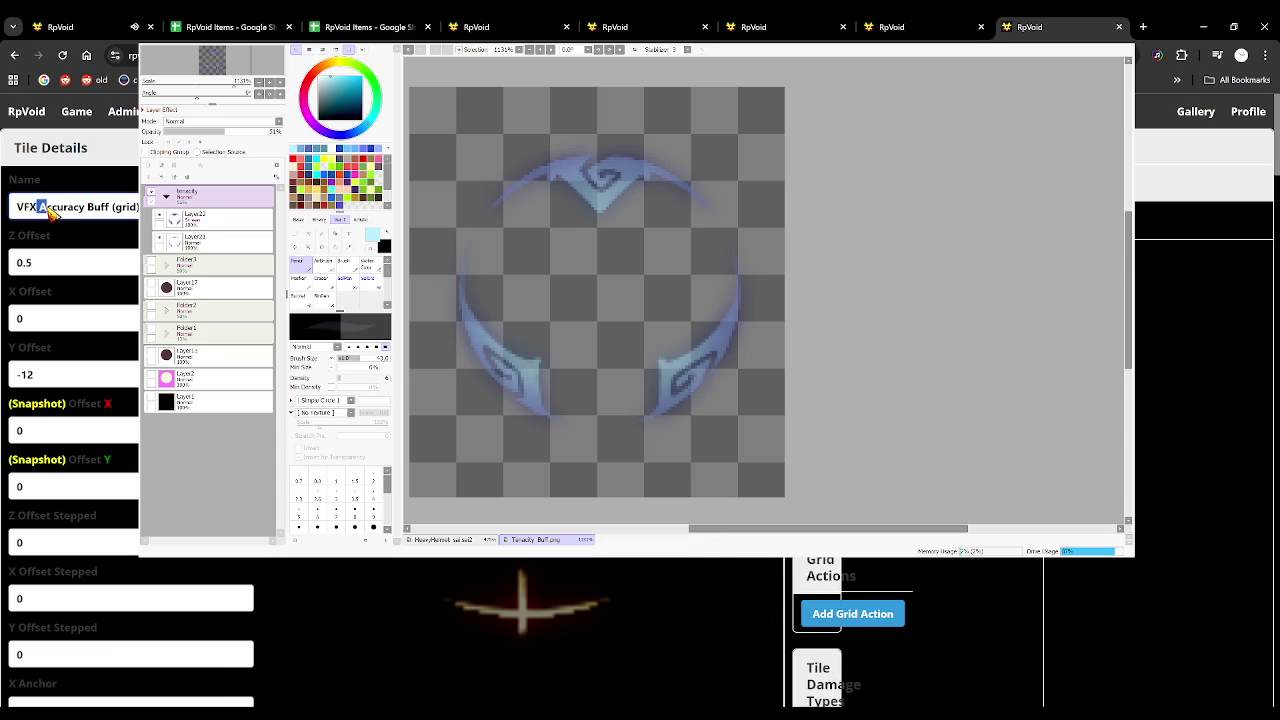
# Rename the tile from Accuracy to Tenacity and save the file
pyautogui.moveTo(40, 207); pyautogui.dragTo(86, 209)
pyautogui.write('Tenac')
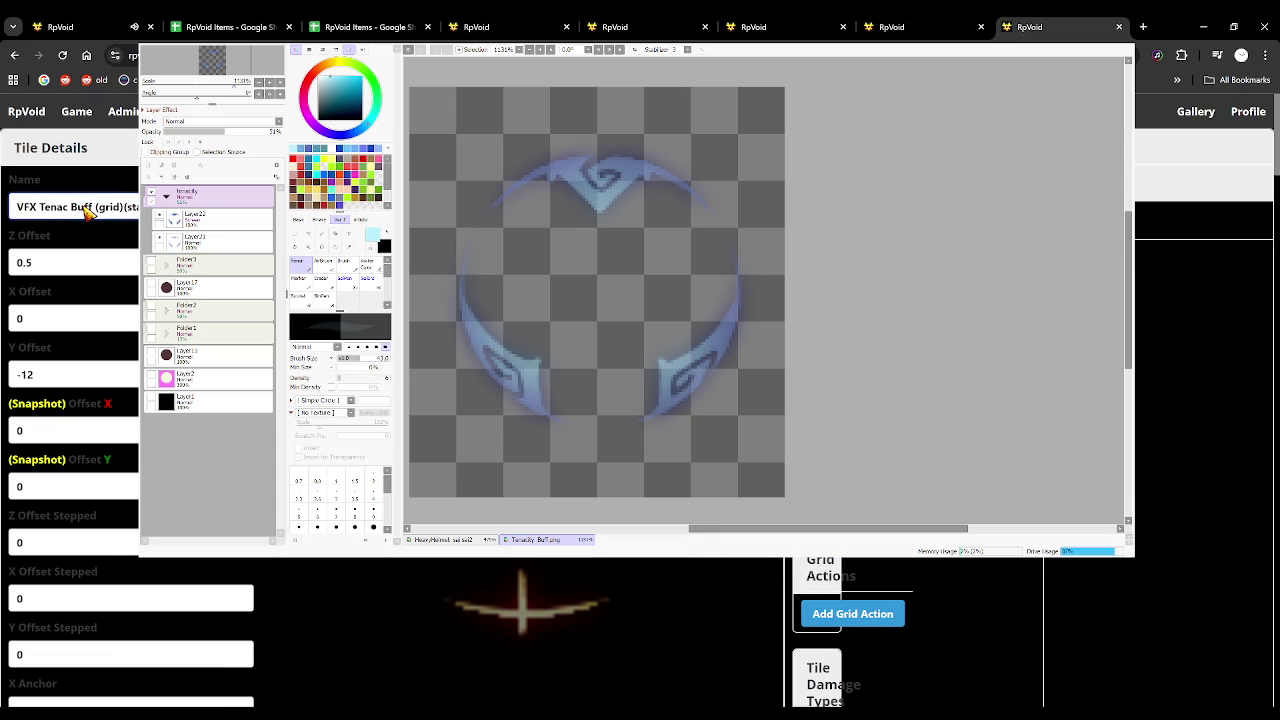
pyautogui.write('ity')
pyautogui.scroll(-5, 110, 320)
pyautogui.scroll(-3, 110, 320)
pyautogui.scroll(2, 110, 320)
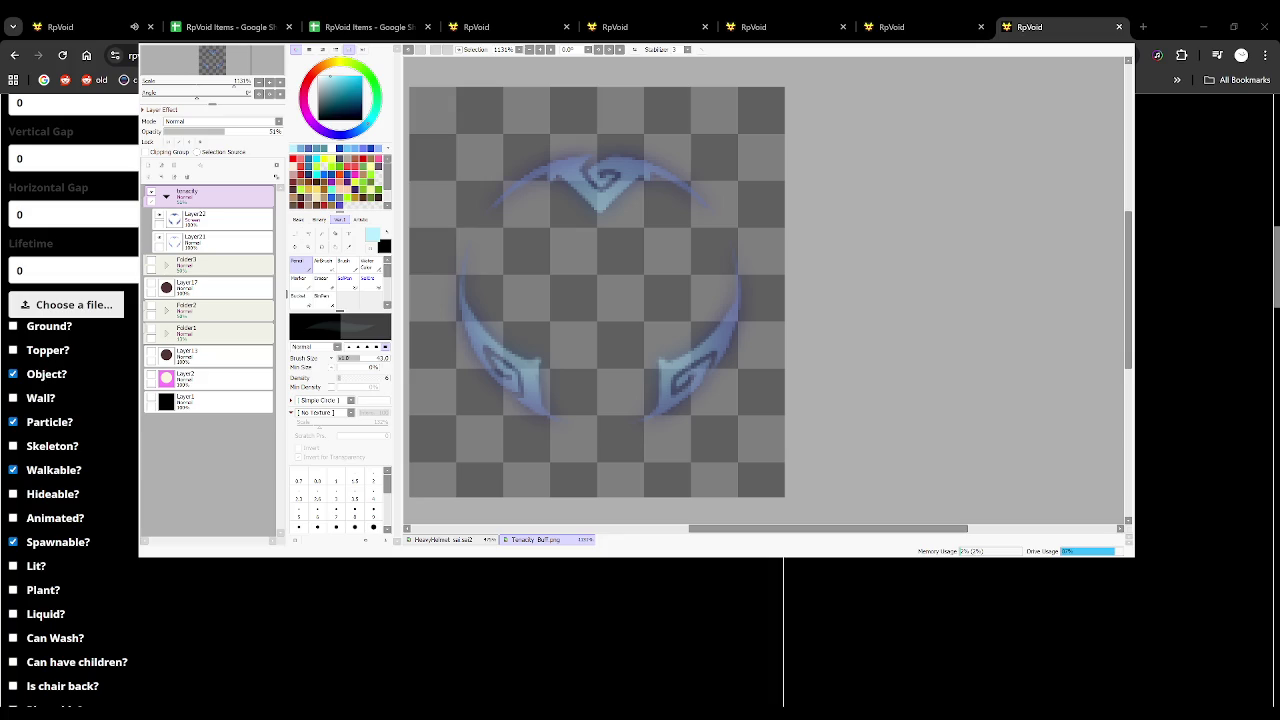
pyautogui.scroll(1, 70, 400)
pyautogui.scroll(-5, 70, 400)
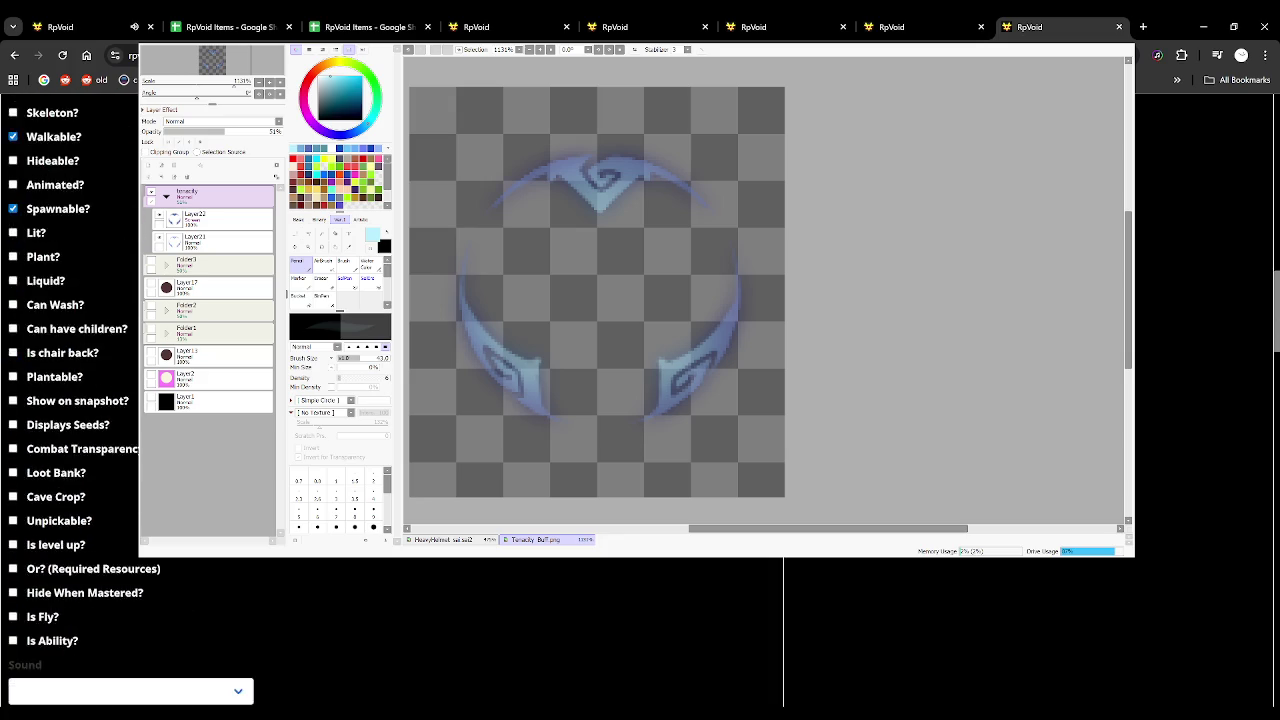
pyautogui.scroll(-10, 63, 600)
pyautogui.click(42, 686)
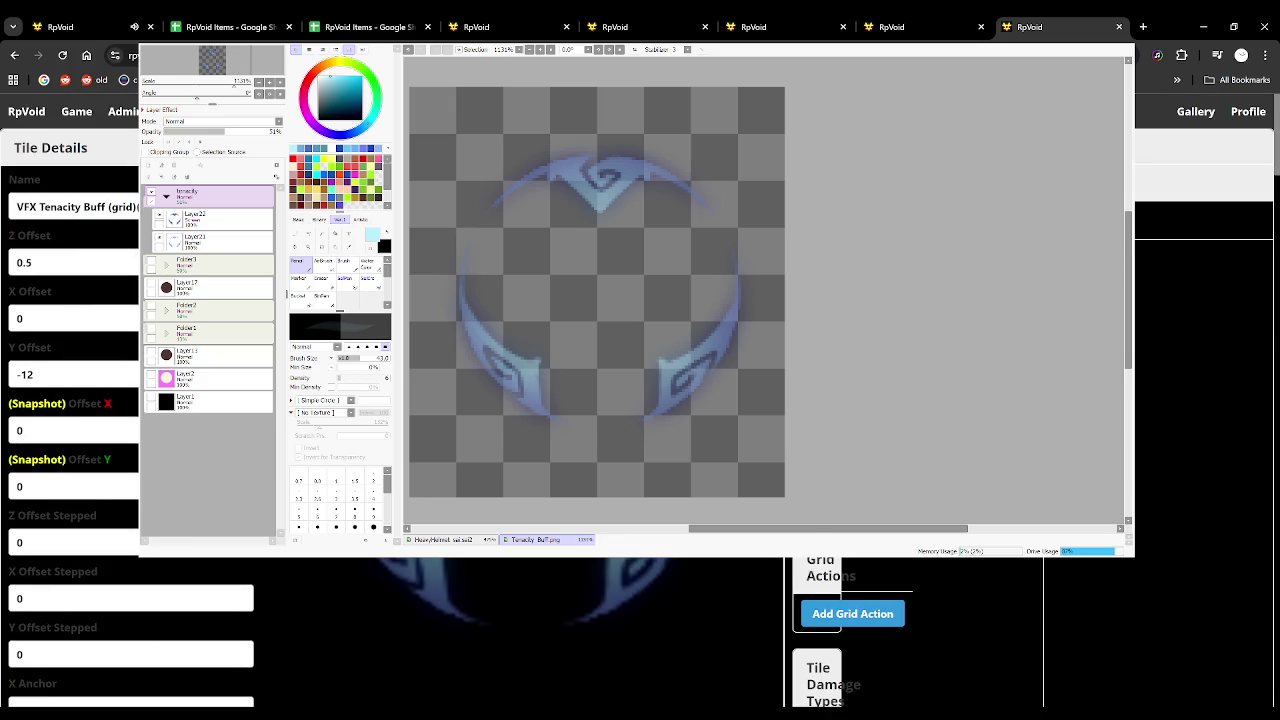
# Reload the Tenacity Mastery 0a grid action page and scroll down to its Self Grid ID field
pyautogui.click(950, 26)
pyautogui.click(770, 17)
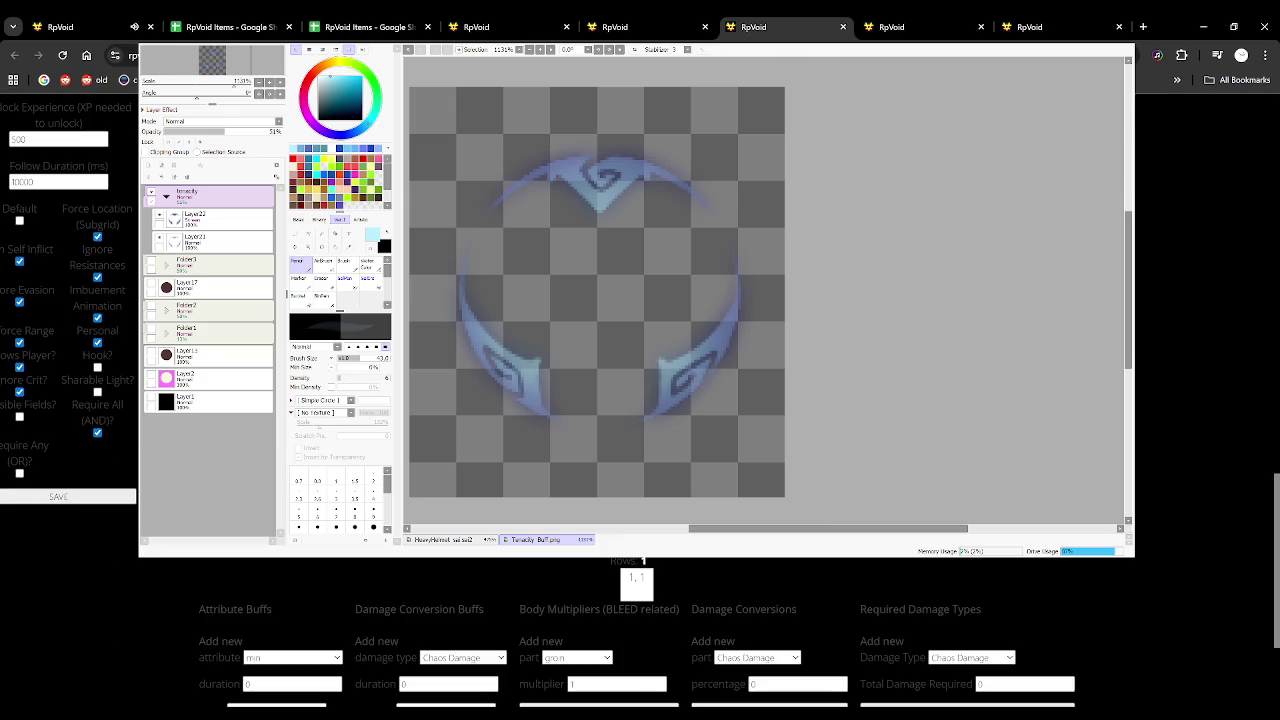
pyautogui.press('F5')
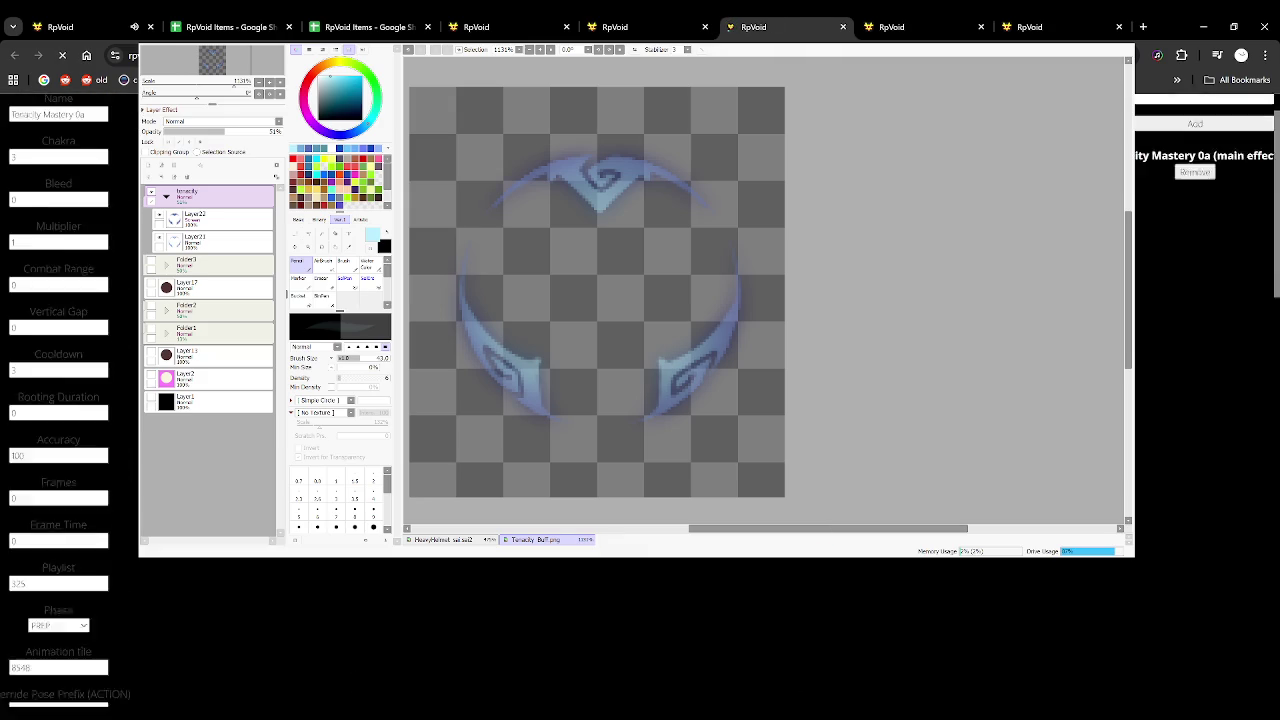
pyautogui.scroll(-5, 86, 357)
pyautogui.scroll(-5, 77, 351)
pyautogui.scroll(-5, 72, 348)
pyautogui.scroll(3, 72, 349)
pyautogui.scroll(3, 105, 527)
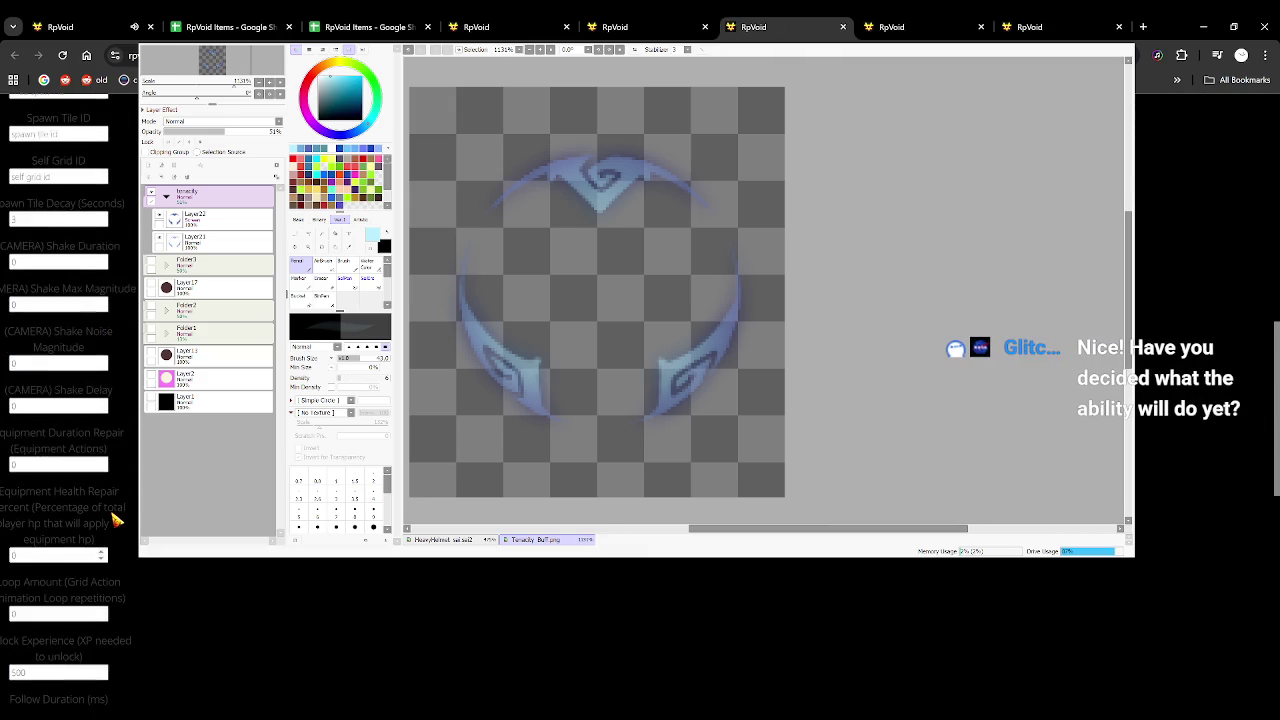
pyautogui.scroll(2, 115, 519)
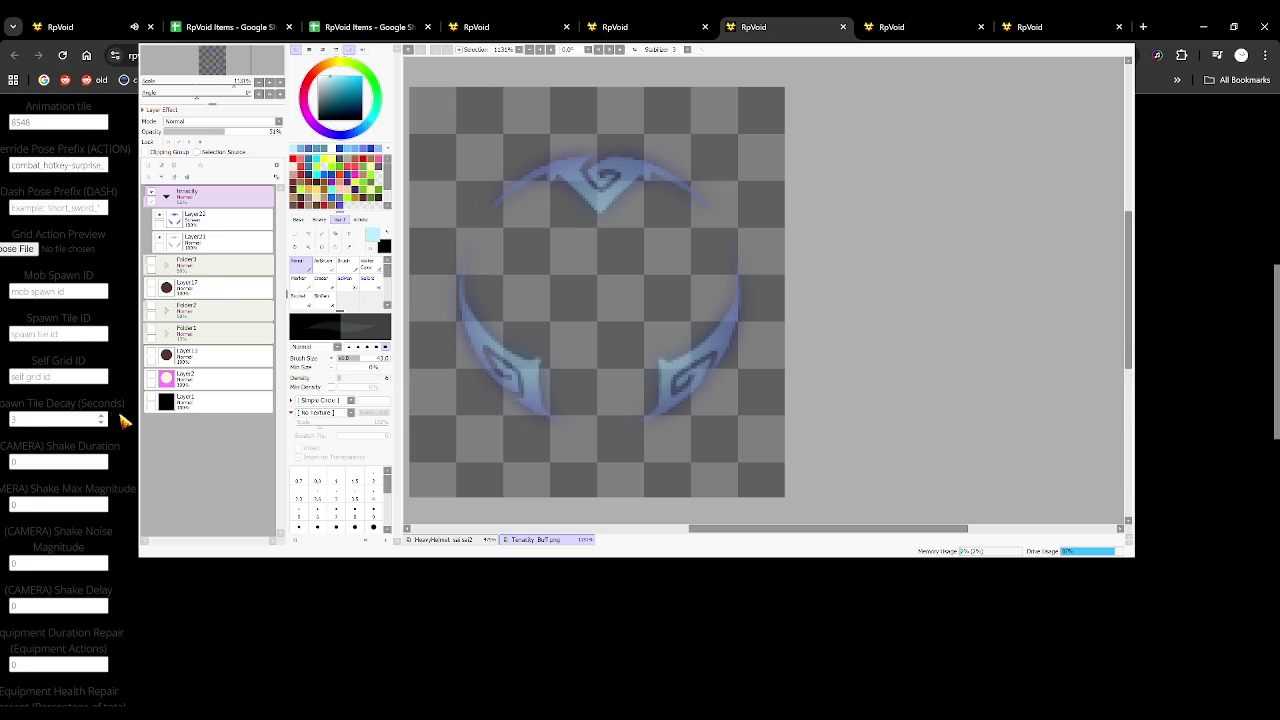
pyautogui.scroll(-1, 125, 421)
pyautogui.scroll(1, 125, 421)
pyautogui.scroll(-4, 125, 421)
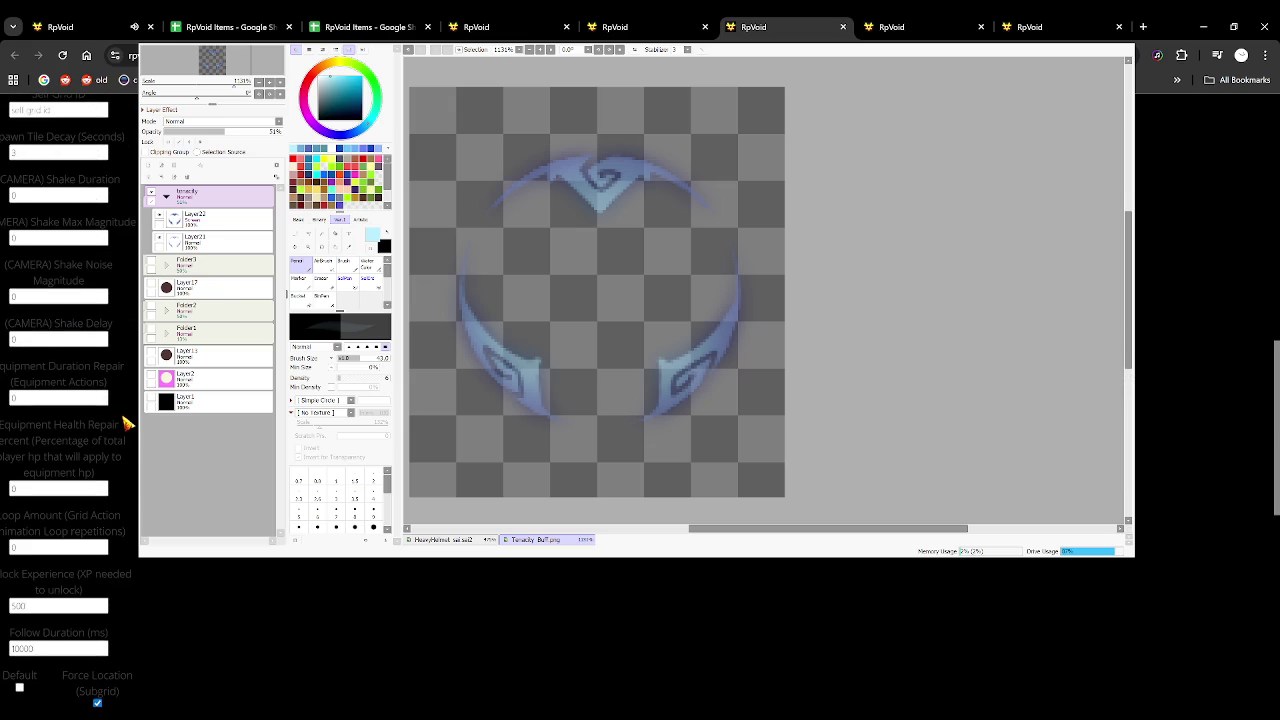
pyautogui.scroll(3, 125, 422)
pyautogui.scroll(2, 125, 422)
pyautogui.scroll(3, 125, 422)
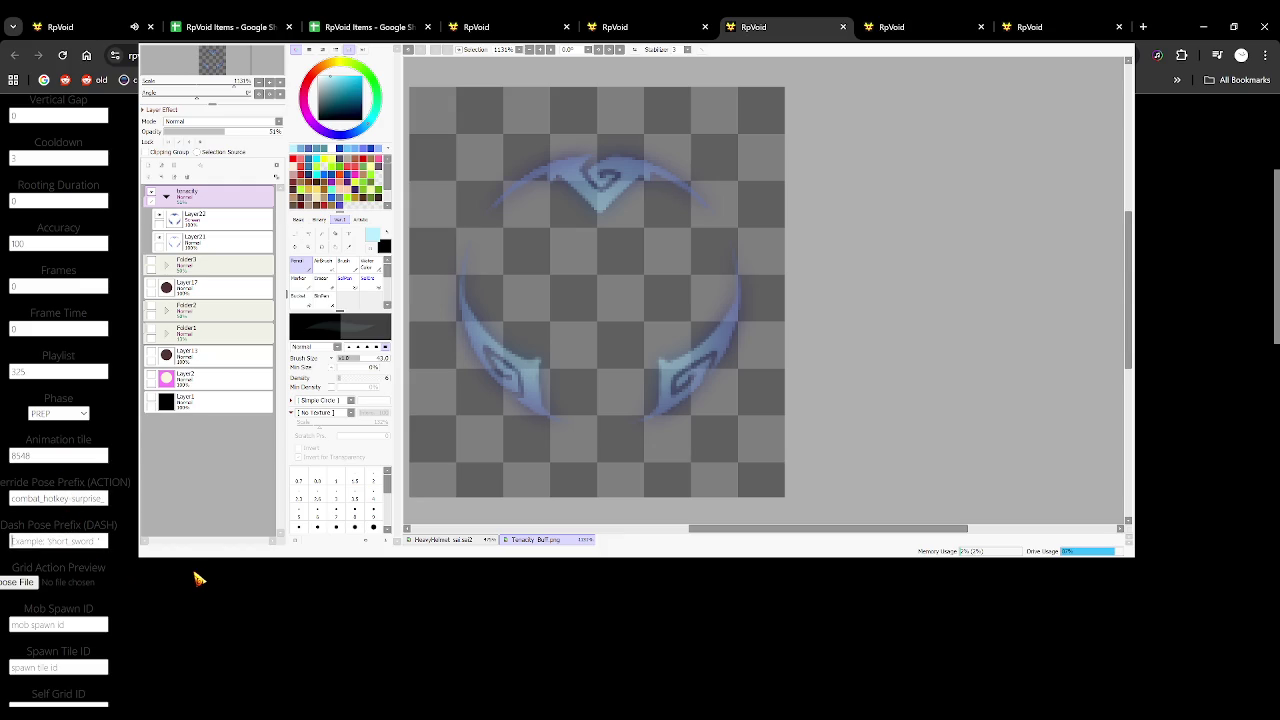
pyautogui.scroll(-1, 195, 578)
pyautogui.scroll(-1, 195, 578)
pyautogui.scroll(-1, 195, 578)
pyautogui.scroll(-1, 60, 450)
pyautogui.scroll(-1, 90, 510)
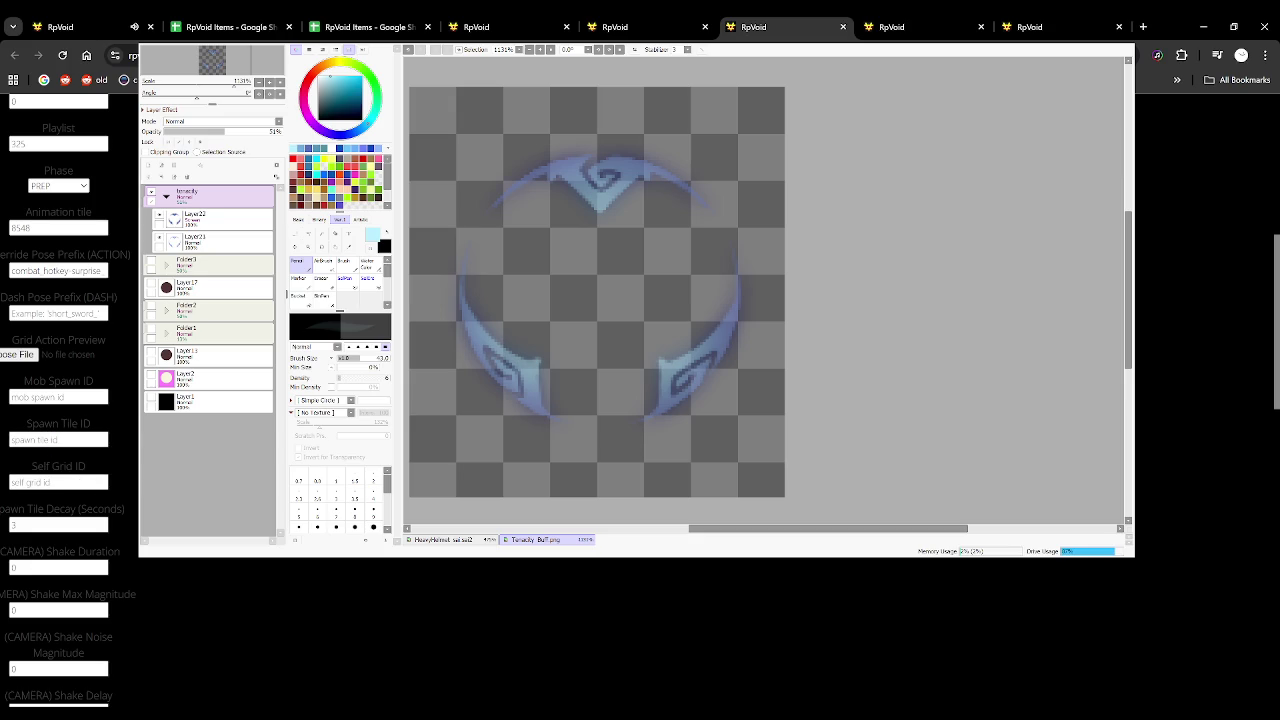
# Begin entering the tenacity grid id in the Self Grid ID field, then view the Tenacity Buff playlist
pyautogui.click(63, 485)
pyautogui.write('a')
pyautogui.scroll(-1, 68, 400)
pyautogui.scroll(-1, 68, 400)
pyautogui.scroll(-1, 68, 400)
pyautogui.scroll(-1, 68, 400)
pyautogui.click(632, 27)
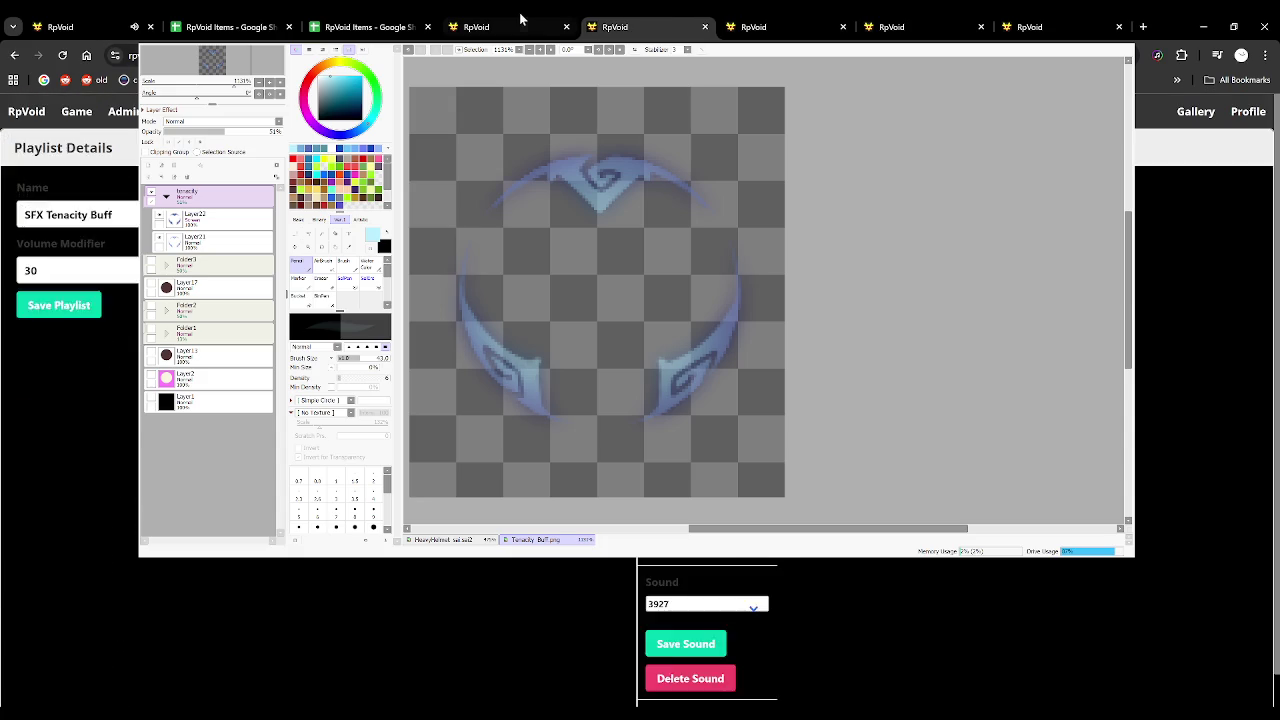
# Open two Accuracy Mastery grid actions in new tabs and review Accuracy Mastery 0a's form
pyautogui.click(530, 27)
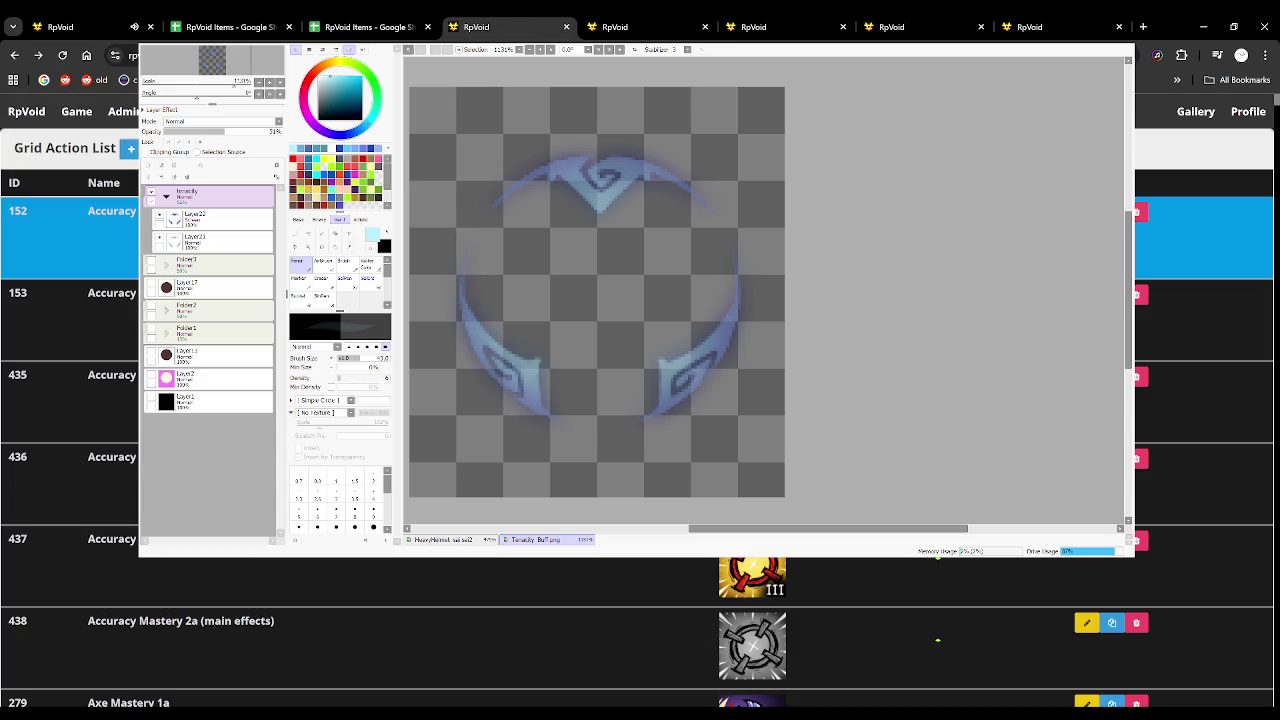
pyautogui.middleClick(70, 235)
pyautogui.middleClick(70, 318)
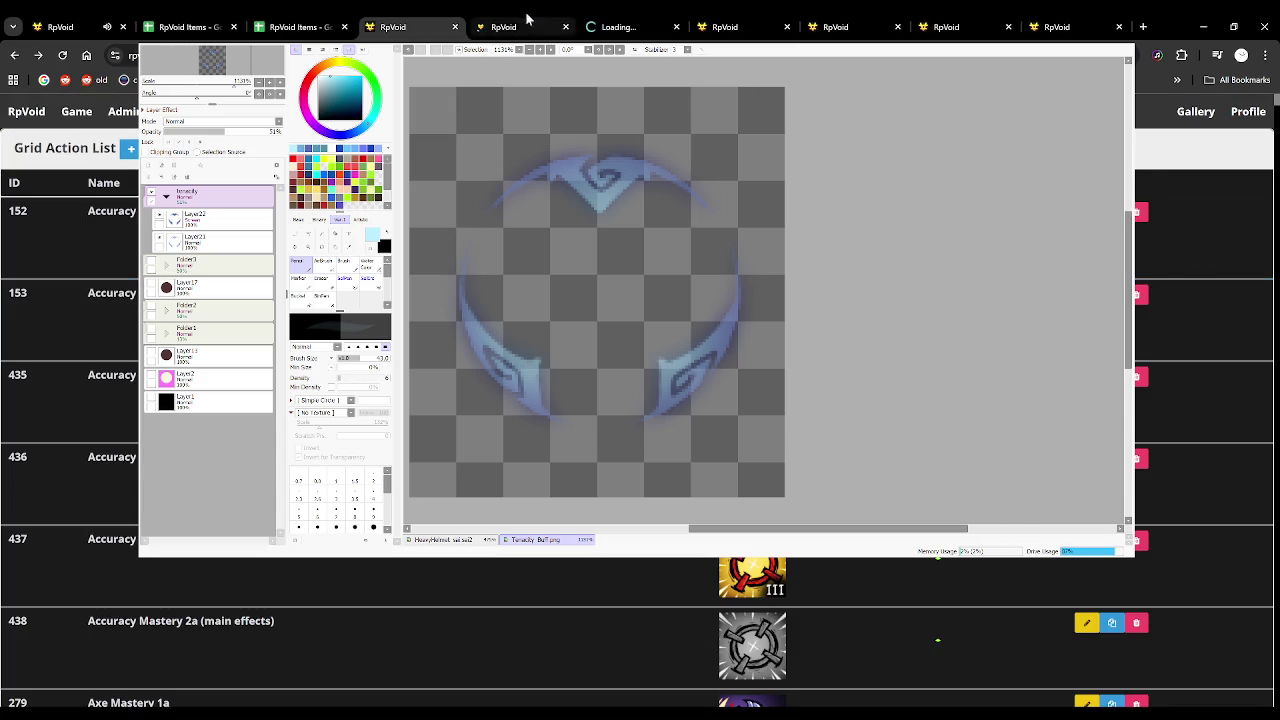
pyautogui.click(510, 27)
pyautogui.scroll(-3, 65, 400)
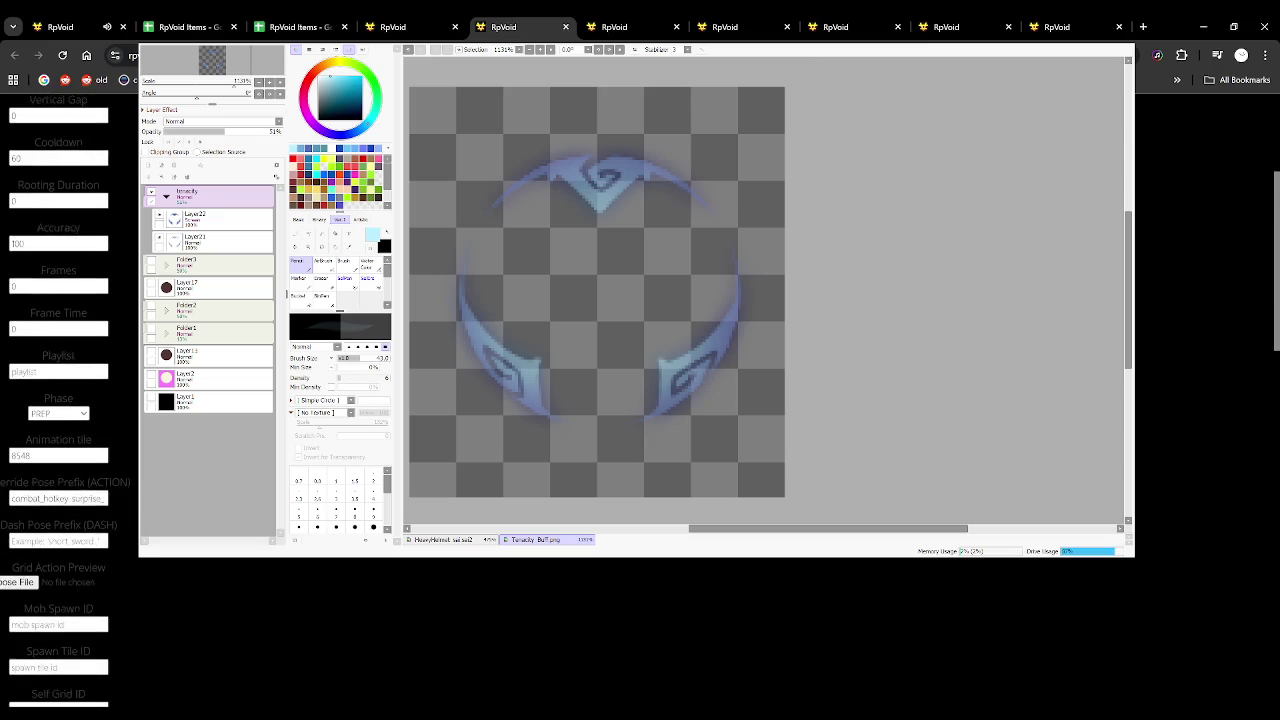
pyautogui.scroll(-1, 65, 400)
pyautogui.scroll(-1, 65, 400)
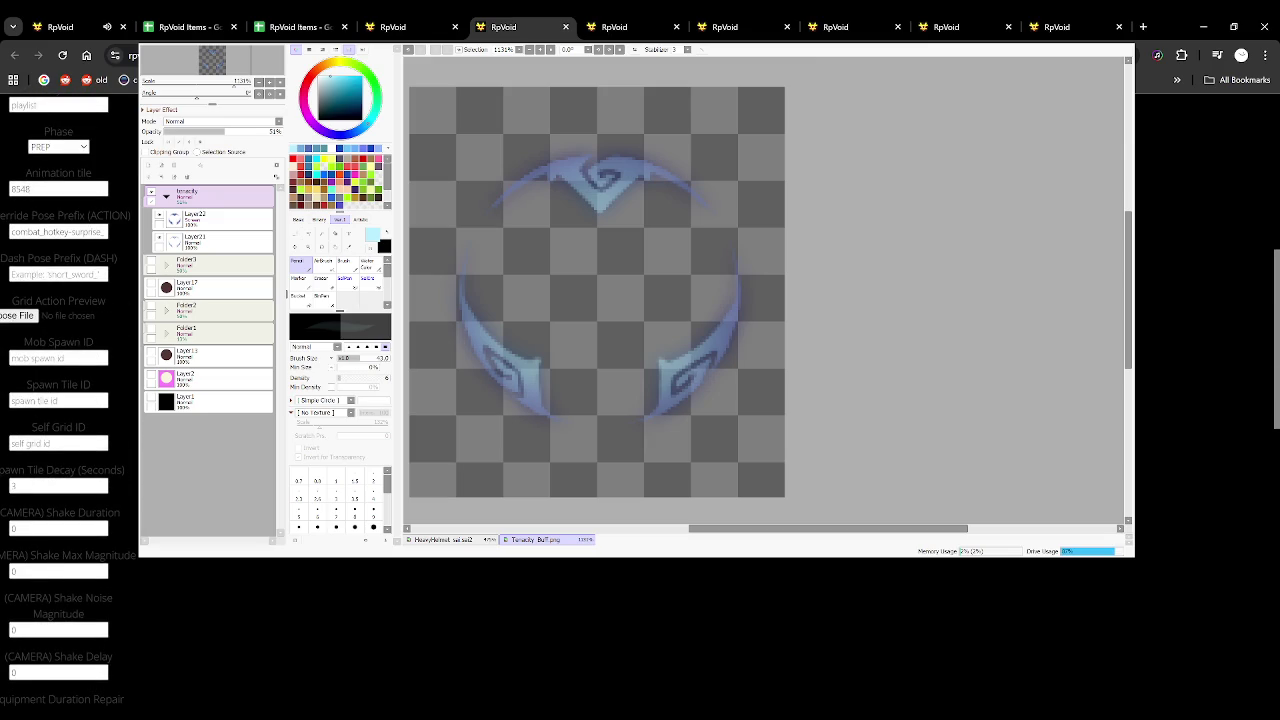
pyautogui.scroll(-1, 65, 400)
pyautogui.scroll(-1, 65, 400)
pyautogui.scroll(-1, 65, 400)
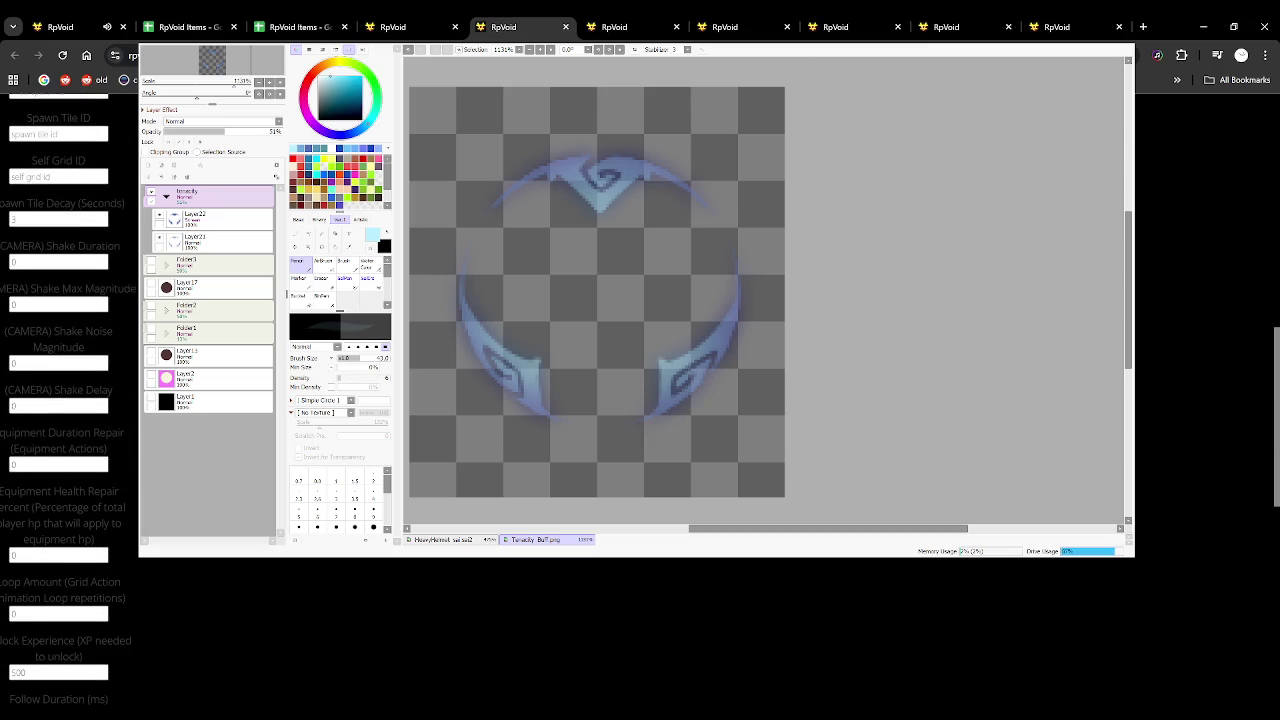
# Compare the settings of the other Accuracy Mastery grid action
pyautogui.click(680, 18)
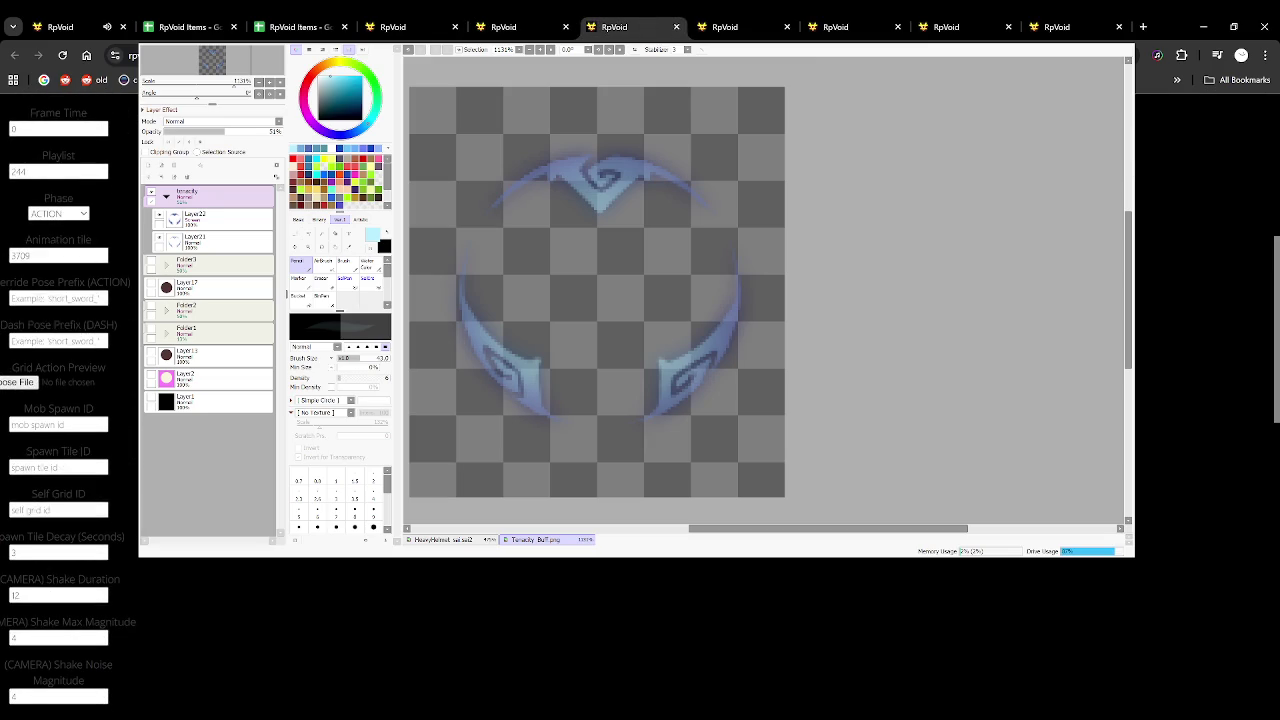
pyautogui.scroll(-1, 65, 400)
pyautogui.scroll(-1, 65, 400)
pyautogui.scroll(-1, 65, 400)
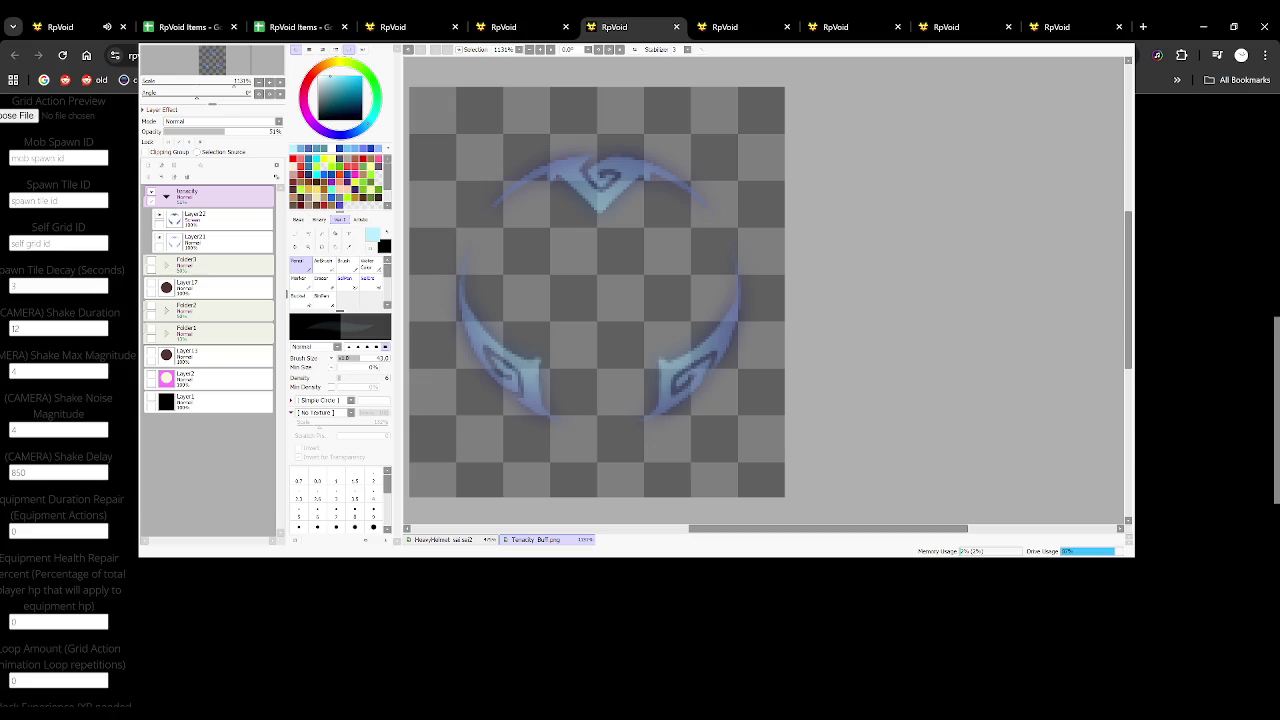
pyautogui.scroll(2, 65, 400)
pyautogui.scroll(2, 57, 460)
pyautogui.scroll(1, 57, 460)
pyautogui.scroll(1, 57, 460)
# Inspect the reference's animation tile and playlist settings, then close that reference tab
pyautogui.click(55, 522)
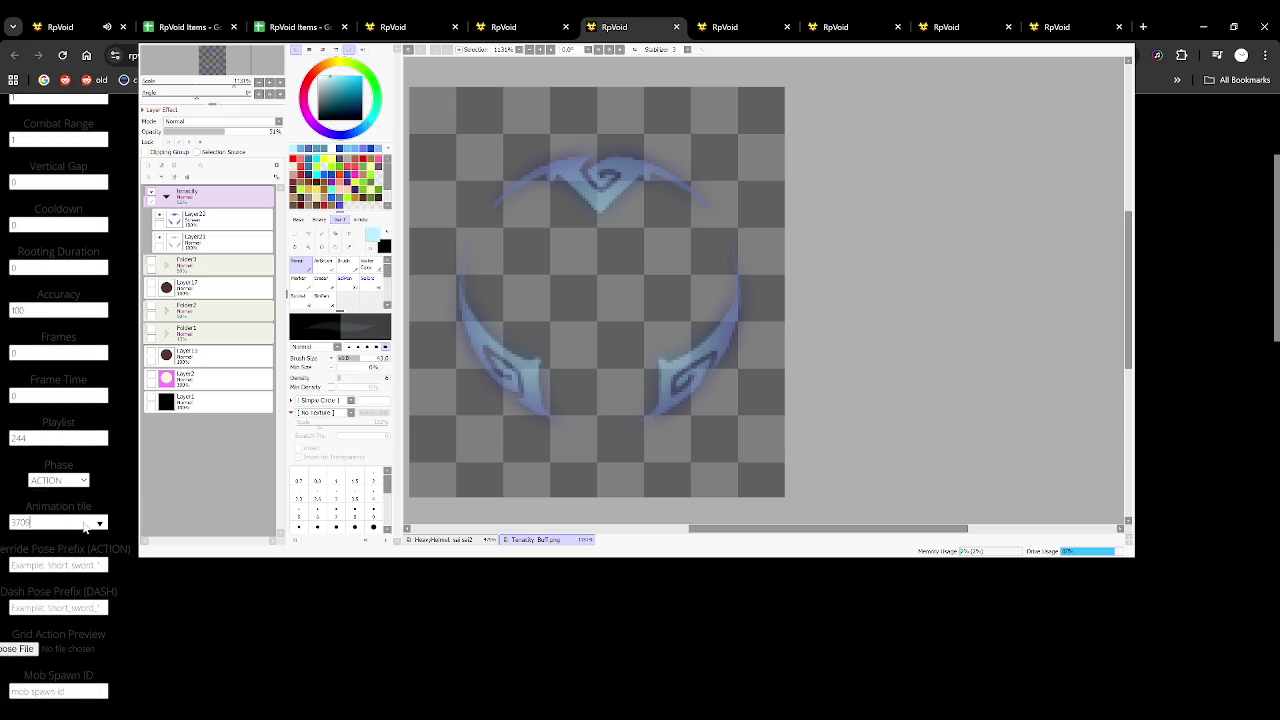
pyautogui.click(62, 445)
pyautogui.scroll(-1, 62, 445)
pyautogui.scroll(-1, 62, 445)
pyautogui.scroll(-2, 62, 445)
pyautogui.scroll(-1, 62, 445)
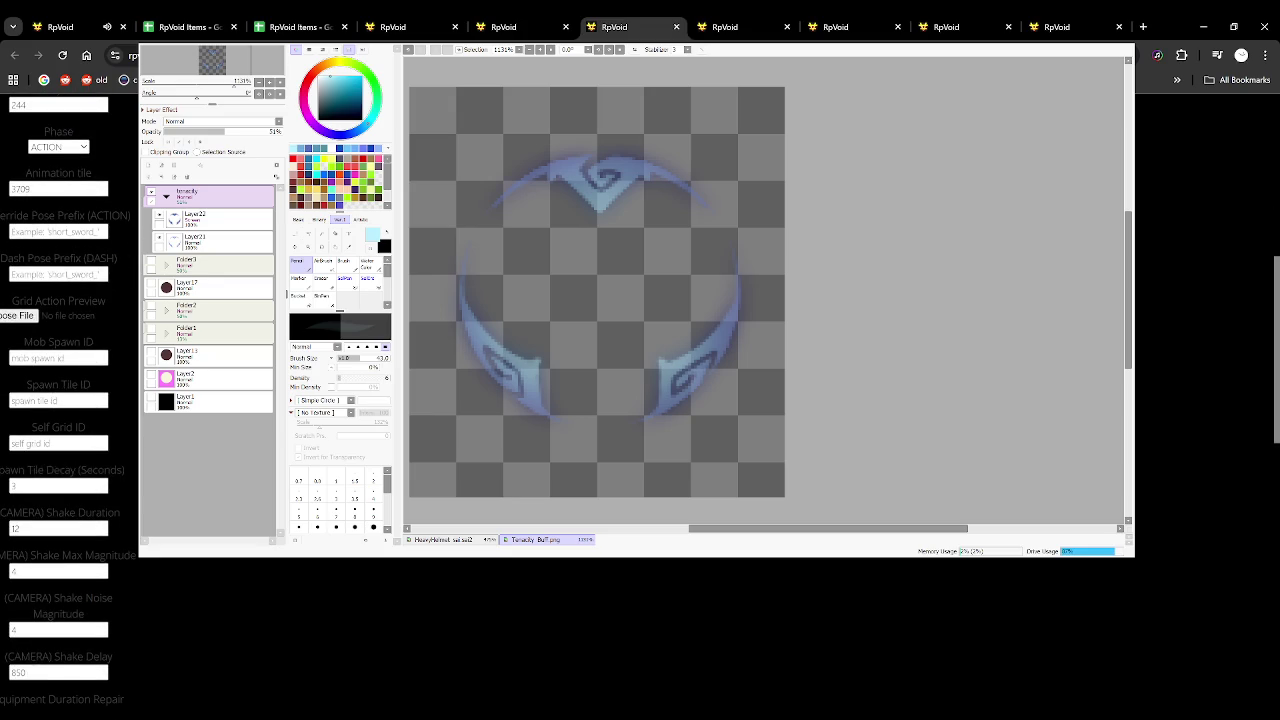
pyautogui.scroll(-1, 62, 445)
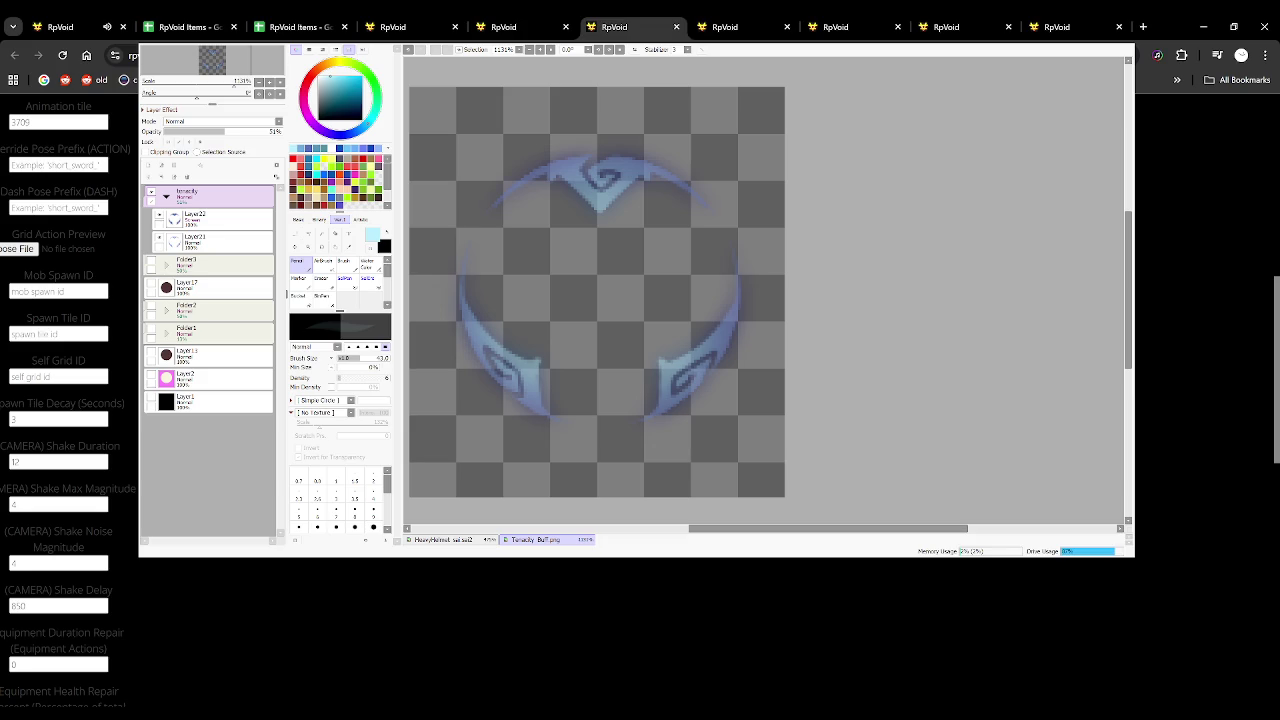
pyautogui.scroll(-1, 62, 400)
pyautogui.scroll(-1, 62, 400)
pyautogui.scroll(-3, 62, 400)
pyautogui.scroll(-2, 62, 400)
pyautogui.scroll(-2, 62, 400)
pyautogui.scroll(-1, 62, 400)
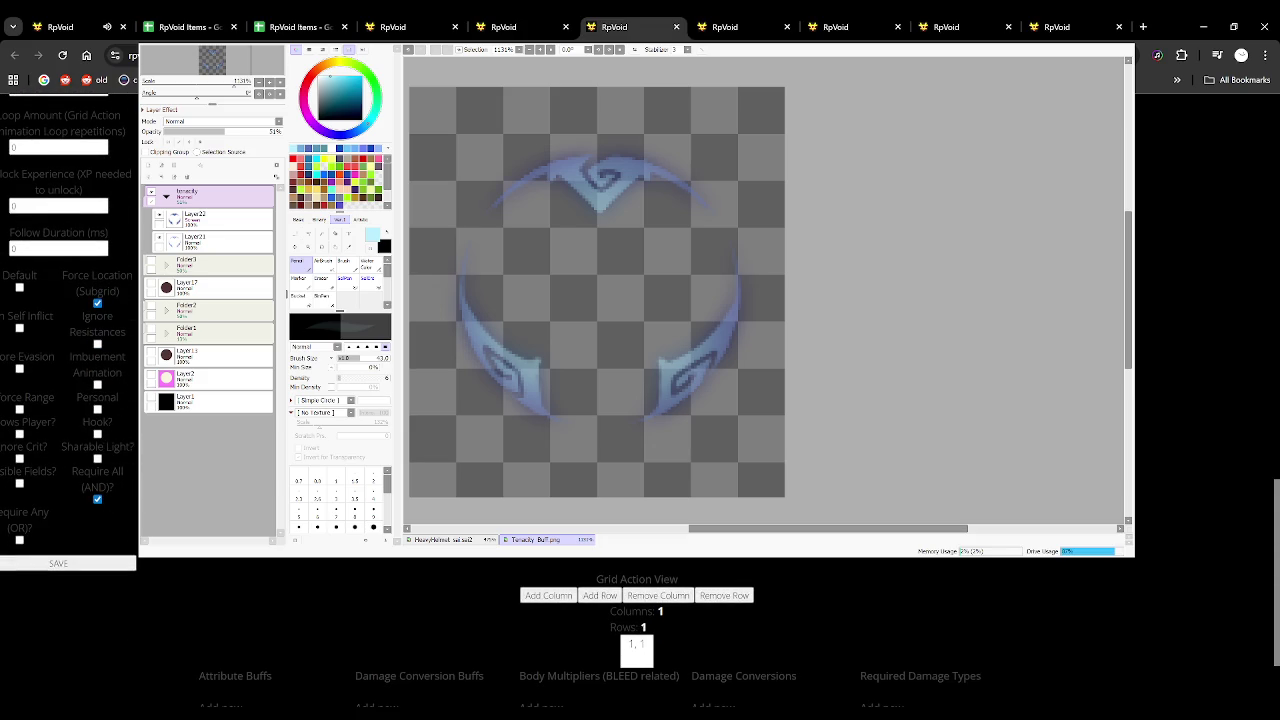
pyautogui.click(676, 27)
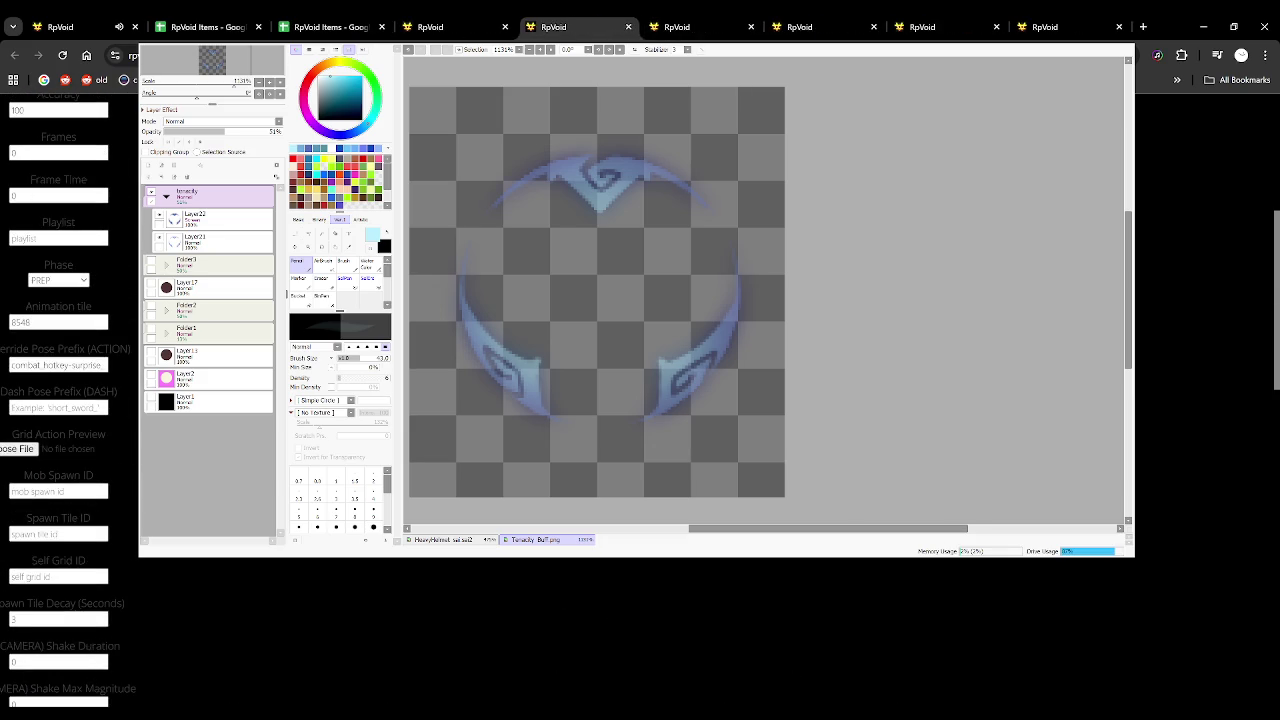
pyautogui.moveTo(58, 322)
pyautogui.scroll(5, 44, 323)
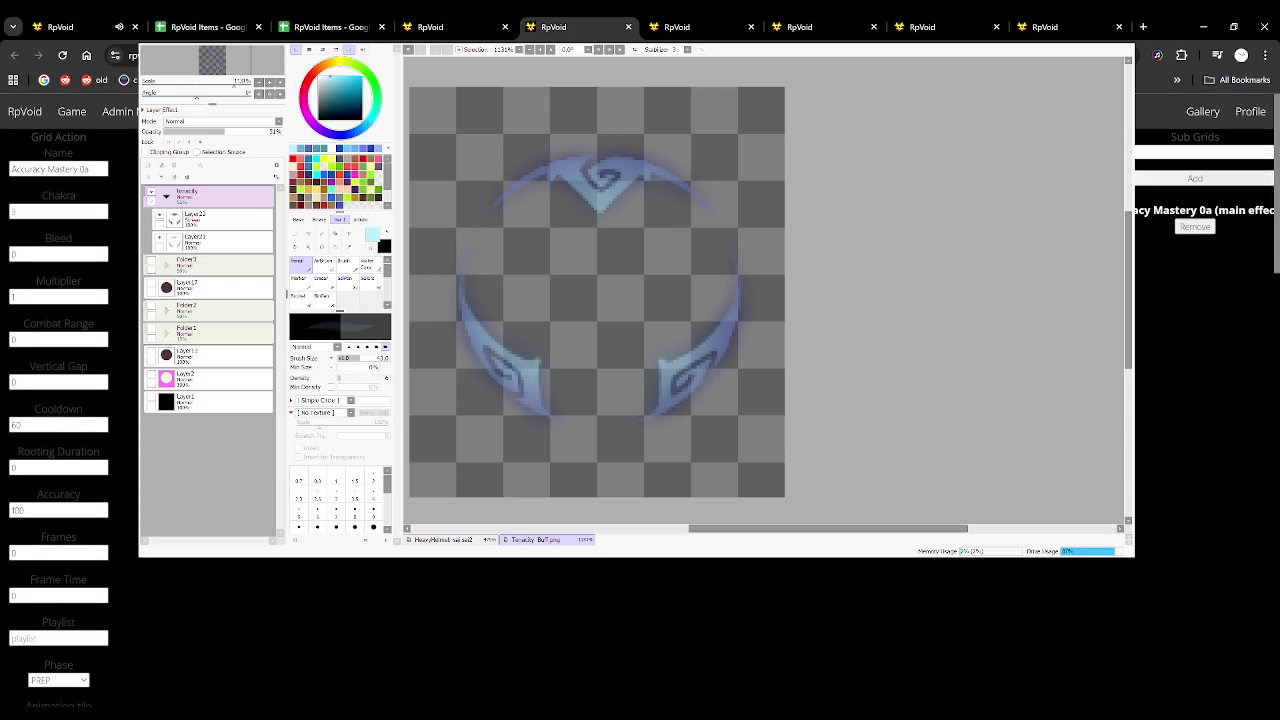
# Close the Accuracy Mastery 0a reference tabs and return to the Tenacity Mastery 0a form
pyautogui.click(627, 27)
pyautogui.click(551, 27)
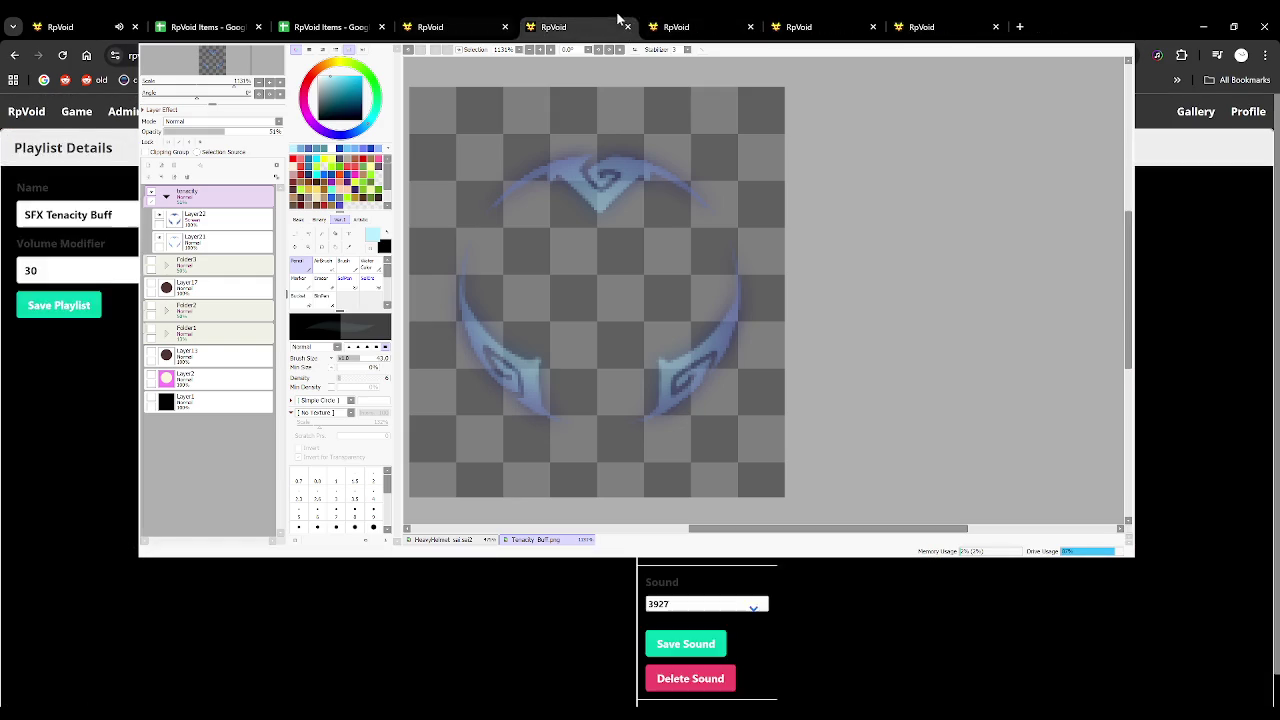
pyautogui.click(700, 27)
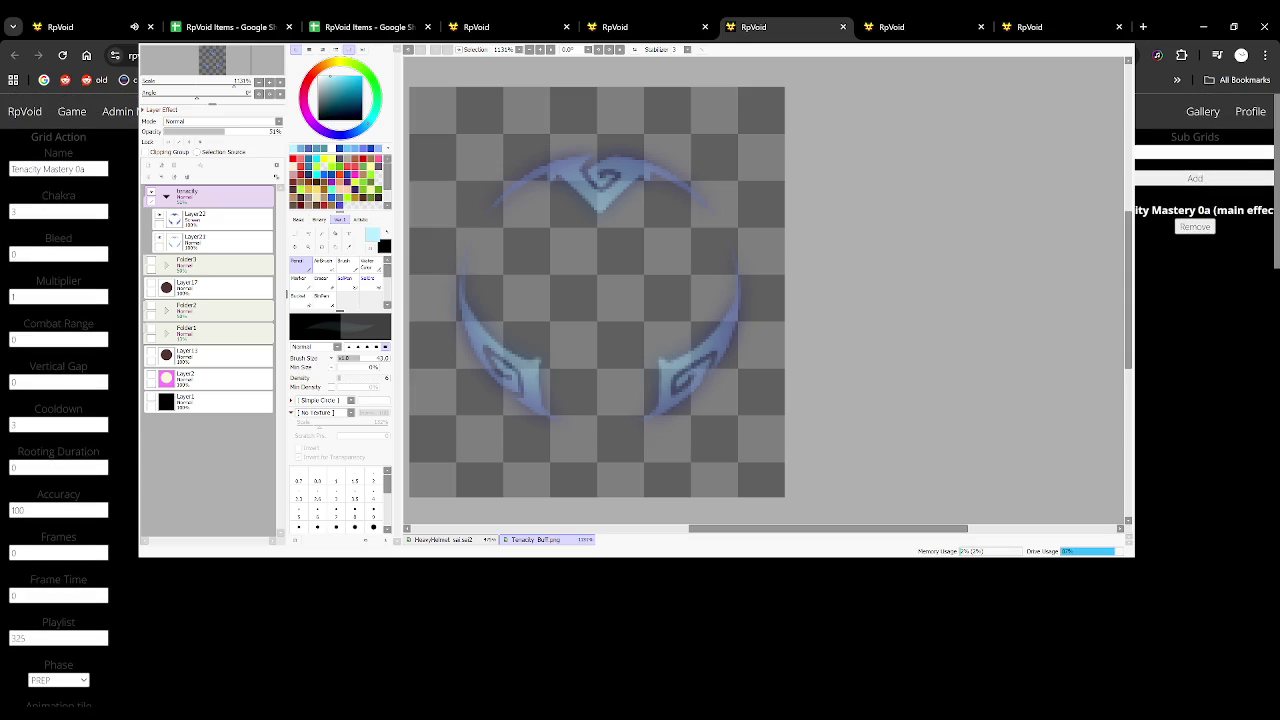
pyautogui.scroll(-3, 100, 450)
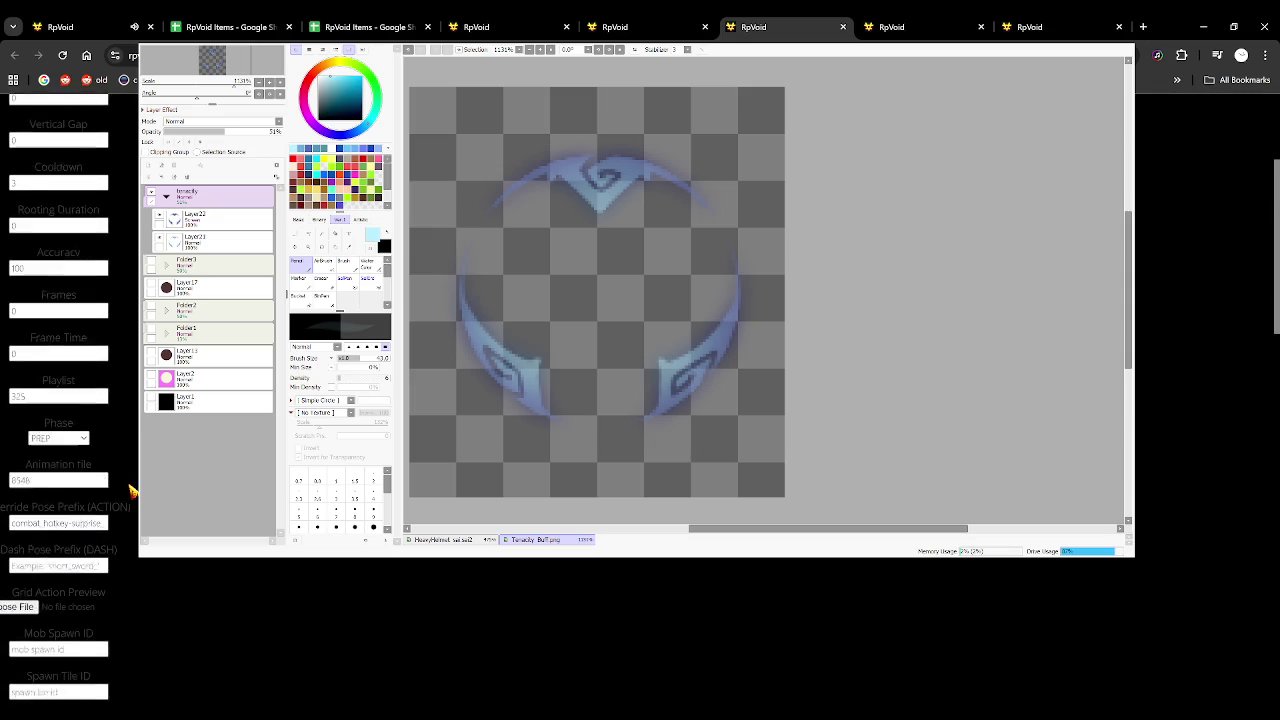
pyautogui.scroll(1, 82, 507)
# Replace the Animation tile value 8548 with a 'tenacity' lookup
pyautogui.click(52, 522)
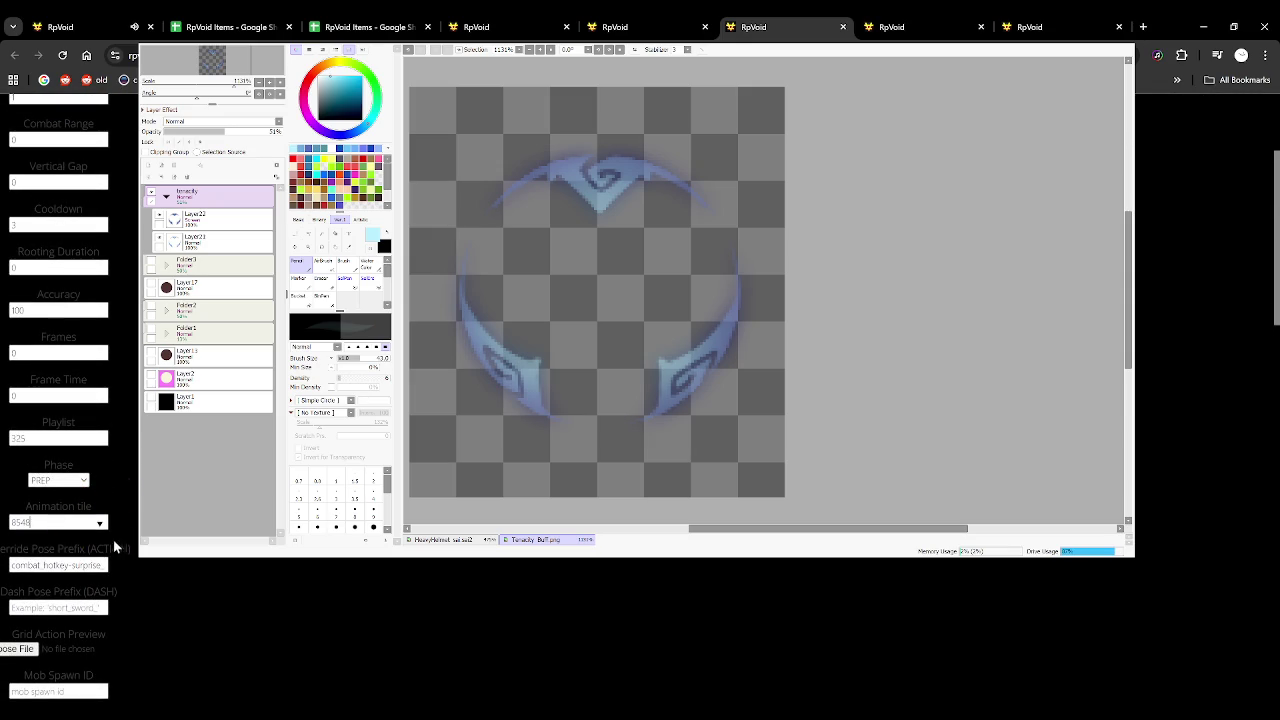
pyautogui.hotkey('ctrl', 'a')
pyautogui.press('BackSpace')
pyautogui.write('tenacity')
pyautogui.scroll(-10, 130, 585)
pyautogui.scroll(-2, 100, 555)
pyautogui.scroll(3, 80, 600)
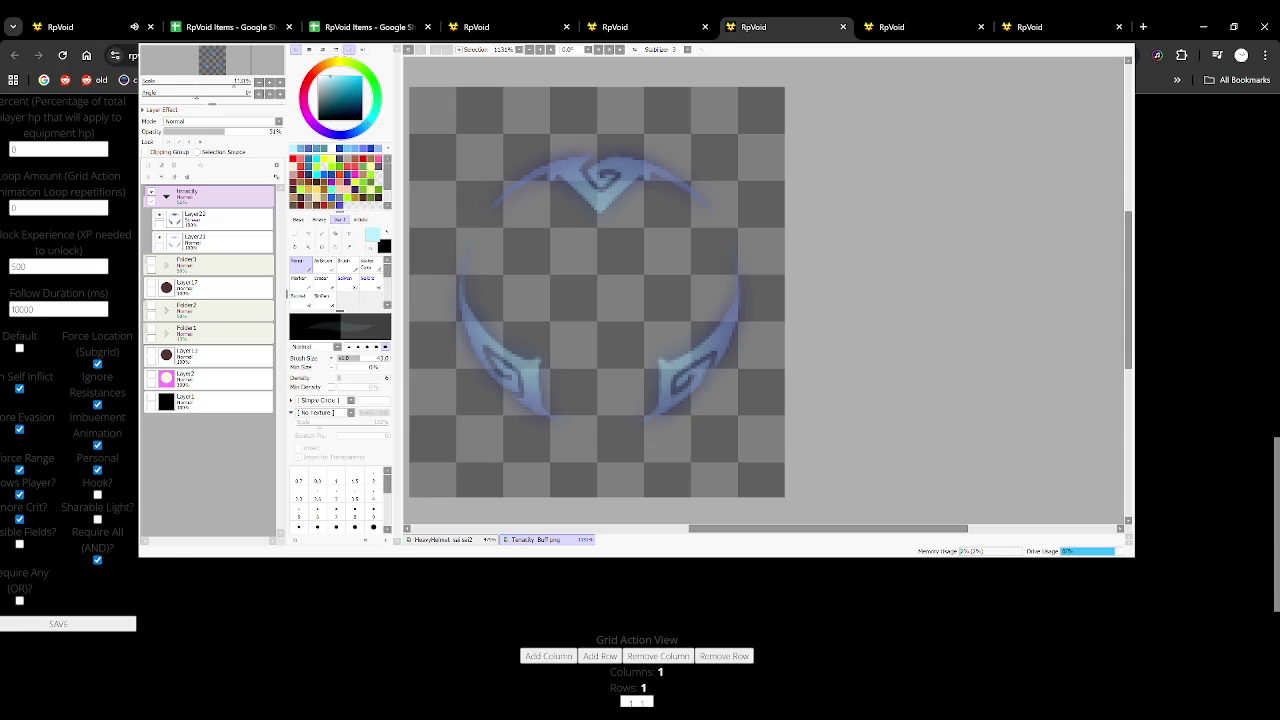
# Bring up the RpVoid game page, briefly checking the Tenacity Buff playlist
pyautogui.click(100, 26)
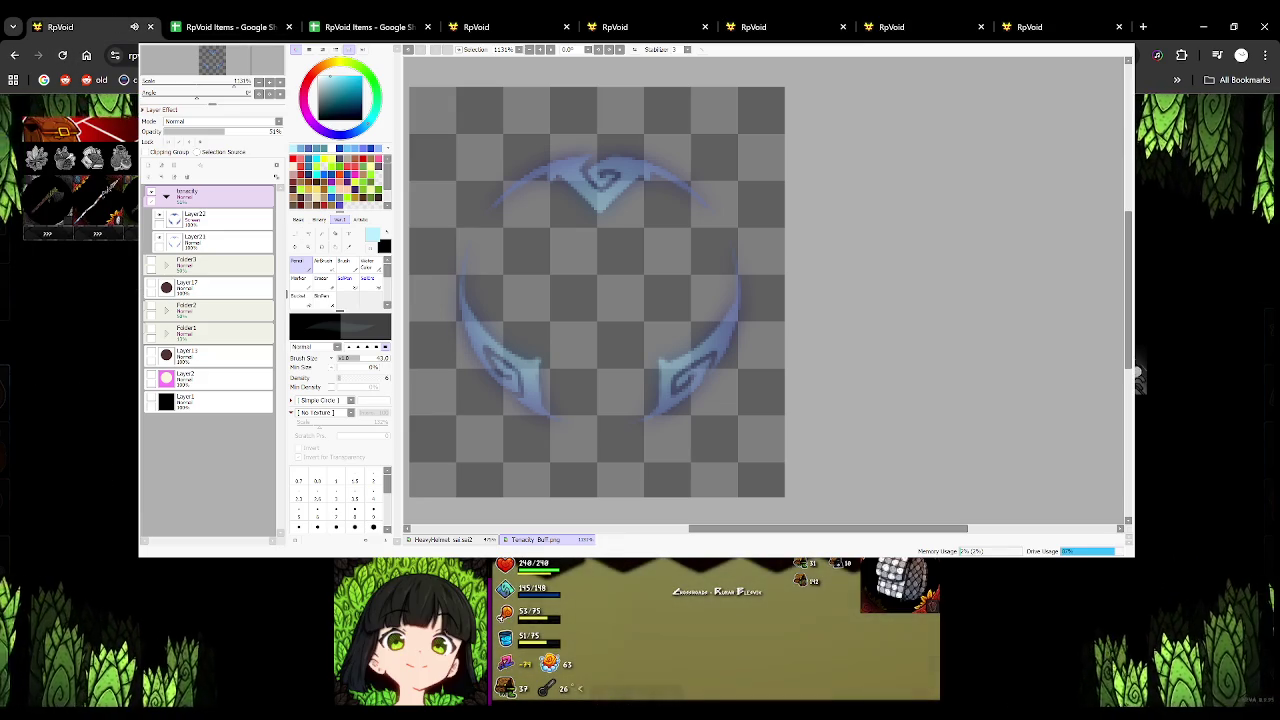
pyautogui.click(671, 22)
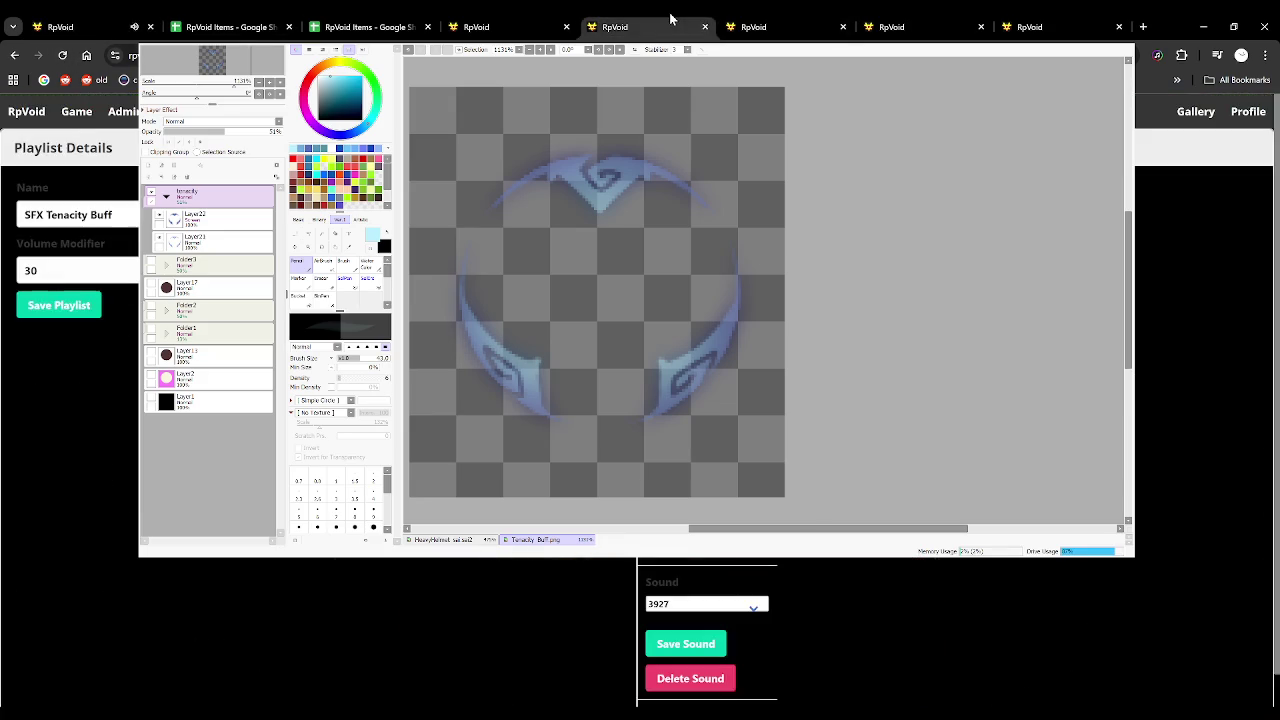
pyautogui.click(117, 27)
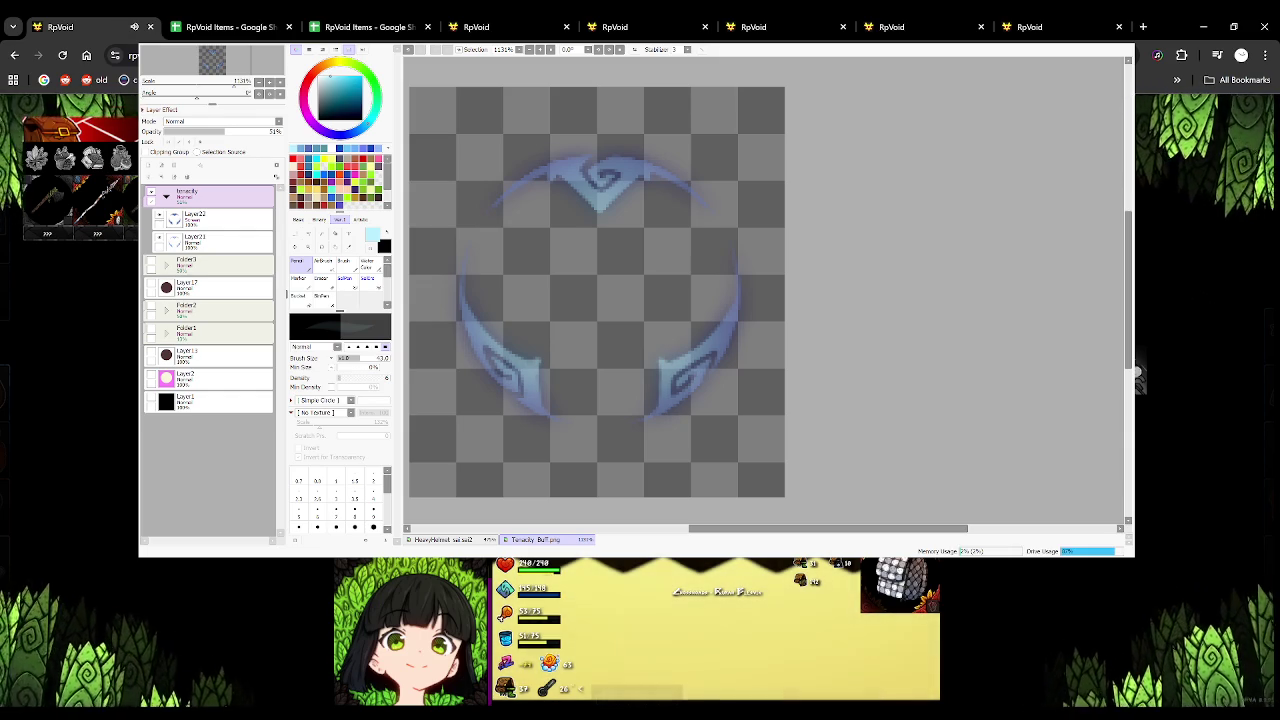